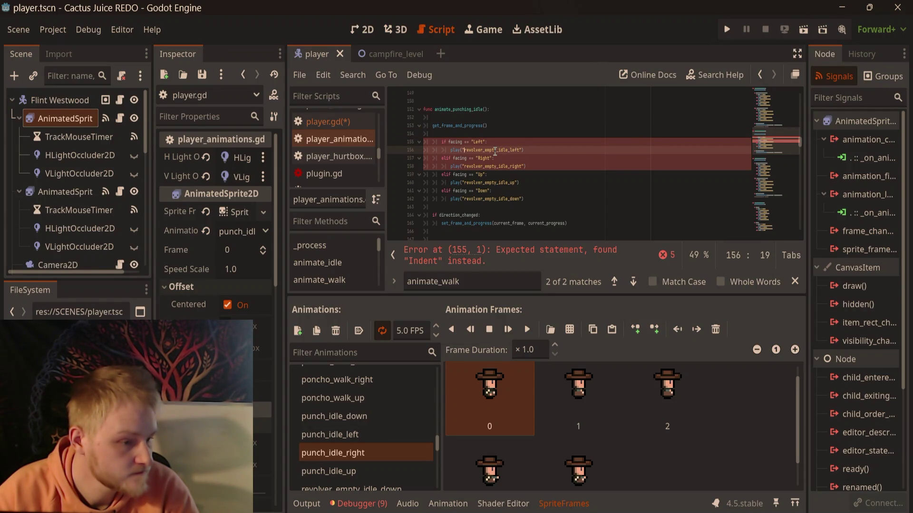
# Change the left branch's animation name to punch_idle_left.
pyautogui.click(471, 152)
pyautogui.click(464, 151)
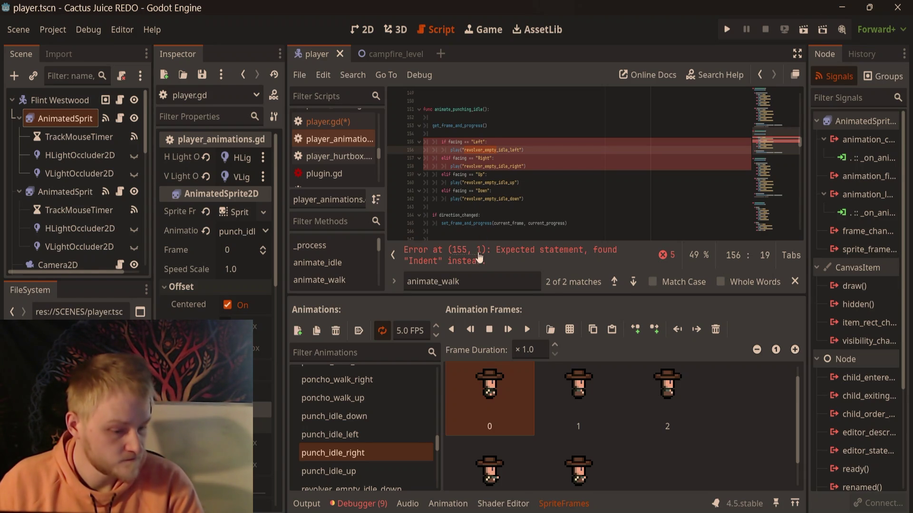
pyautogui.press('Delete')
pyautogui.press('Delete')
pyautogui.press('Delete')
pyautogui.write('punch')
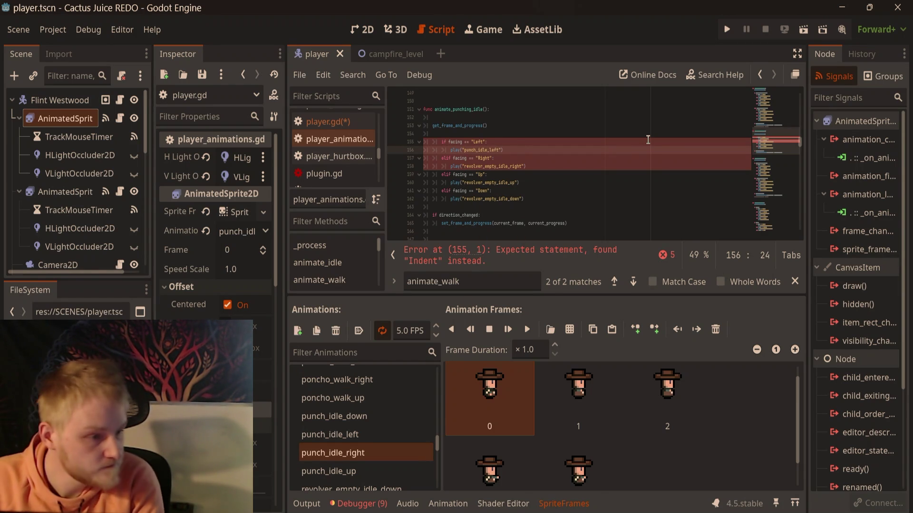
pyautogui.doubleClick(474, 150)
pyautogui.keyDown('ctrl'); pyautogui.scroll(4, 474, 150); pyautogui.keyUp('ctrl')
# Rename the right branch's animation to punch_idle_right by pasting the punch prefix.
pyautogui.click(519, 177)
pyautogui.moveTo(519, 177); pyautogui.dragTo(501, 177)
pyautogui.hotkey('ctrl', 'c')
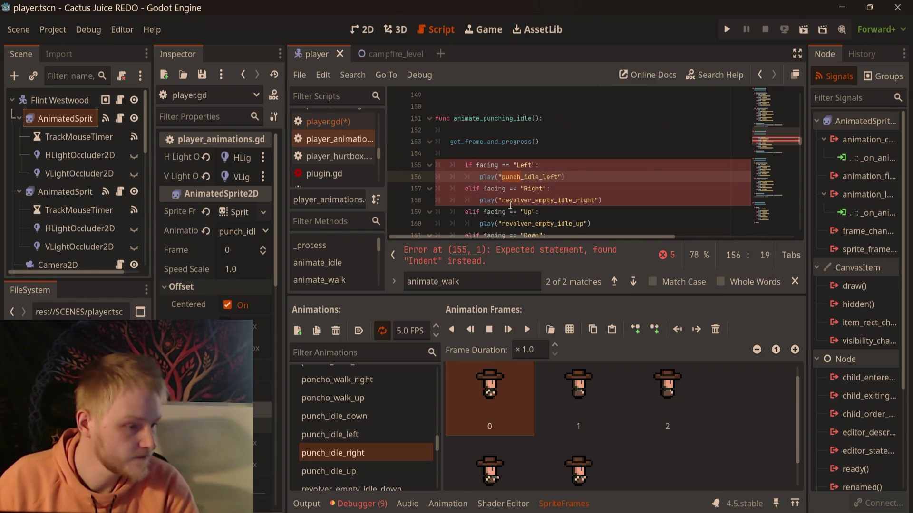
pyautogui.click(512, 200)
pyautogui.click(531, 201)
pyautogui.moveTo(529, 201); pyautogui.dragTo(502, 202)
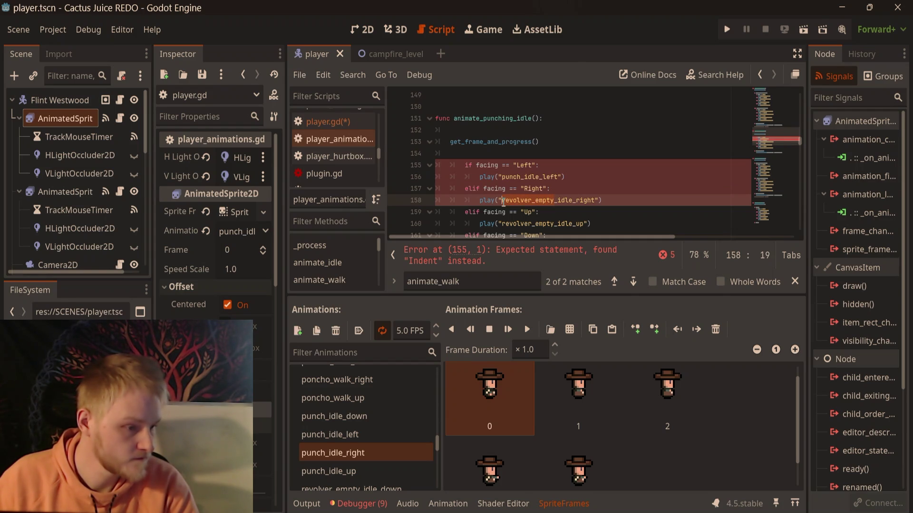
pyautogui.scroll(-2, 508, 190)
pyautogui.hotkey('ctrl', 'v')
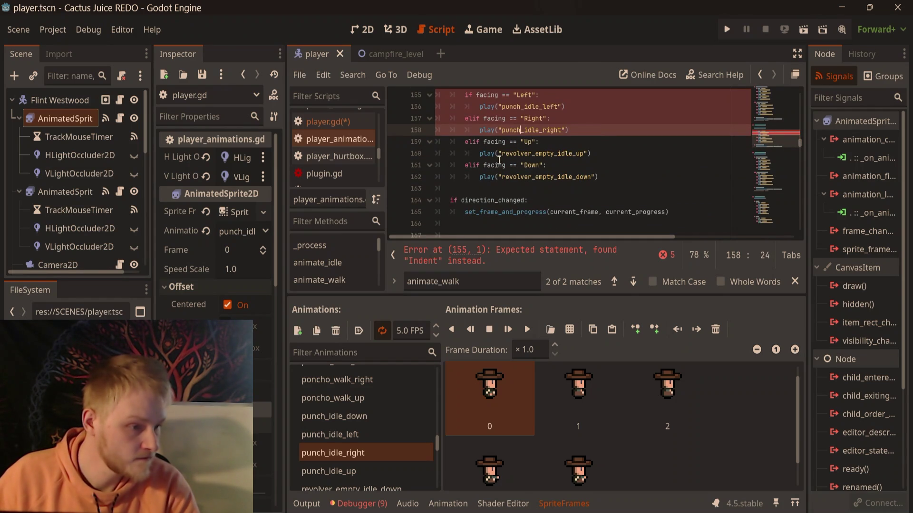
# Replace the revolver prefix with punch on the up and down play() calls.
pyautogui.moveTo(505, 153)
pyautogui.mouseDown()
pyautogui.moveTo(546, 163)
pyautogui.moveTo(557, 154)
pyautogui.moveTo(535, 178)
pyautogui.moveTo(508, 179)
pyautogui.mouseUp()
pyautogui.write('punch')
pyautogui.write('punch')
pyautogui.click(586, 165)
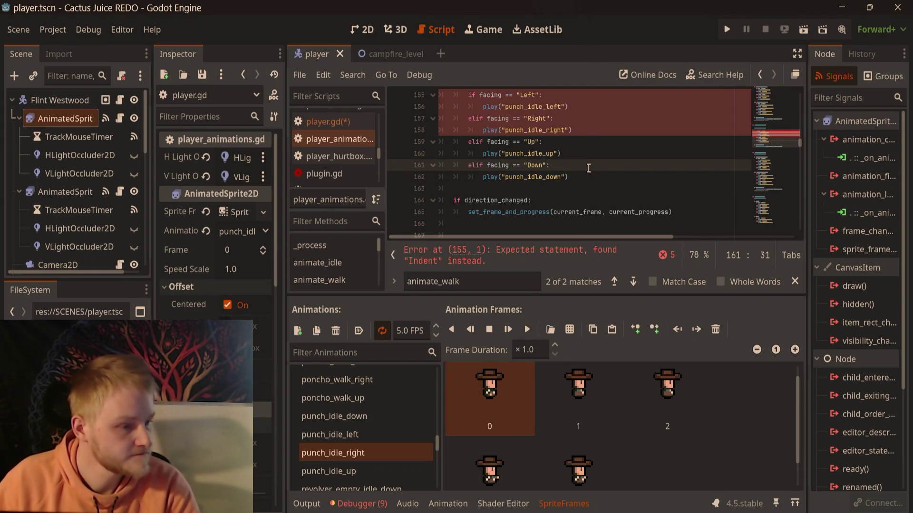
pyautogui.click(590, 146)
pyautogui.scroll(1, 588, 152)
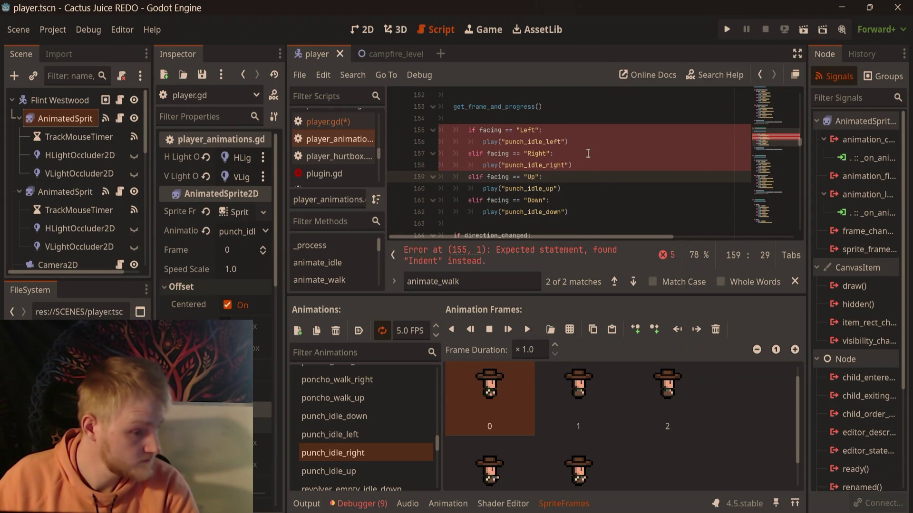
# Step through the Left, Right and Down lines of animate_punching_idle and save player.gd.
pyautogui.keyDown('ctrl'); pyautogui.scroll(-1, 588, 155); pyautogui.keyUp('ctrl')
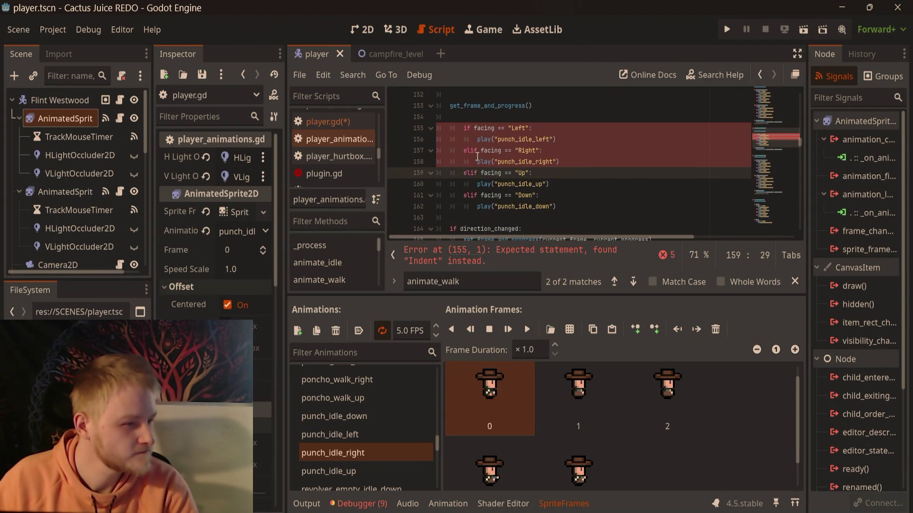
pyautogui.click(555, 128)
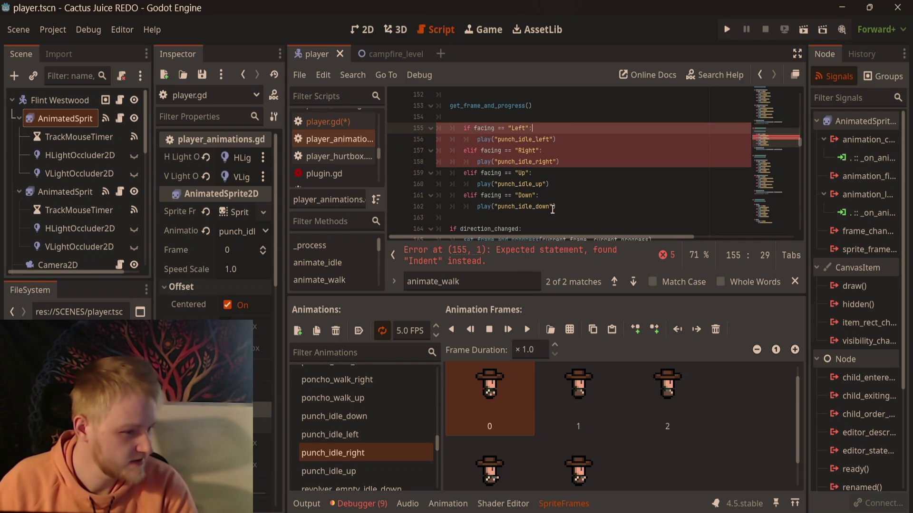
pyautogui.keyDown('ctrl'); pyautogui.scroll(-3, 553, 209); pyautogui.keyUp('ctrl')
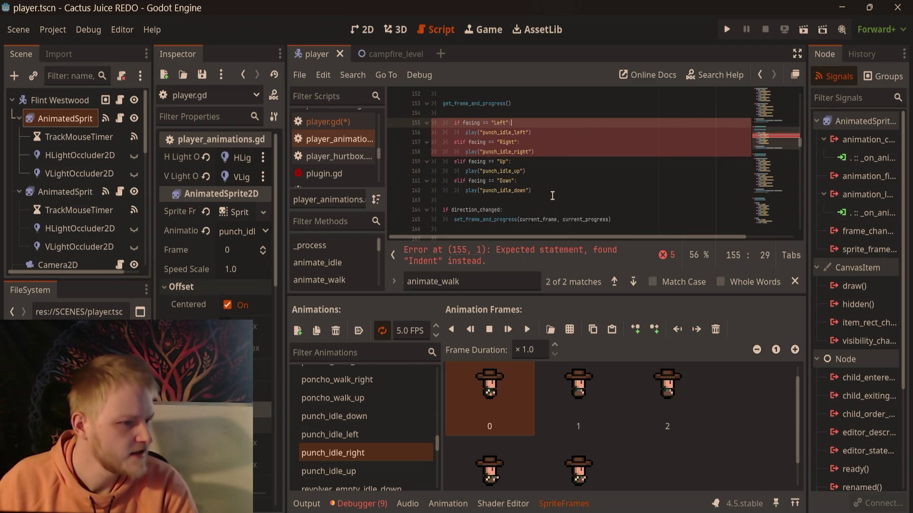
pyautogui.scroll(-1, 538, 200)
pyautogui.click(542, 192)
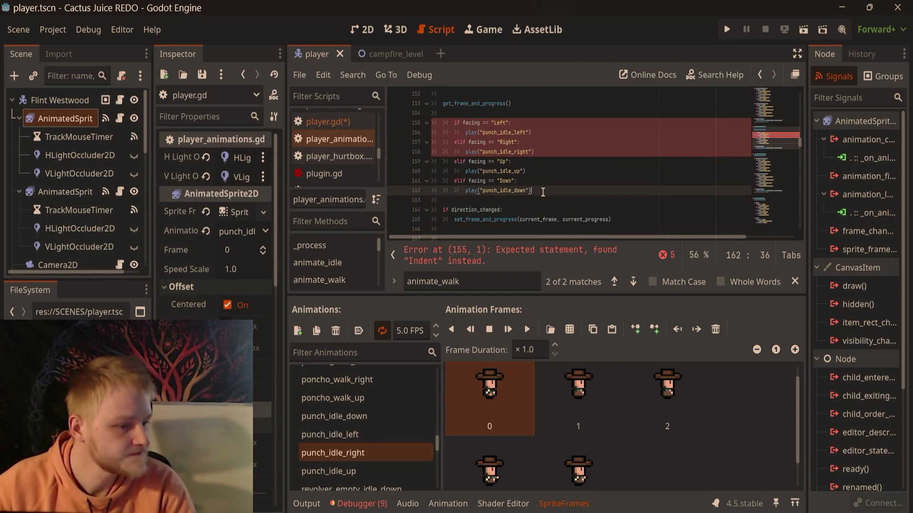
pyautogui.press('Up')
pyautogui.press('Up')
pyautogui.press('Up')
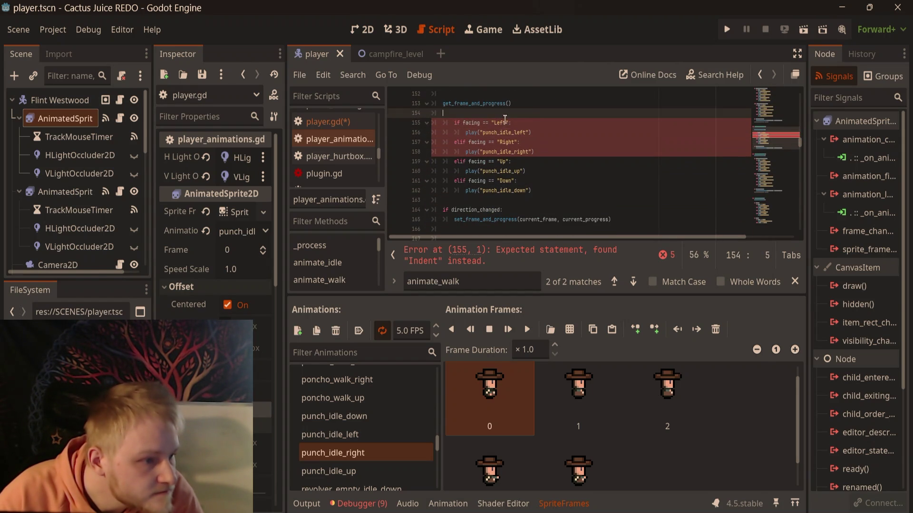
pyautogui.click(564, 124)
pyautogui.press('Down')
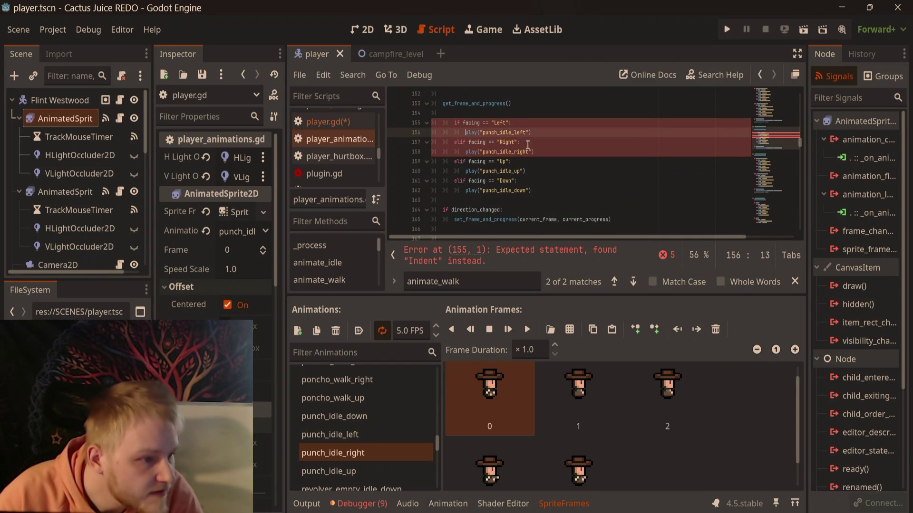
pyautogui.press('Up')
pyautogui.press('Up')
pyautogui.press('Up')
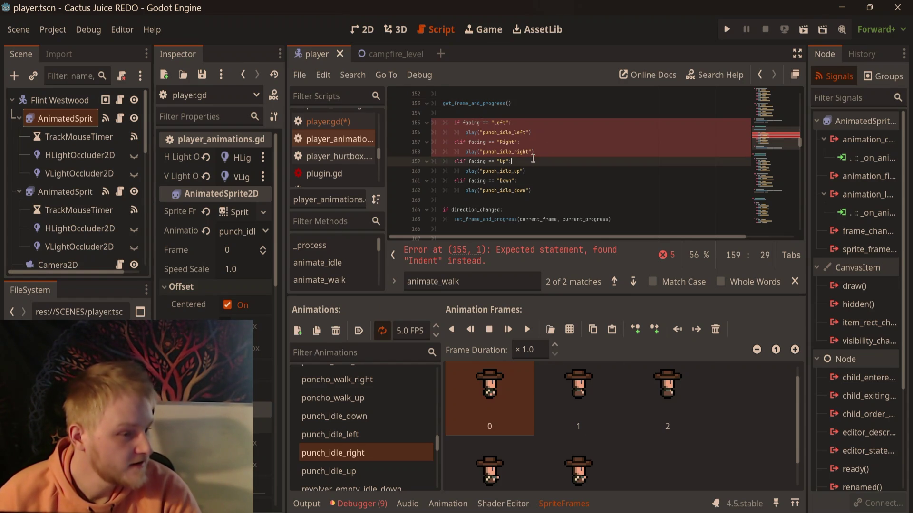
pyautogui.click(561, 113)
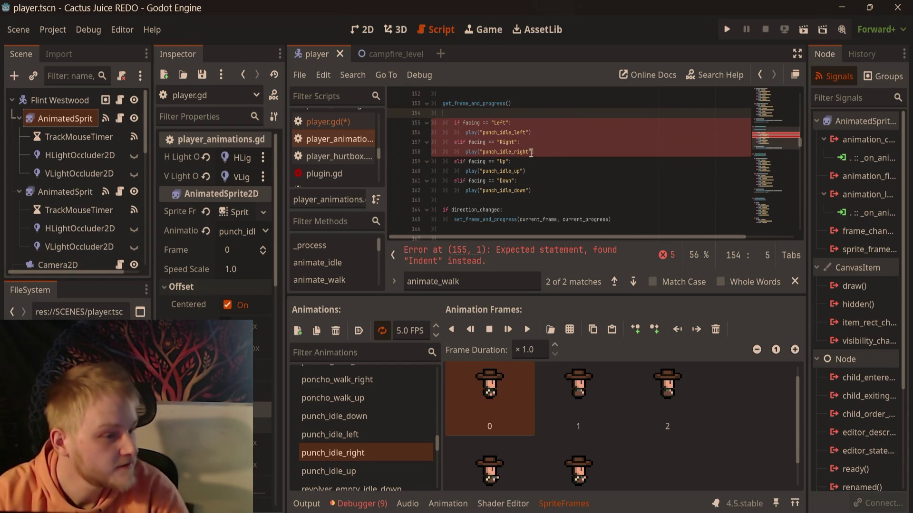
pyautogui.click(562, 141)
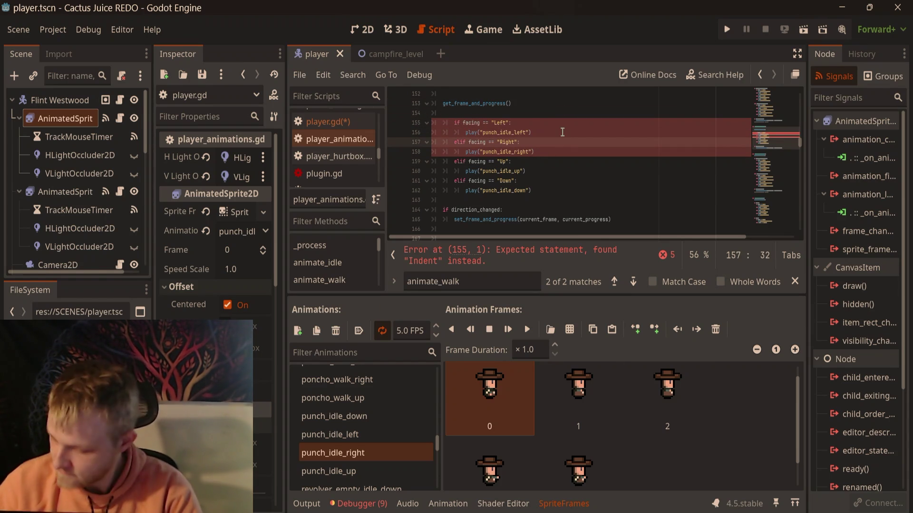
pyautogui.hotkey('ctrl', 's')
# Recheck the Left, Right and empty line 154 flagged by the unexpected-indent error.
pyautogui.click(561, 123)
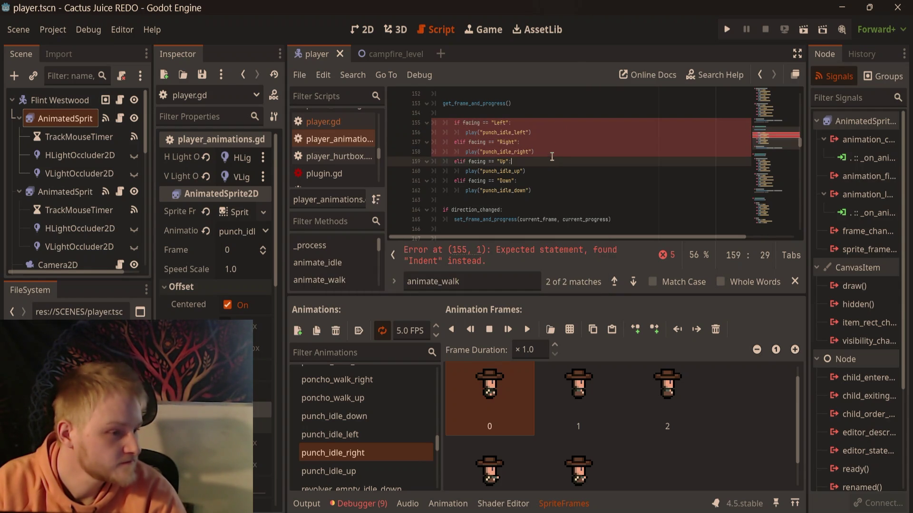
pyautogui.click(561, 113)
pyautogui.click(559, 133)
pyautogui.click(560, 141)
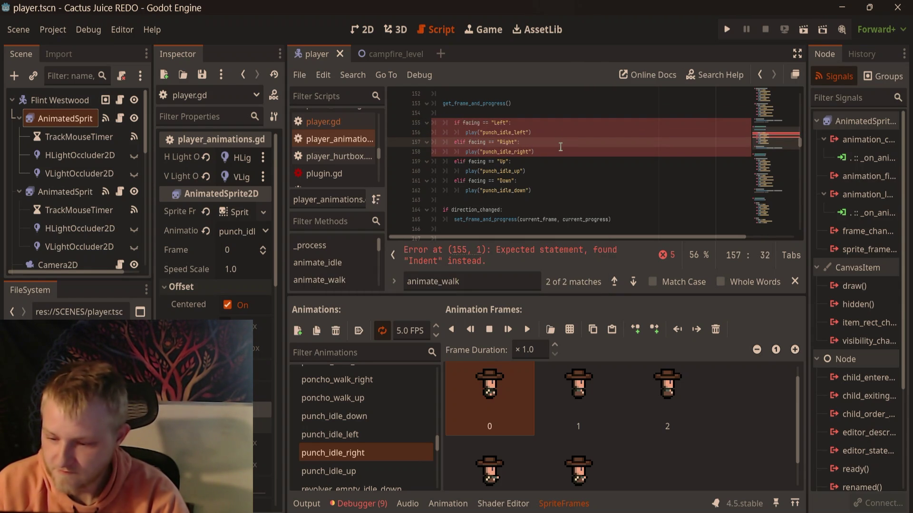
pyautogui.click(563, 133)
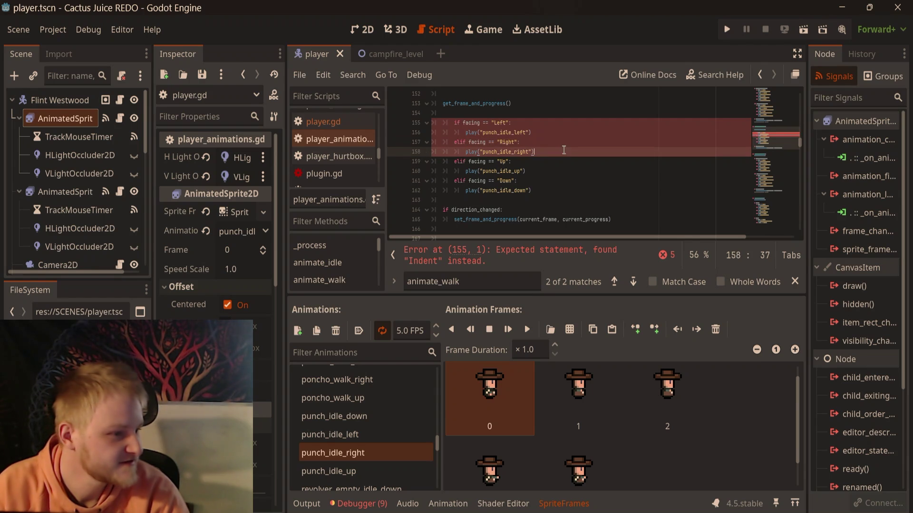
pyautogui.click(562, 113)
pyautogui.scroll(1, 570, 143)
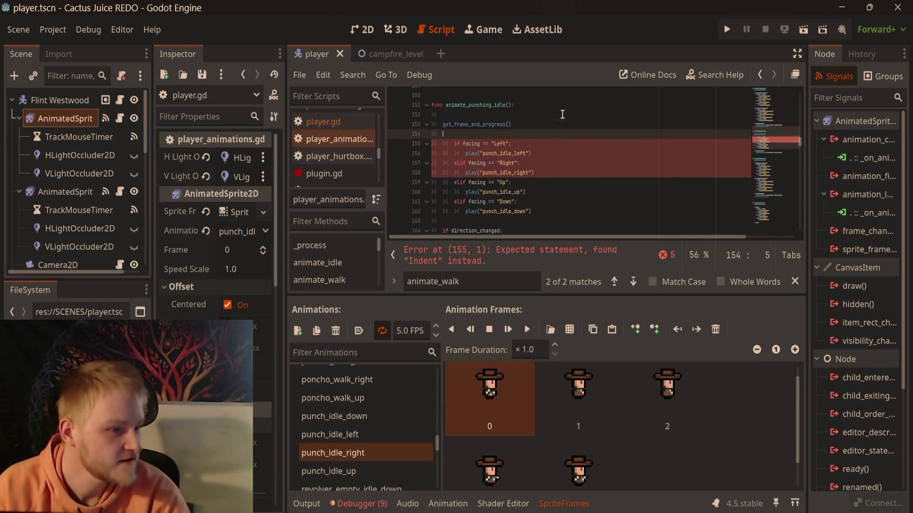
pyautogui.scroll(-1, 561, 138)
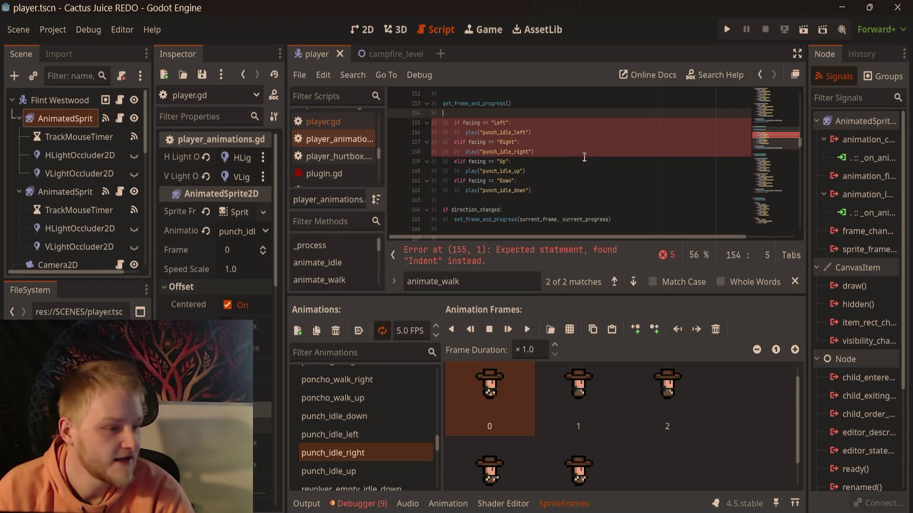
pyautogui.click(586, 141)
pyautogui.click(595, 118)
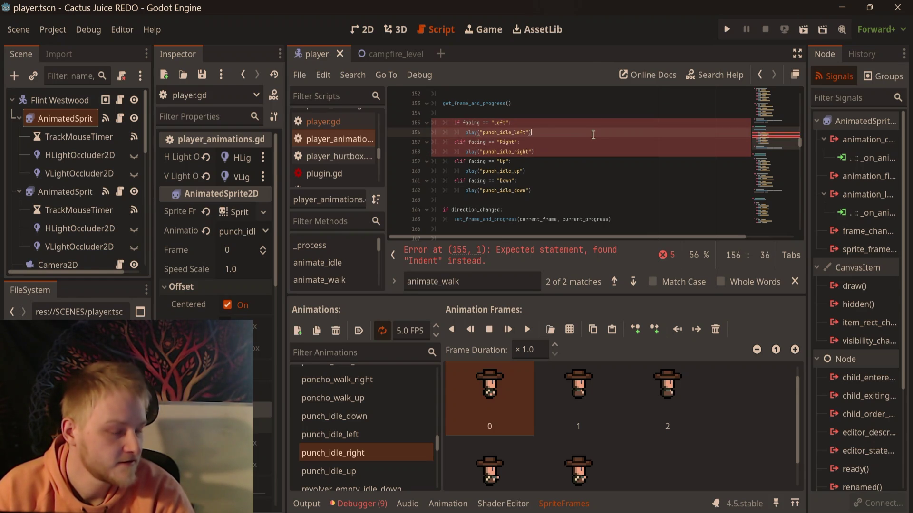
pyautogui.scroll(1, 596, 118)
pyautogui.click(562, 161)
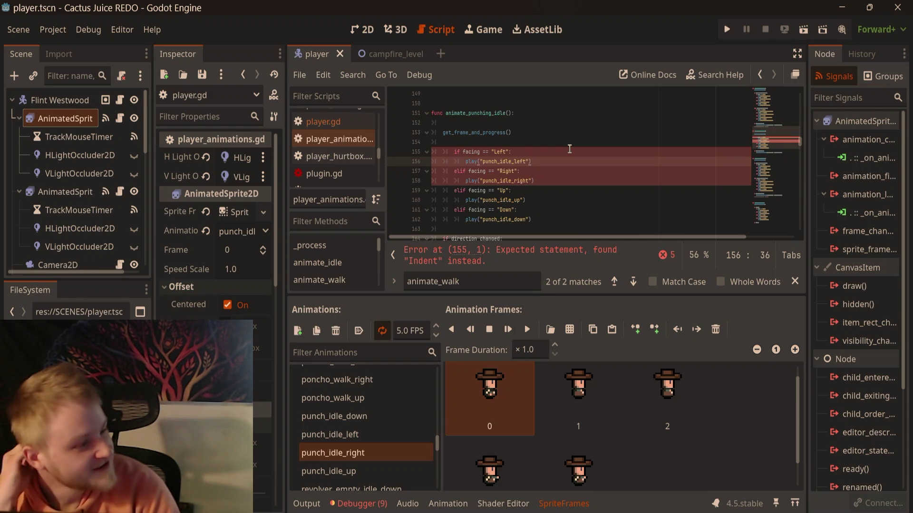
pyautogui.click(591, 190)
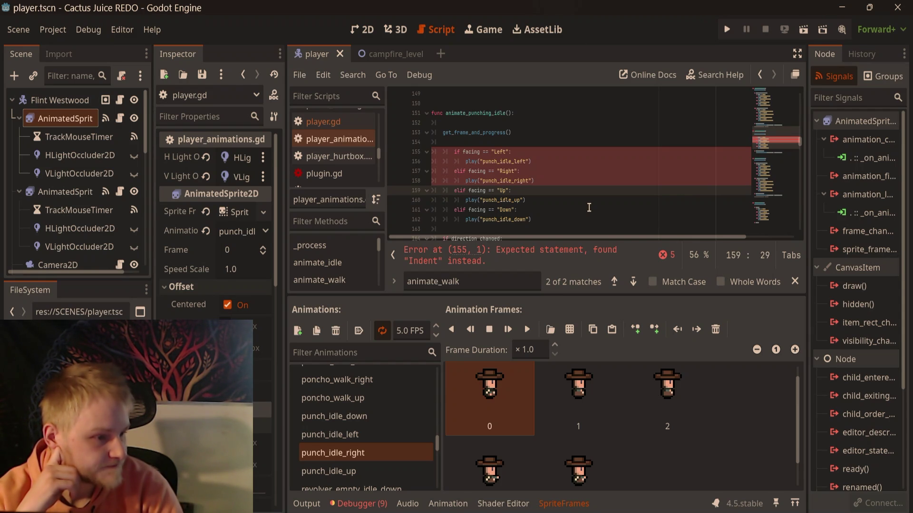
pyautogui.scroll(-1, 589, 208)
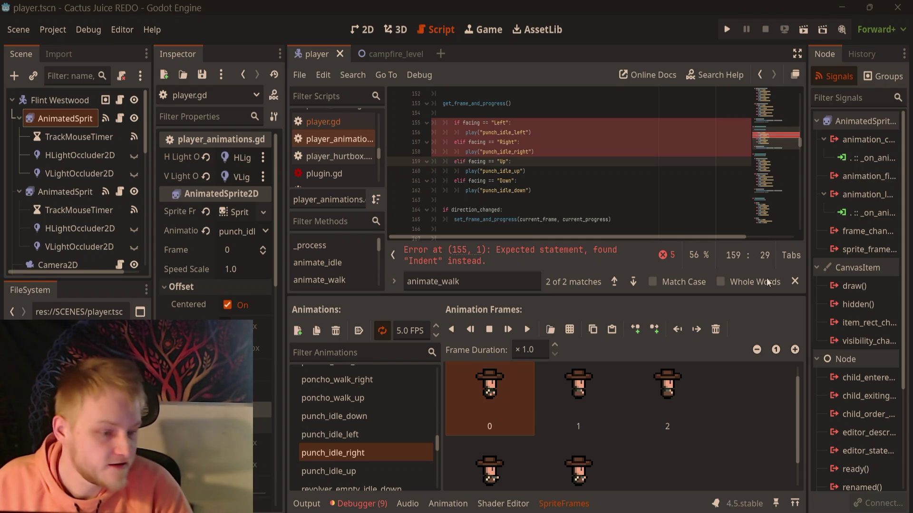
pyautogui.keyDown('shift'); pyautogui.click(536, 171); pyautogui.keyUp('shift')
pyautogui.keyDown('shift'); pyautogui.click(532, 180); pyautogui.keyUp('shift')
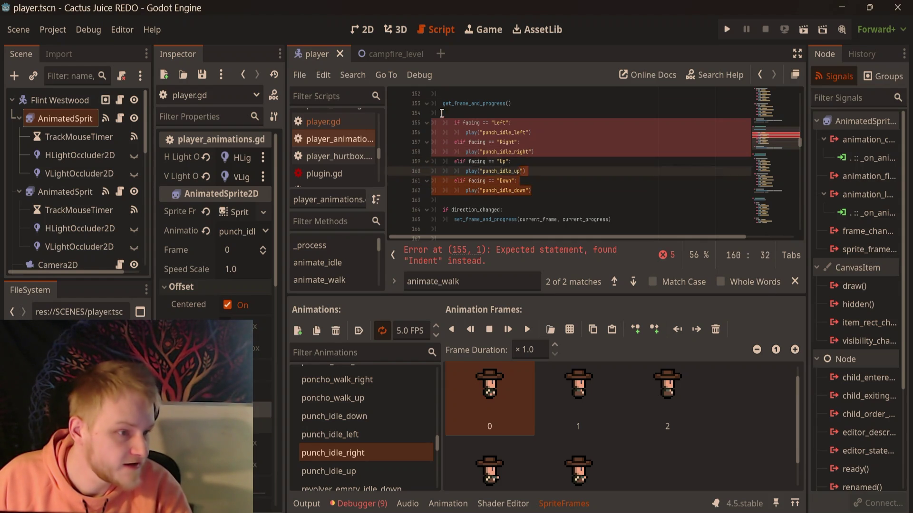
pyautogui.keyDown('shift'); pyautogui.click(443, 114); pyautogui.keyUp('shift')
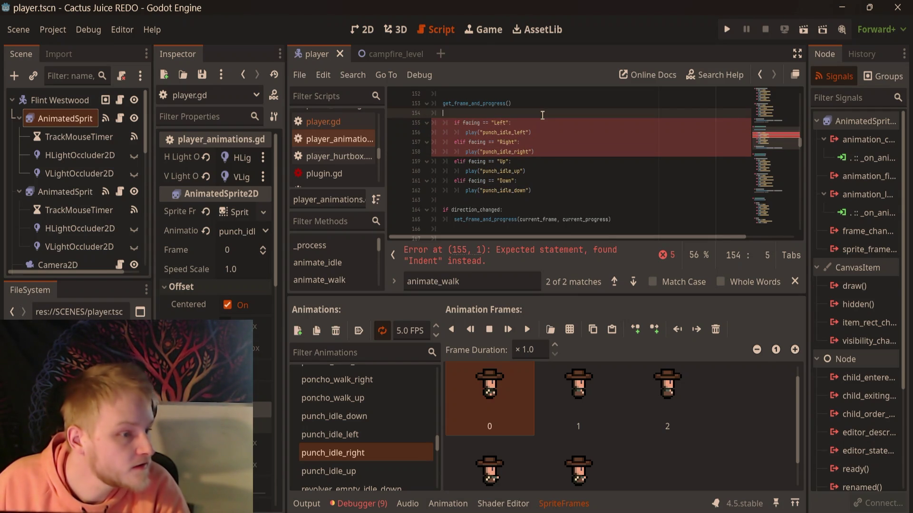
pyautogui.click(561, 183)
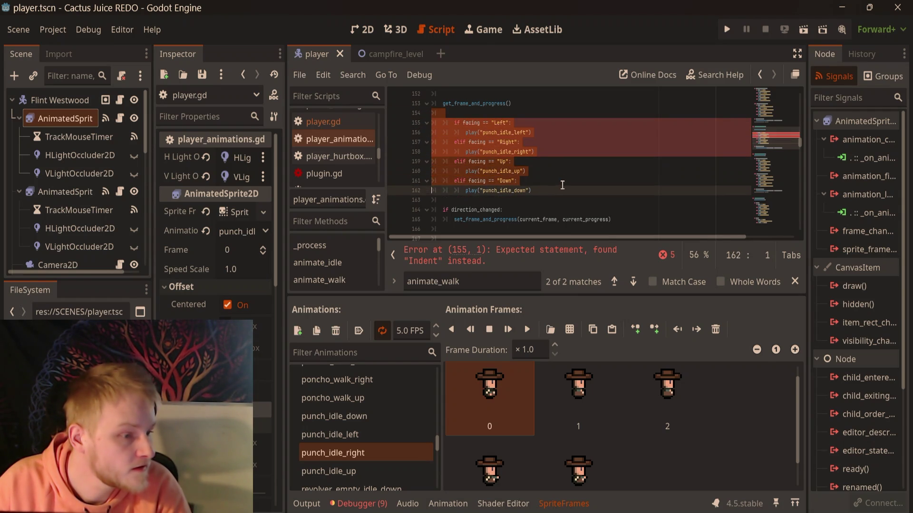
pyautogui.scroll(1, 534, 147)
pyautogui.scroll(1, 535, 155)
pyautogui.click(539, 152)
pyautogui.click(531, 171)
pyautogui.moveTo(454, 181); pyautogui.dragTo(523, 199)
pyautogui.scroll(-1, 601, 189)
pyautogui.scroll(-1, 602, 189)
pyautogui.moveTo(601, 190); pyautogui.dragTo(601, 188)
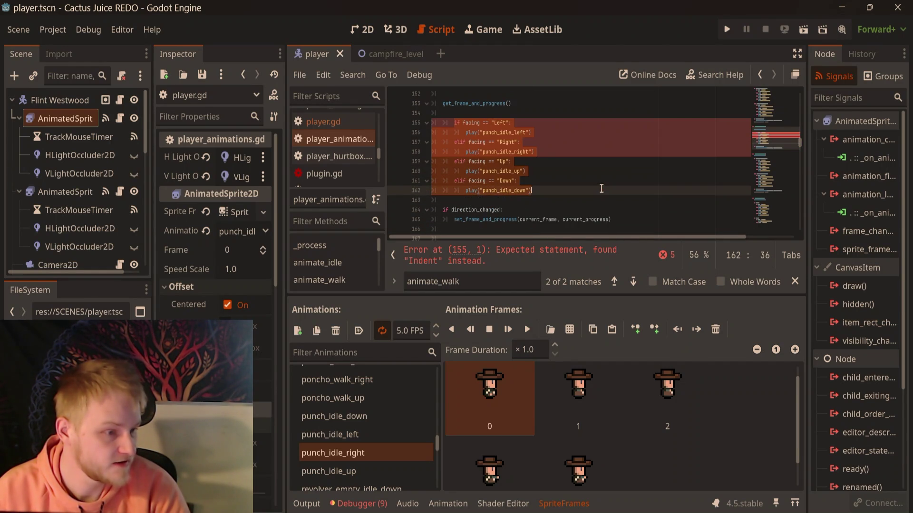
pyautogui.hotkey('shift', 'Tab')
pyautogui.scroll(2, 600, 161)
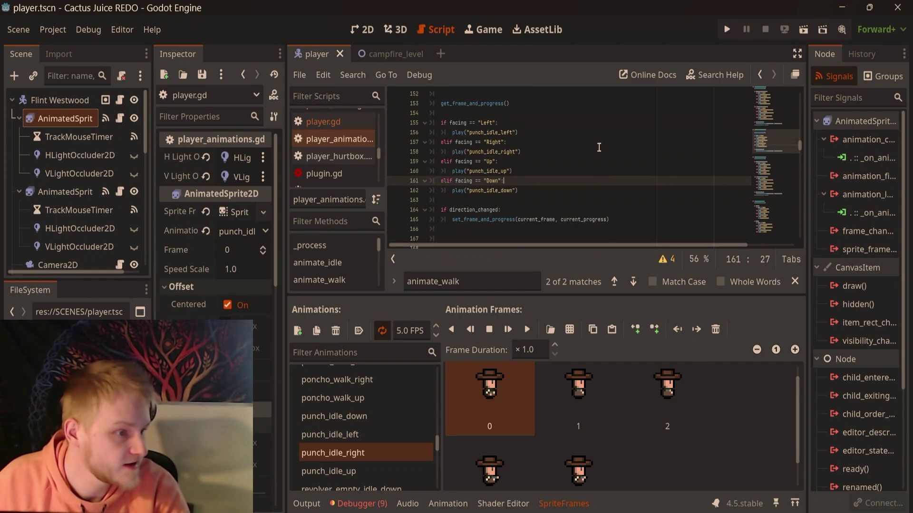
pyautogui.press('Up')
pyautogui.press('Down')
pyautogui.press('Down')
pyautogui.press('Down')
pyautogui.scroll(-2, 599, 141)
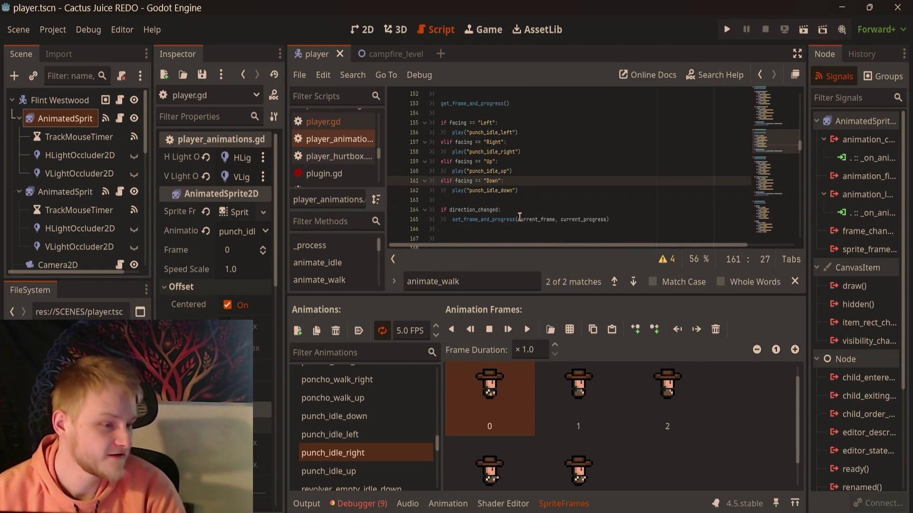
pyautogui.click(520, 200)
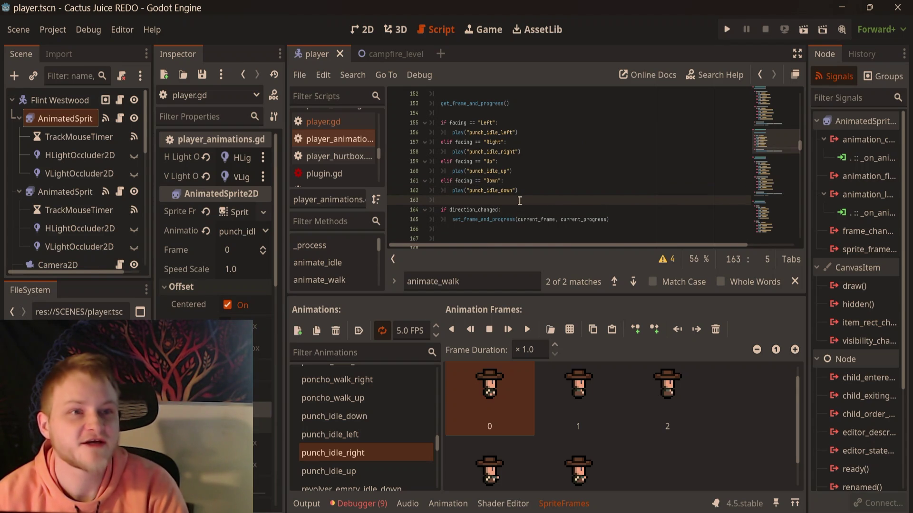
pyautogui.scroll(3, 499, 196)
pyautogui.scroll(-3, 499, 196)
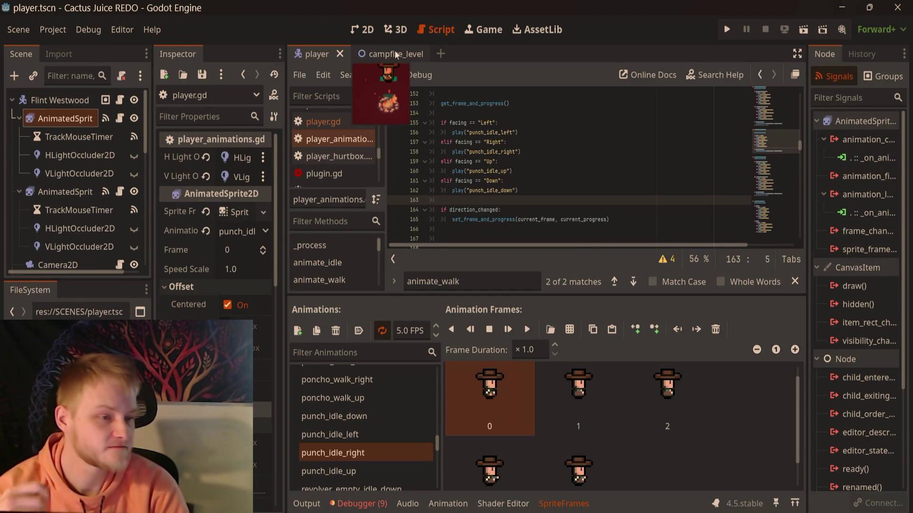
pyautogui.scroll(1, 561, 145)
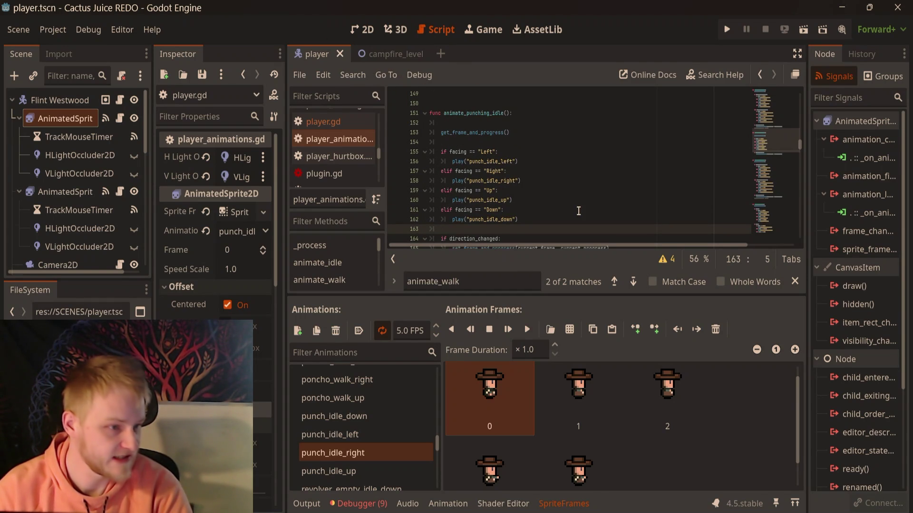
pyautogui.scroll(13, 575, 209)
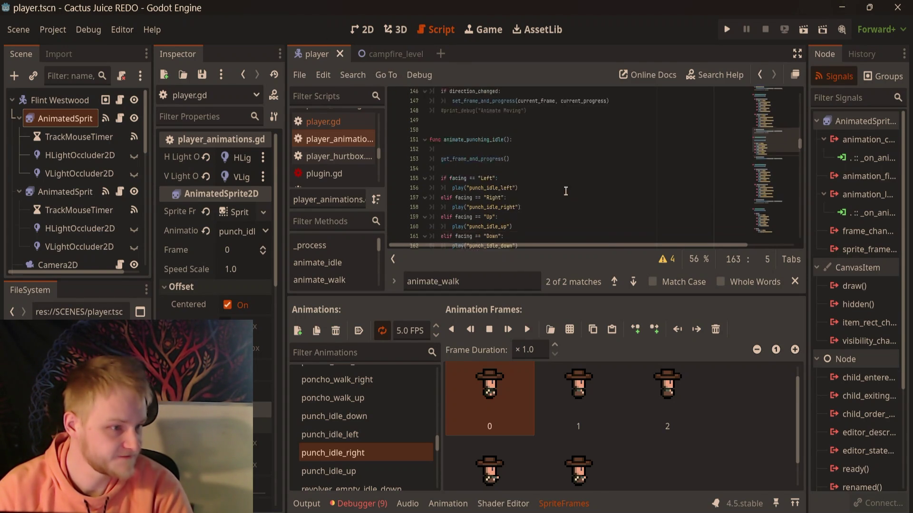
# Open player.gd and write punching = true inside the empty punch() function.
pyautogui.click(323, 122)
pyautogui.scroll(-5, 474, 164)
pyautogui.scroll(-10, 473, 164)
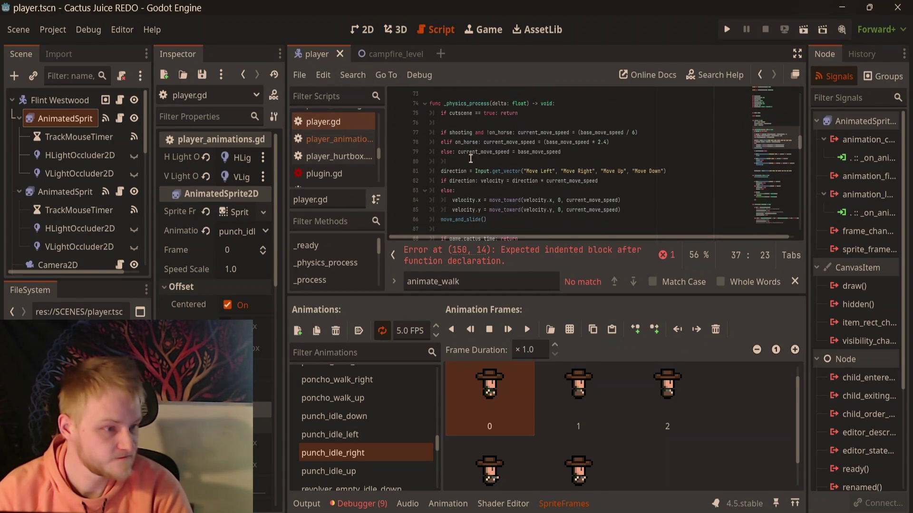
pyautogui.scroll(-18, 480, 159)
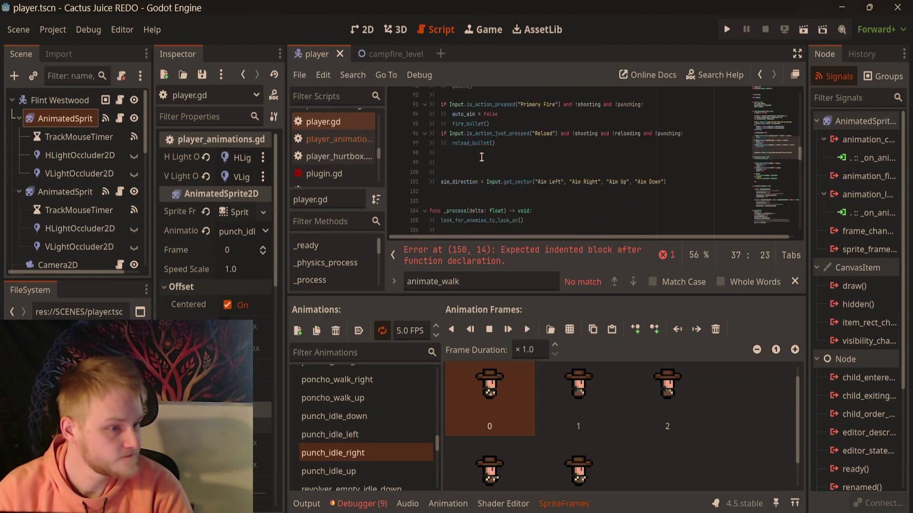
pyautogui.scroll(-2, 479, 161)
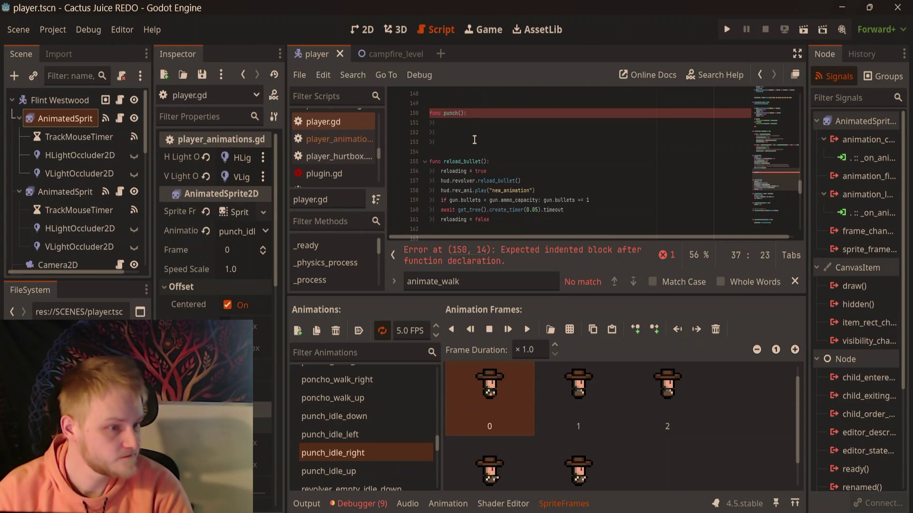
pyautogui.click(474, 137)
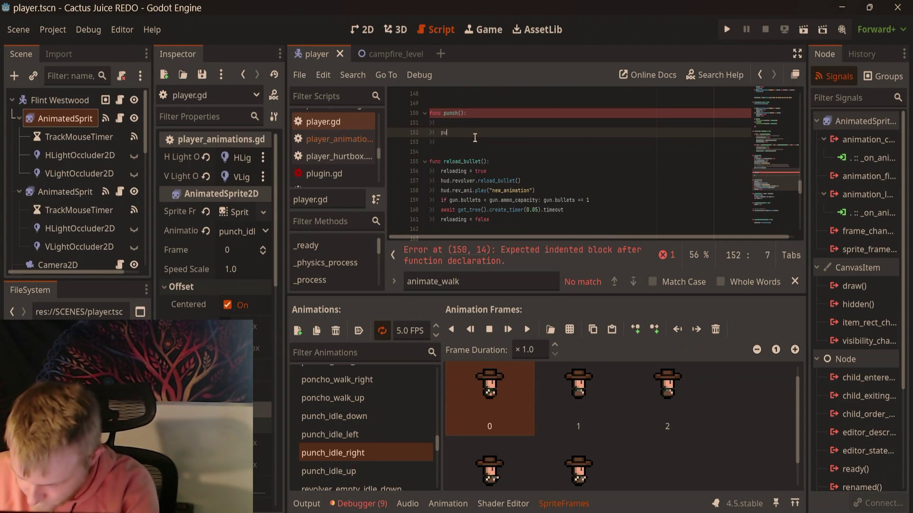
pyautogui.write('unchin')
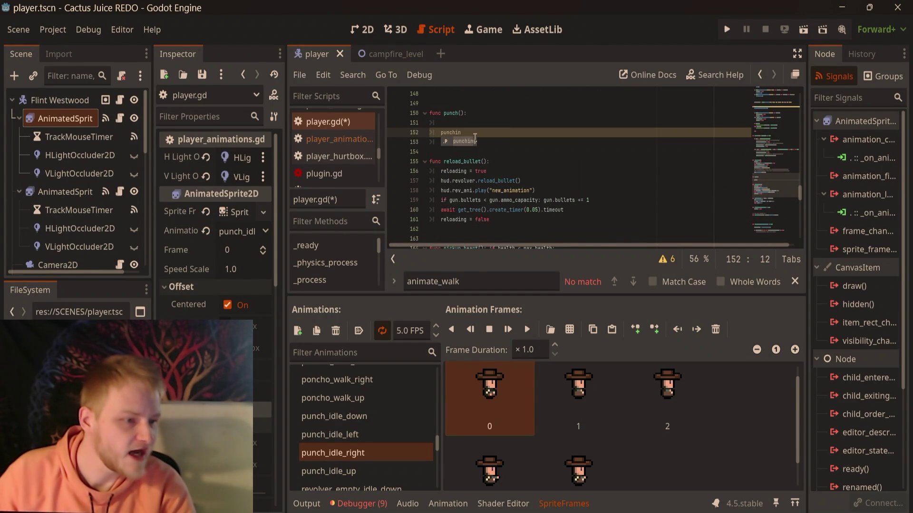
pyautogui.write('g ')
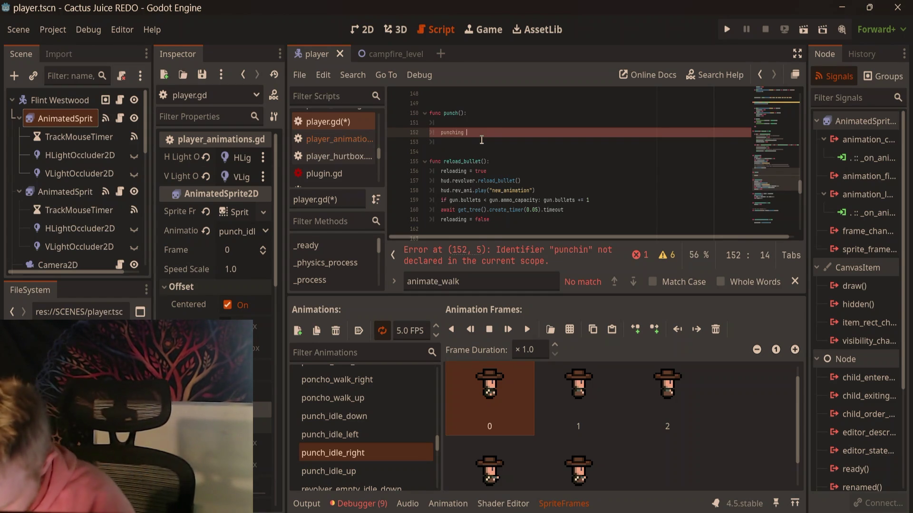
pyautogui.write('= t')
pyautogui.write('ure')
pyautogui.press('BackSpace')
pyautogui.press('BackSpace')
pyautogui.press('BackSpace')
pyautogui.write('rue')
pyautogui.press('Return')
pyautogui.press('Return')
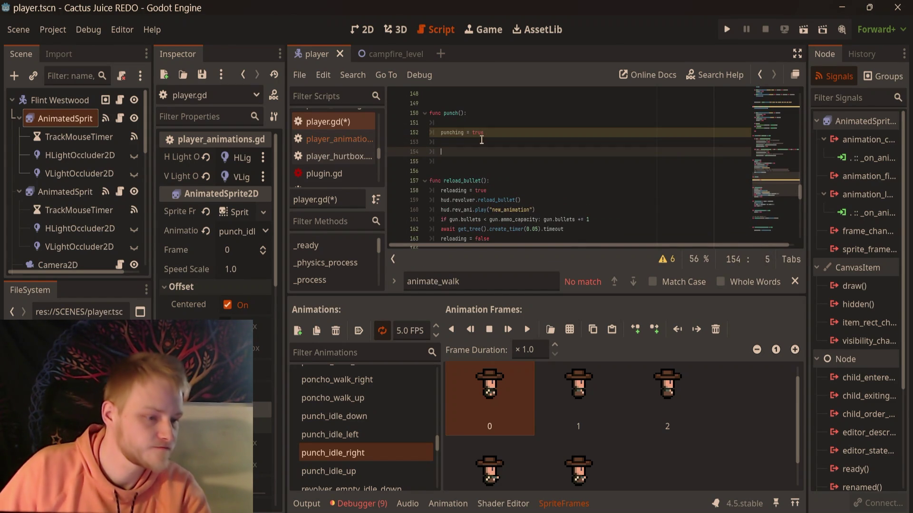
# Add an await get_tree().create_timer(1.2).timeout line, modelled on reload_bullet's timer wait.
pyautogui.scroll(-1, 492, 114)
pyautogui.scroll(1, 526, 176)
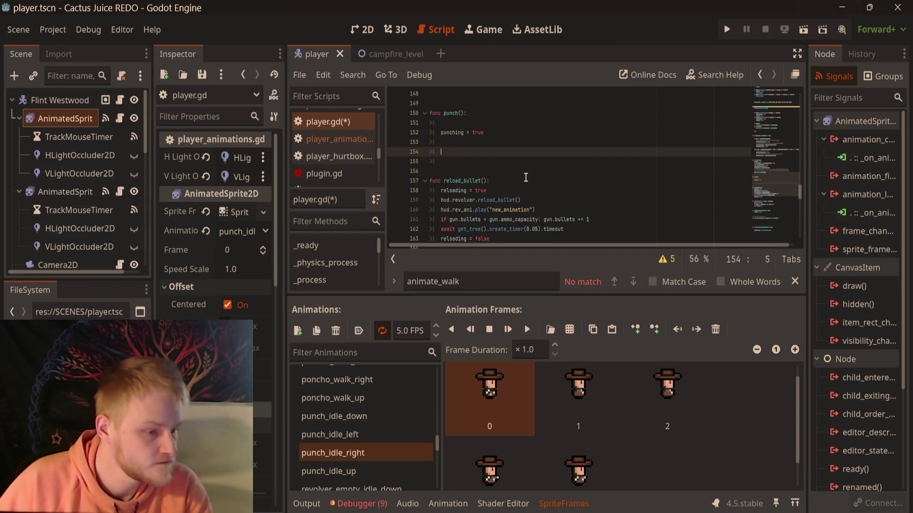
pyautogui.scroll(2, 526, 177)
pyautogui.scroll(2, 526, 173)
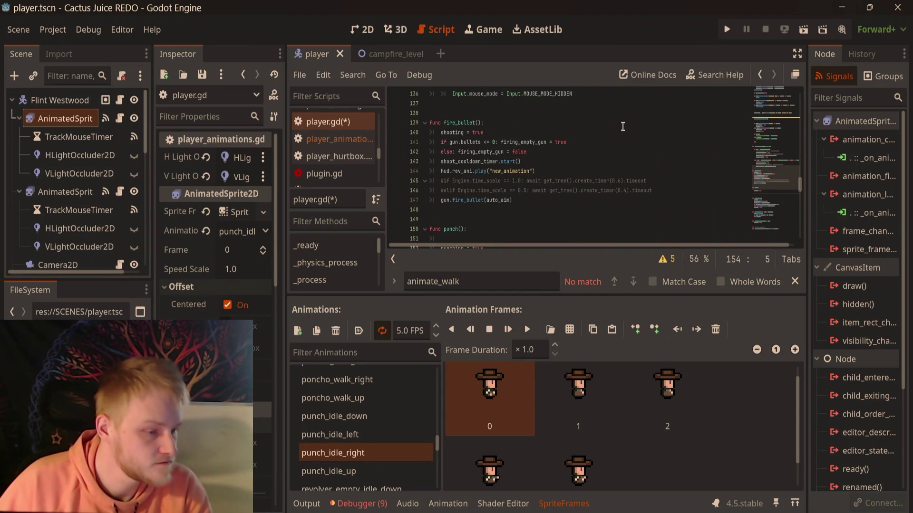
pyautogui.scroll(-6, 594, 139)
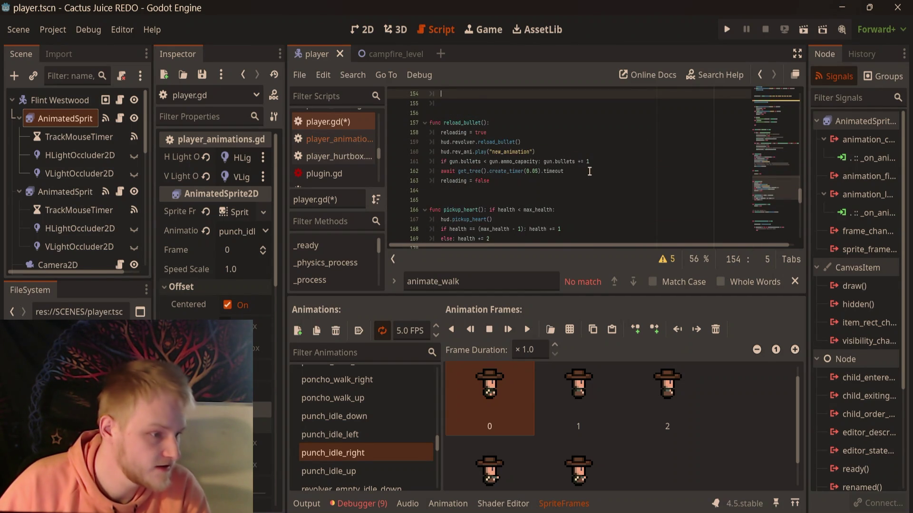
pyautogui.moveTo(579, 174); pyautogui.dragTo(440, 174)
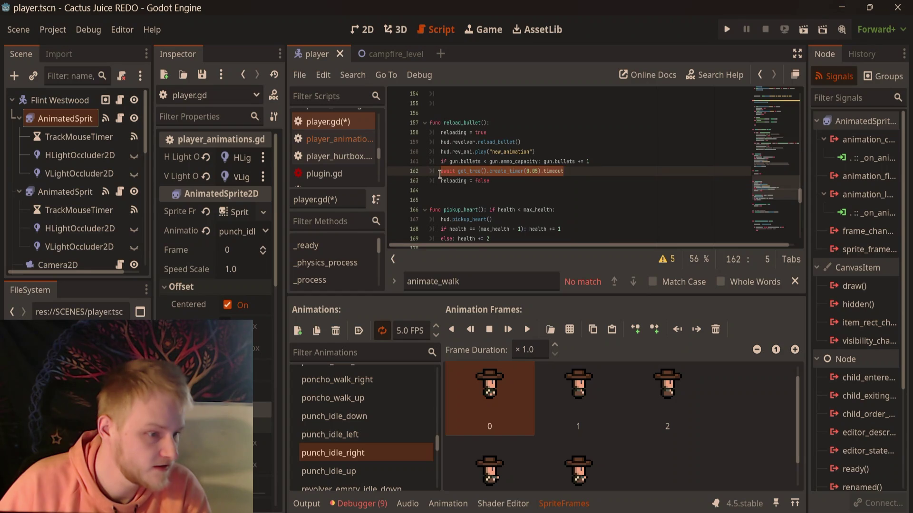
pyautogui.hotkey('ctrl', 'z')
pyautogui.hotkey('ctrl', 'z')
pyautogui.hotkey('ctrl', 'z')
pyautogui.scroll(5, 560, 132)
pyautogui.scroll(-1, 527, 148)
pyautogui.click(457, 202)
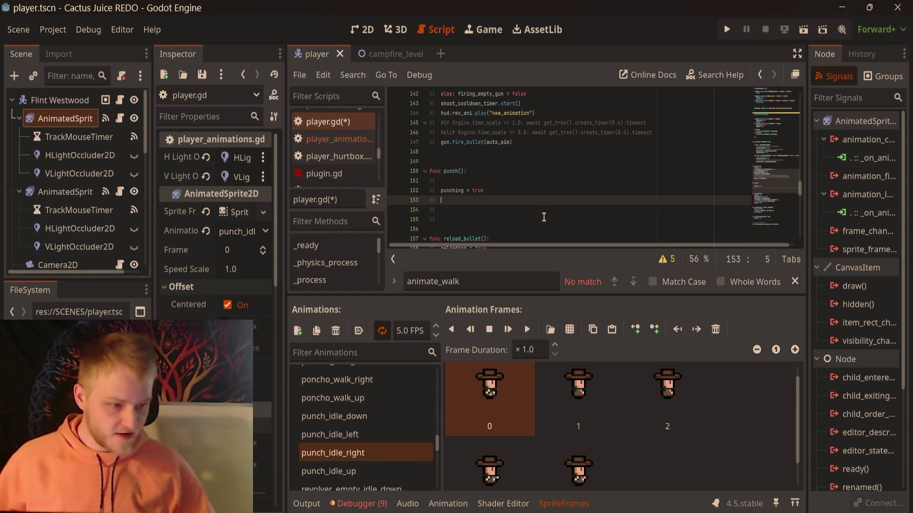
pyautogui.write('punch')
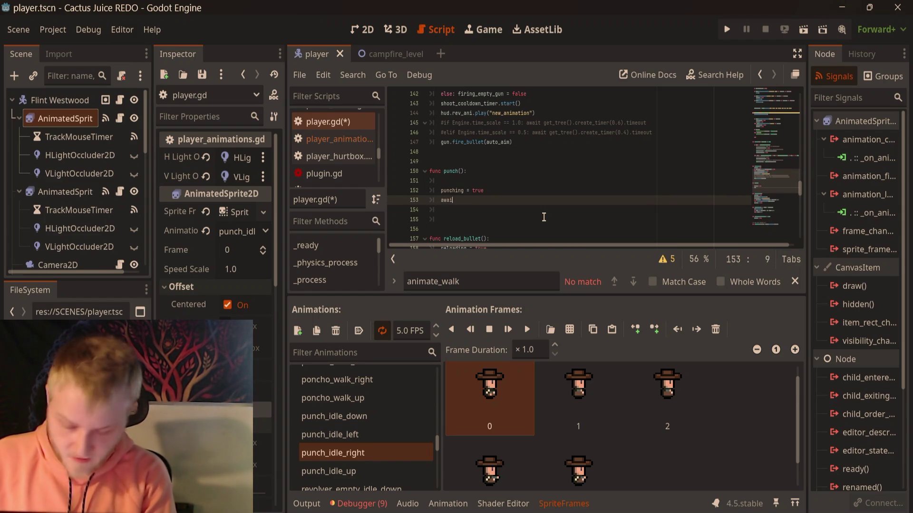
pyautogui.write('_')
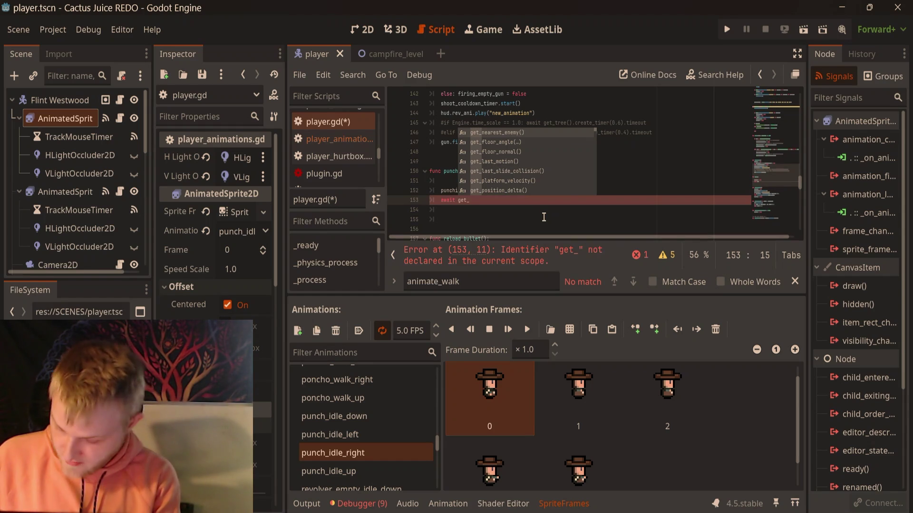
pyautogui.write('tree().c')
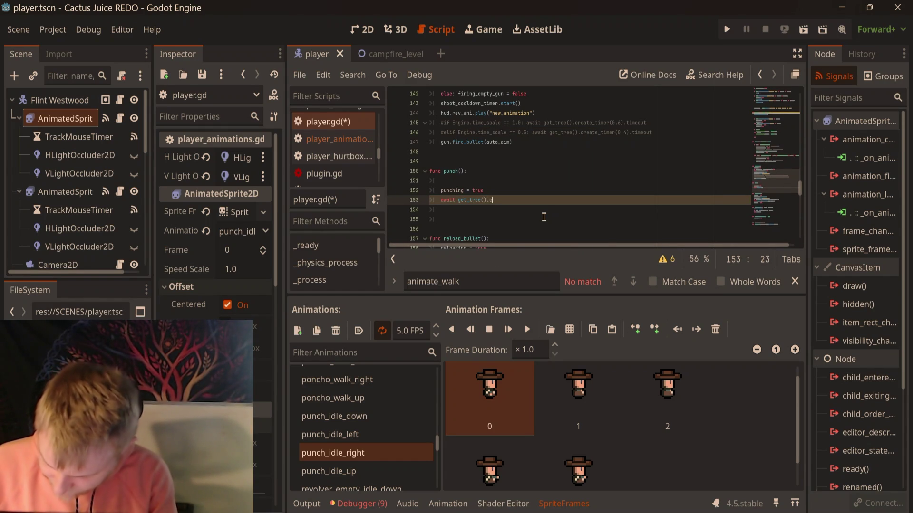
pyautogui.write('_timer(1.')
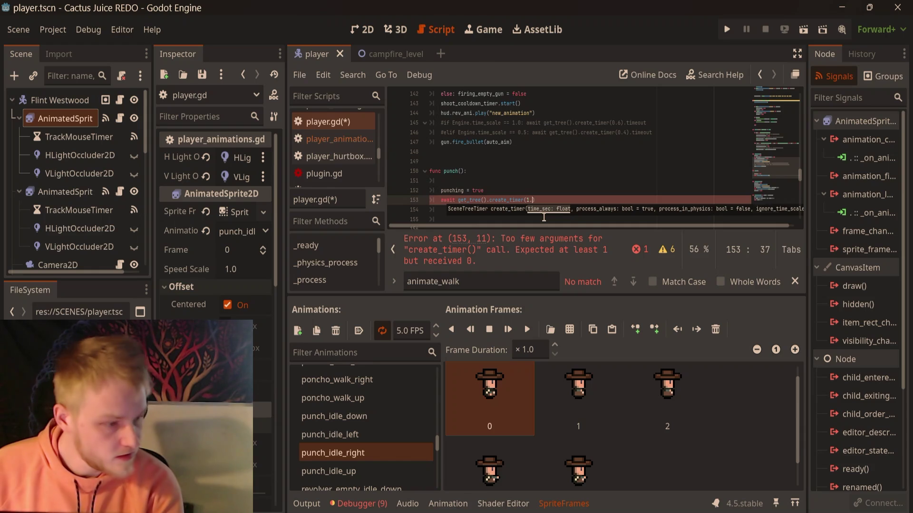
pyautogui.write('2).')
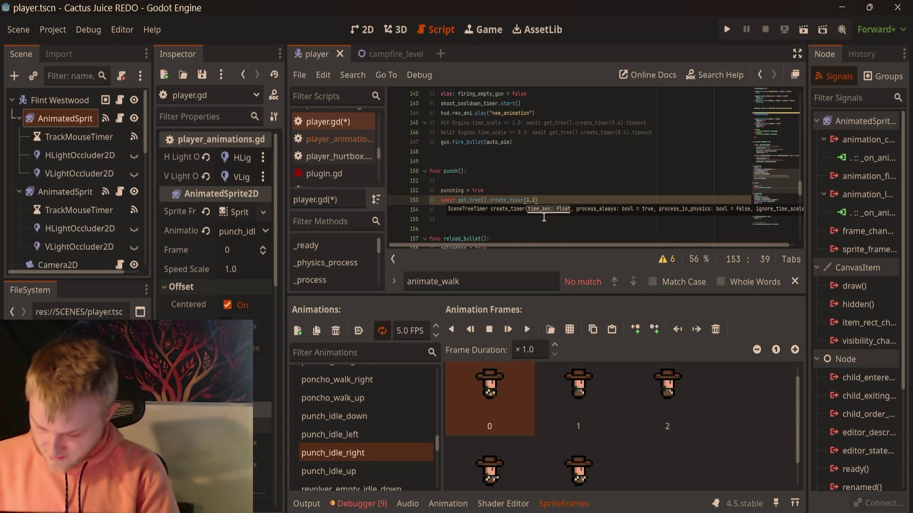
pyautogui.write('timeout')
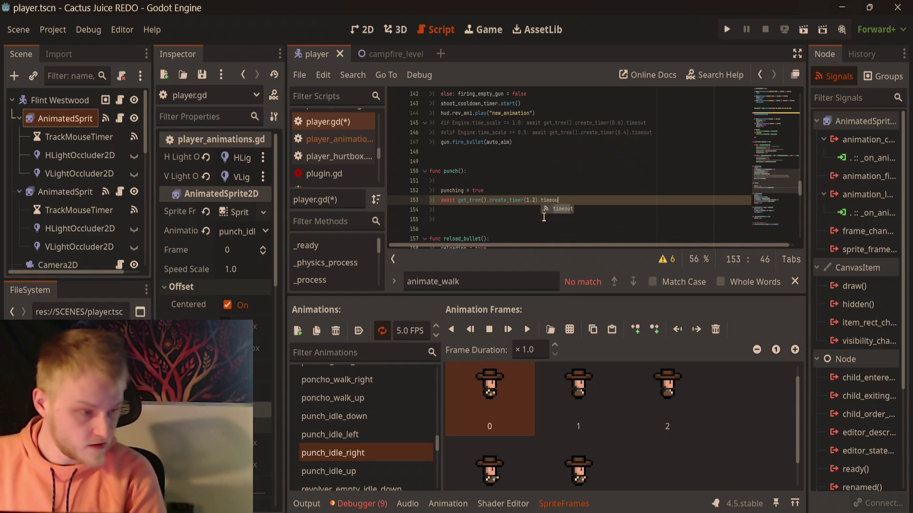
pyautogui.press('Return')
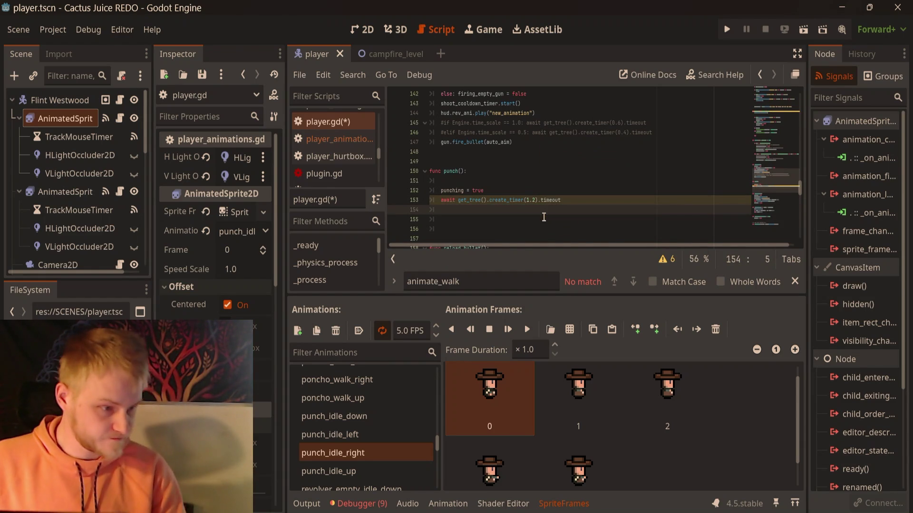
# Finish punch() with a punching = false line, then switch to campfire_level.
pyautogui.moveTo(484, 191); pyautogui.dragTo(438, 193)
pyautogui.hotkey('ctrl', 'c')
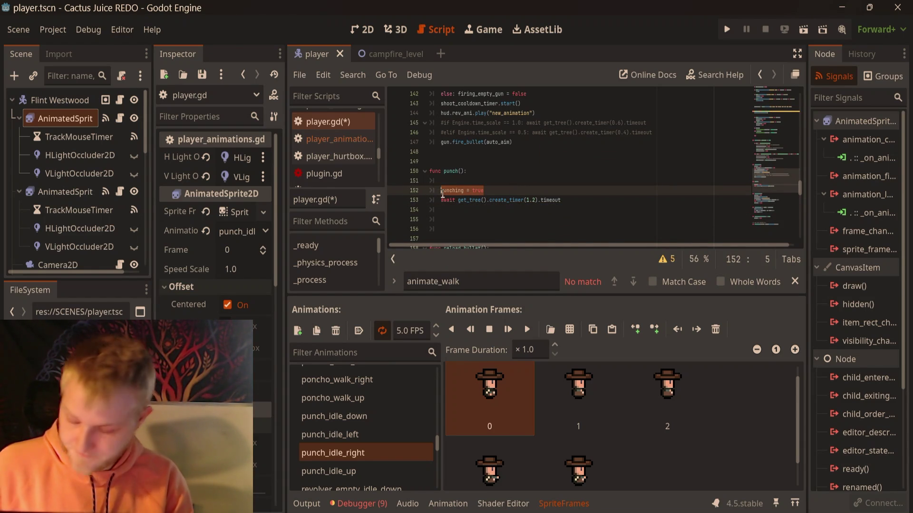
pyautogui.click(464, 201)
pyautogui.hotkey('ctrl', 'v')
pyautogui.hotkey('ctrl', 'z')
pyautogui.click(466, 213)
pyautogui.hotkey('ctrl', 'v')
pyautogui.doubleClick(478, 211)
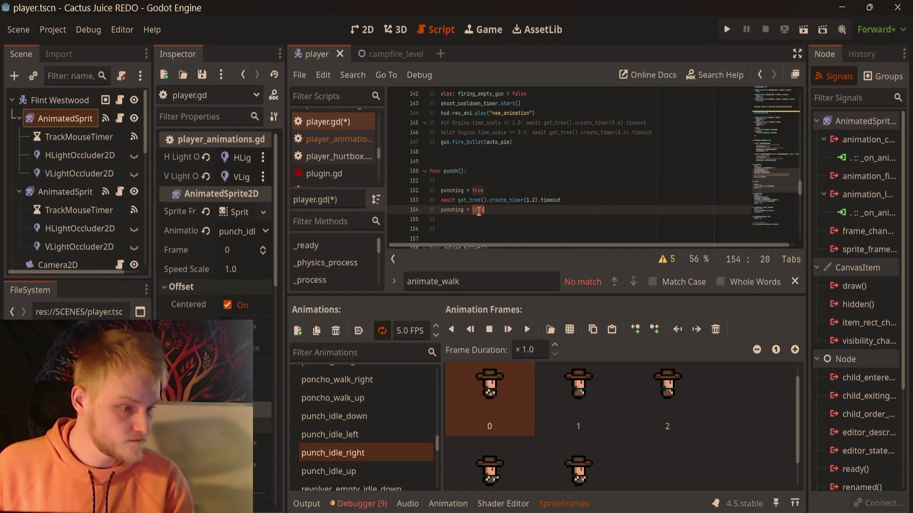
pyautogui.write('false')
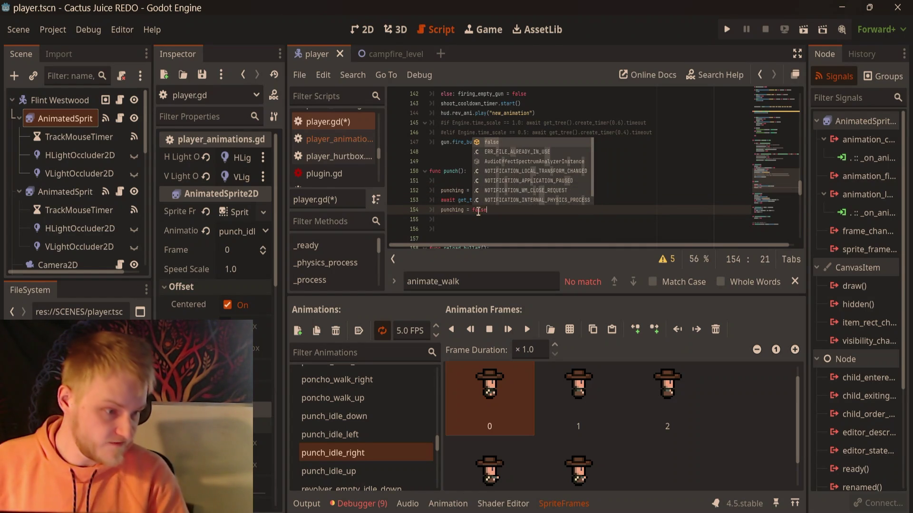
pyautogui.click(389, 53)
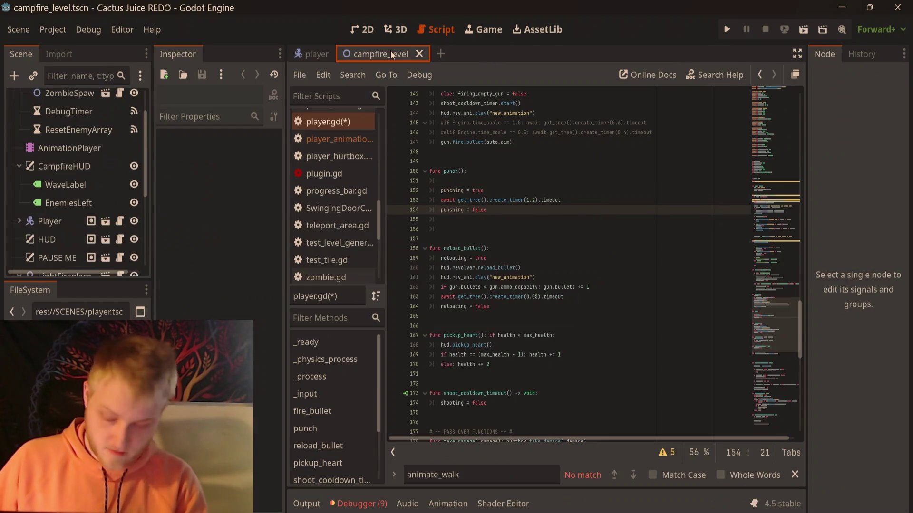
pyautogui.press('F6')
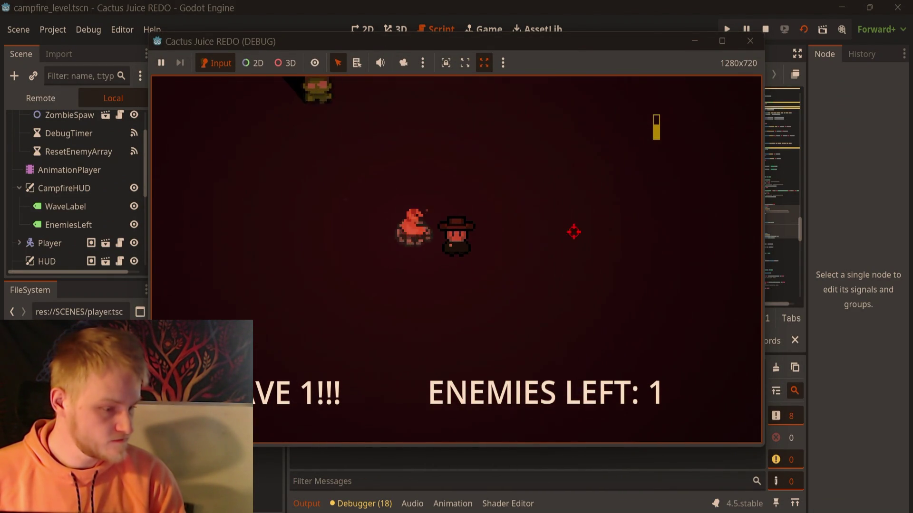
pyautogui.click(751, 41)
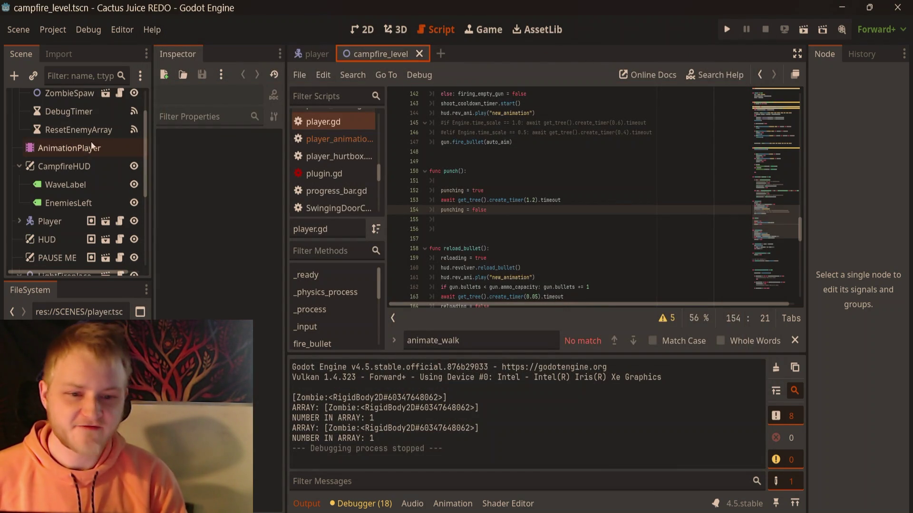
pyautogui.scroll(3, 68, 154)
pyautogui.click(66, 132)
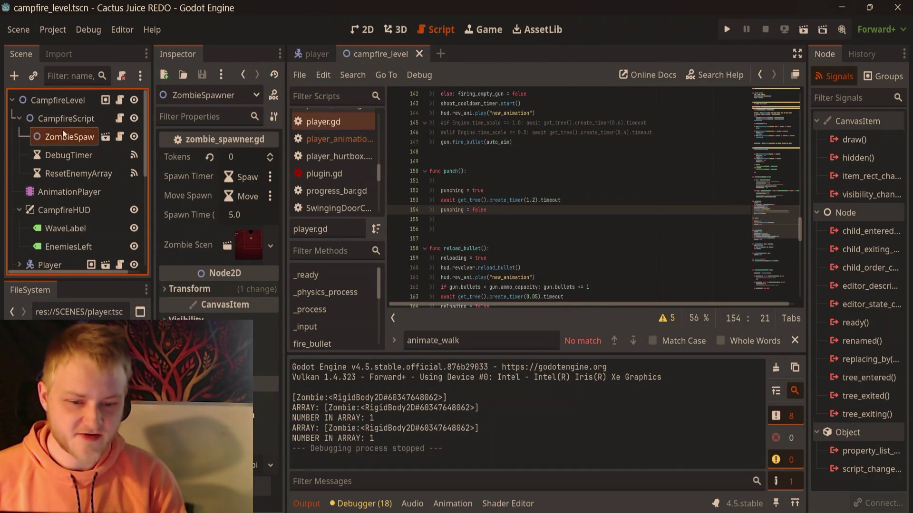
pyautogui.scroll(-2, 63, 143)
pyautogui.click(50, 221)
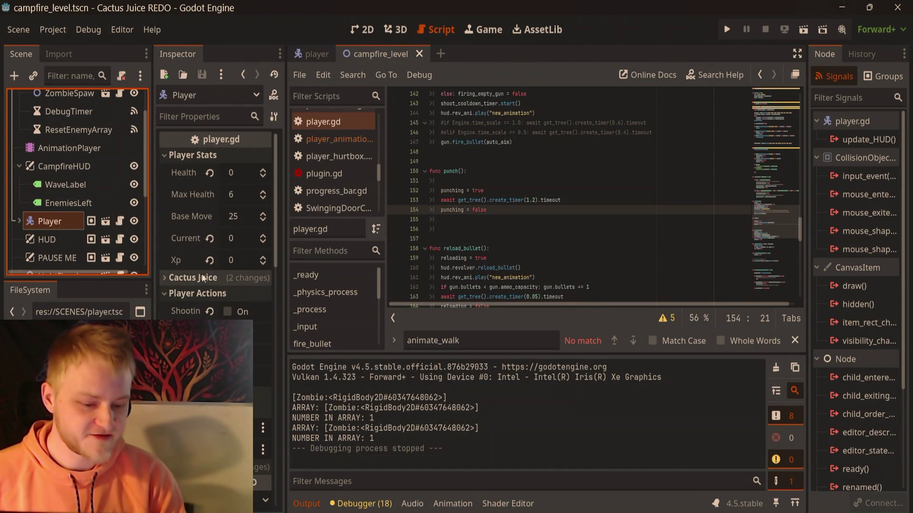
pyautogui.scroll(-4, 202, 273)
pyautogui.scroll(1, 236, 213)
pyautogui.scroll(3, 236, 213)
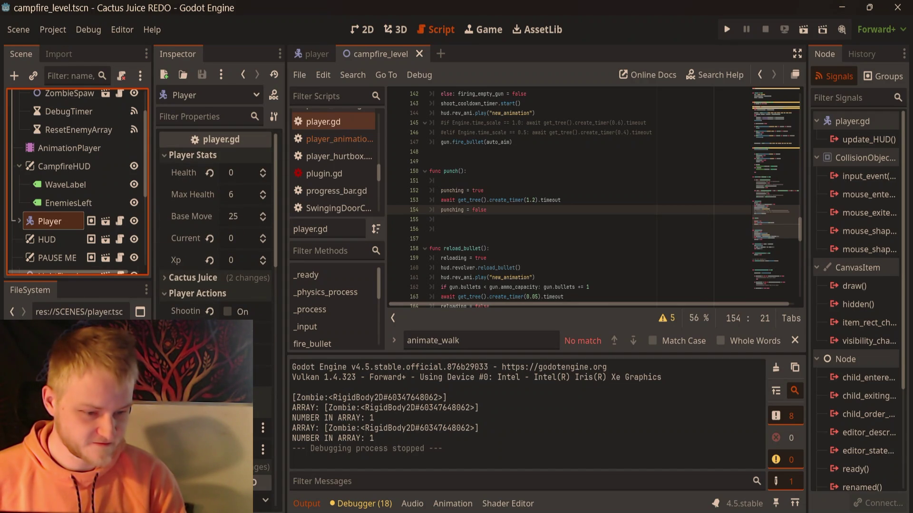
pyautogui.scroll(15, 617, 192)
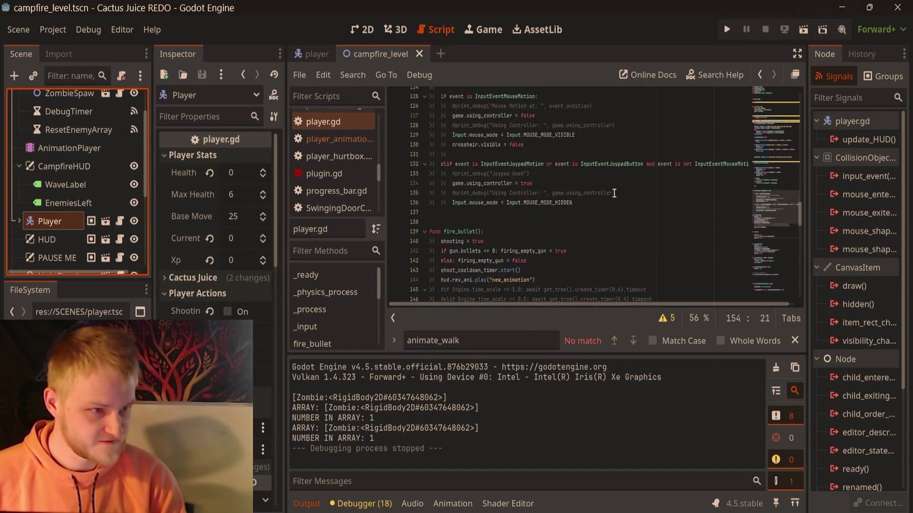
pyautogui.scroll(6, 612, 193)
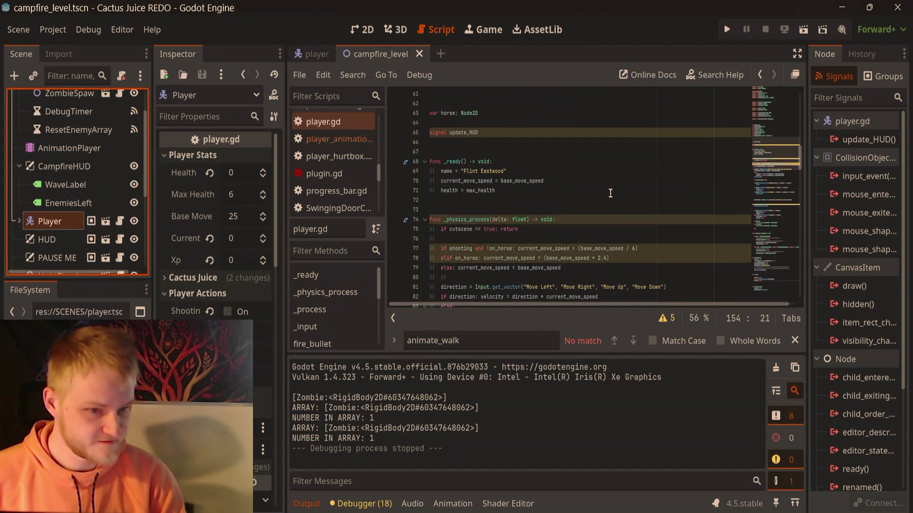
pyautogui.press('F6')
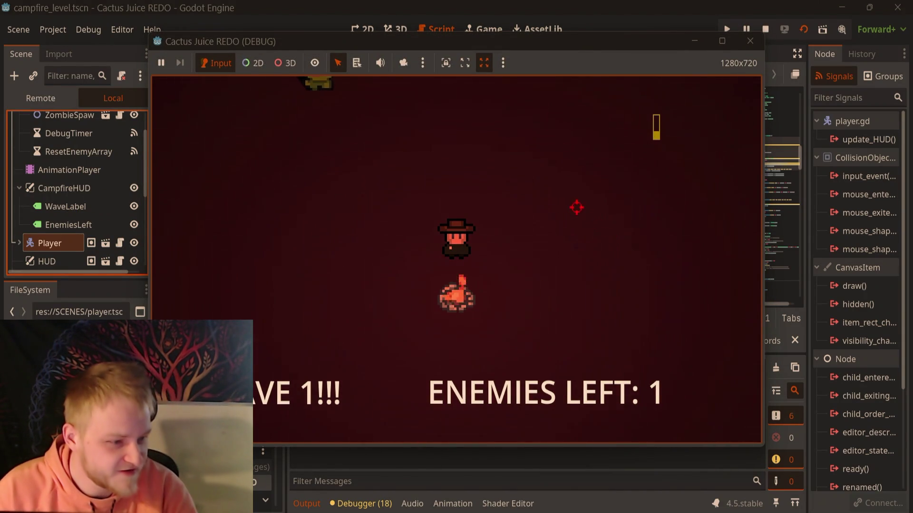
pyautogui.press('w')
pyautogui.press('d')
pyautogui.press('s')
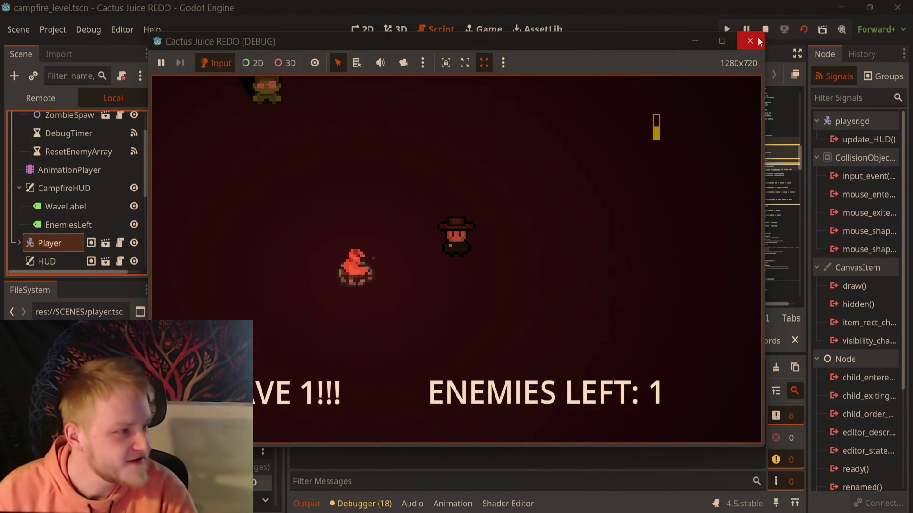
pyautogui.click(750, 41)
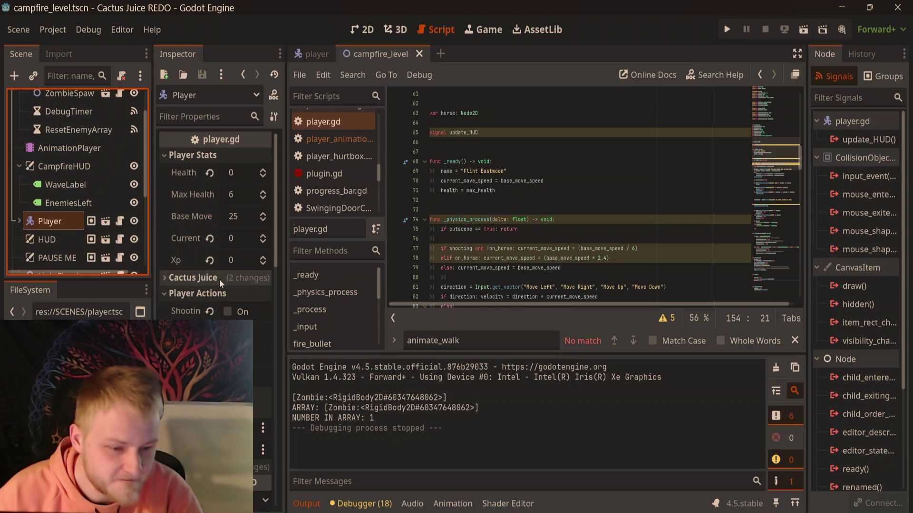
# Open the player scene and inspect the Flint Westwood root and its animated sprite's animations.
pyautogui.scroll(-3, 214, 281)
pyautogui.click(172, 307)
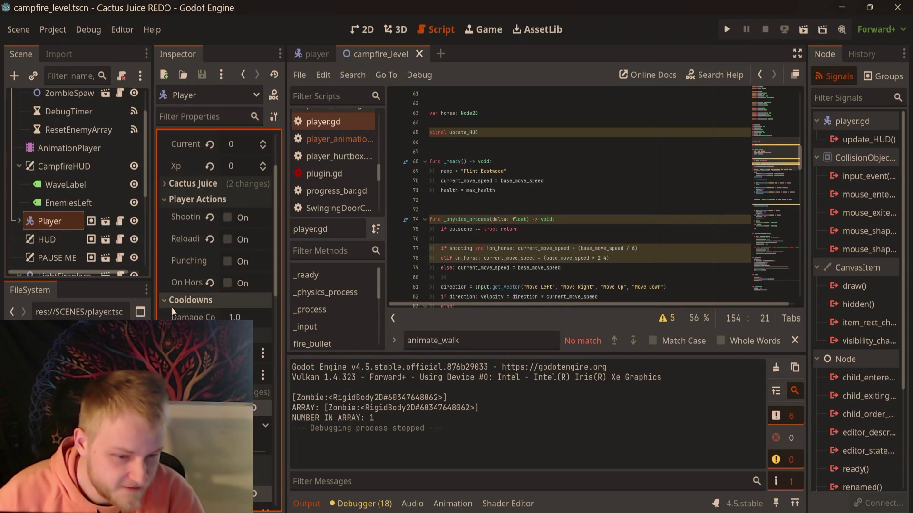
pyautogui.scroll(2, 172, 307)
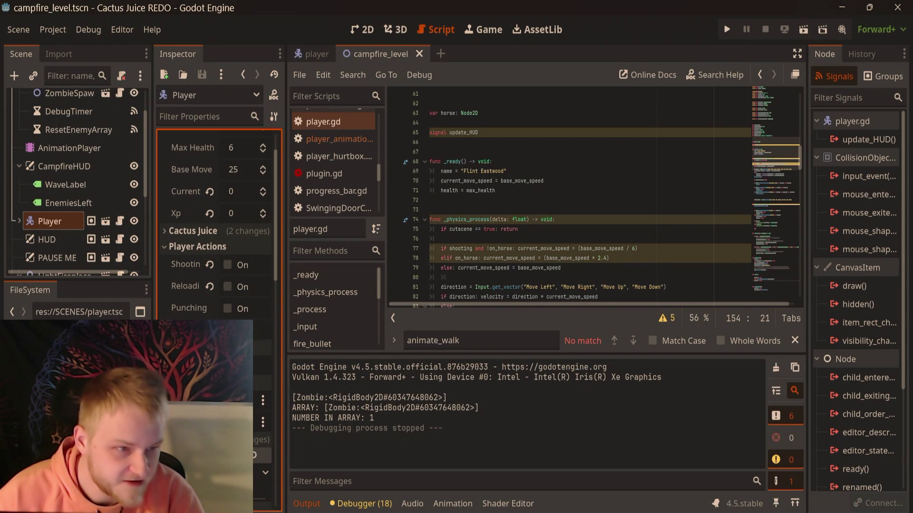
pyautogui.click(317, 56)
pyautogui.click(58, 100)
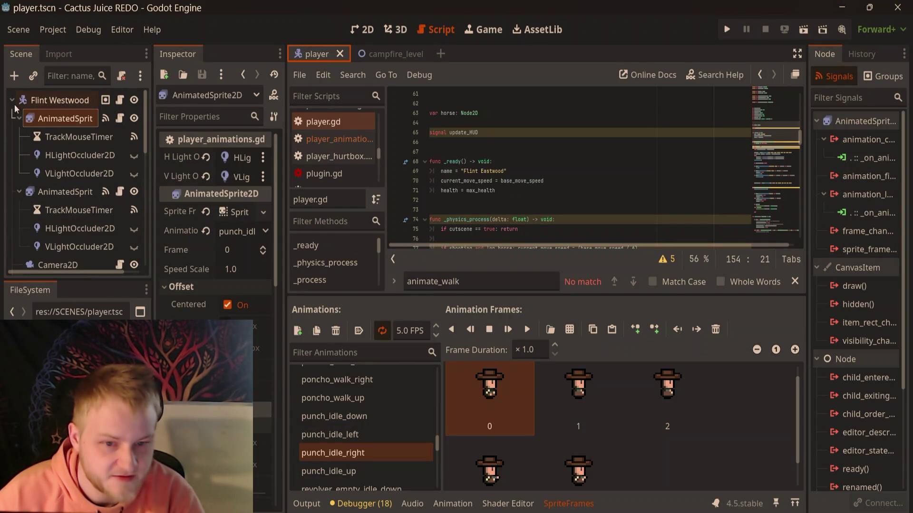
pyautogui.click(79, 121)
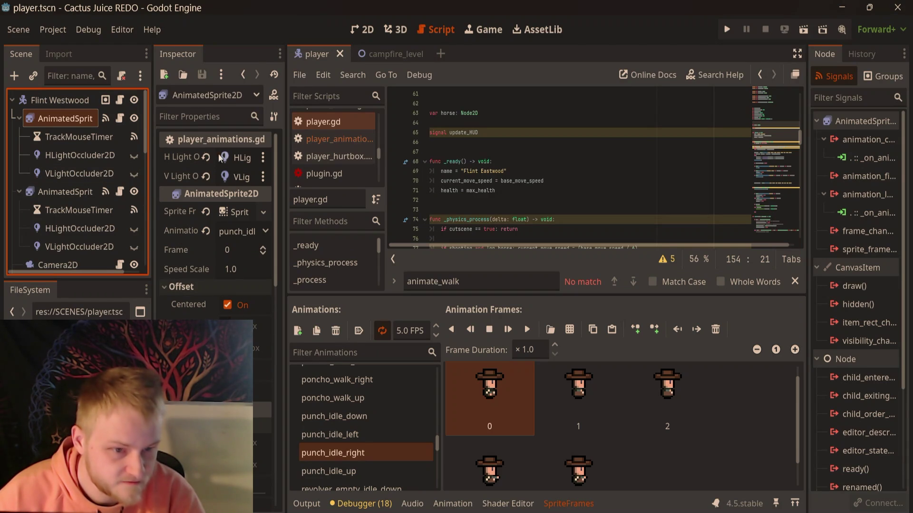
pyautogui.click(66, 102)
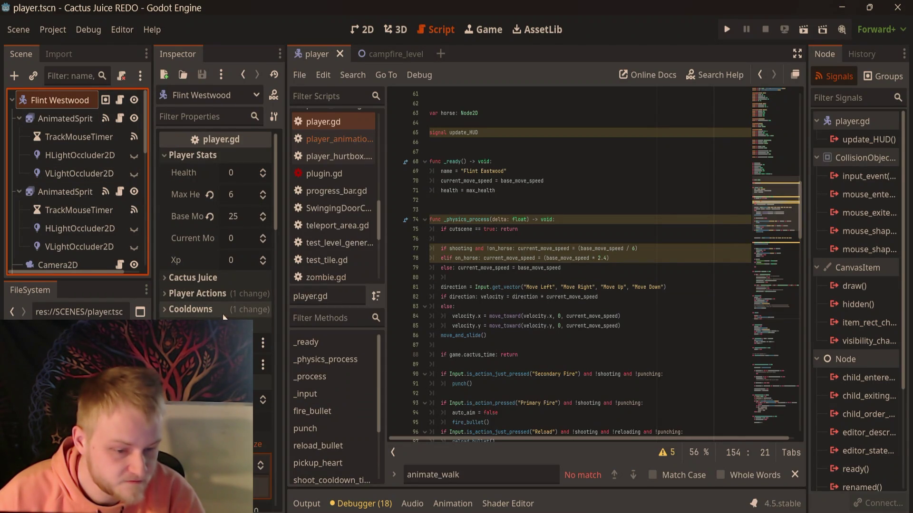
# Toggle a Player Actions flag on Flint Westwood, save the scene, and return to campfire_level.
pyautogui.click(253, 289)
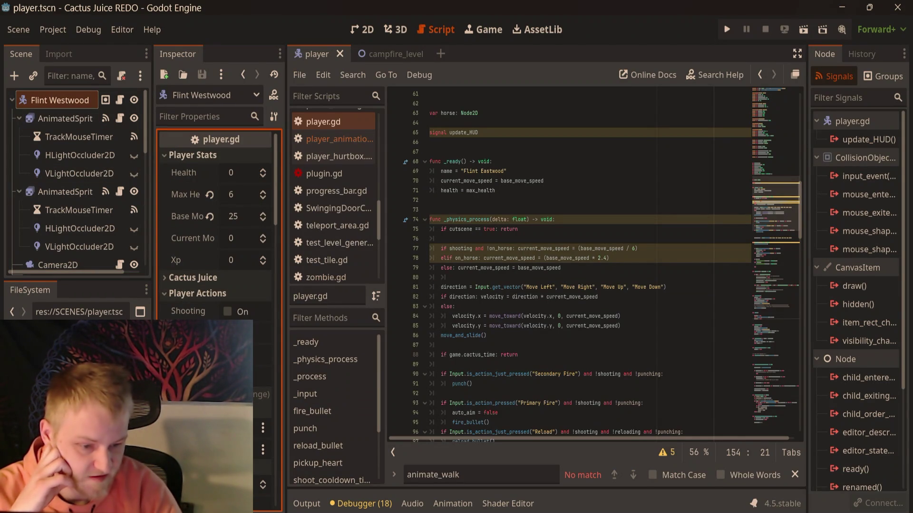
pyautogui.click(262, 377)
pyautogui.hotkey('ctrl', 's')
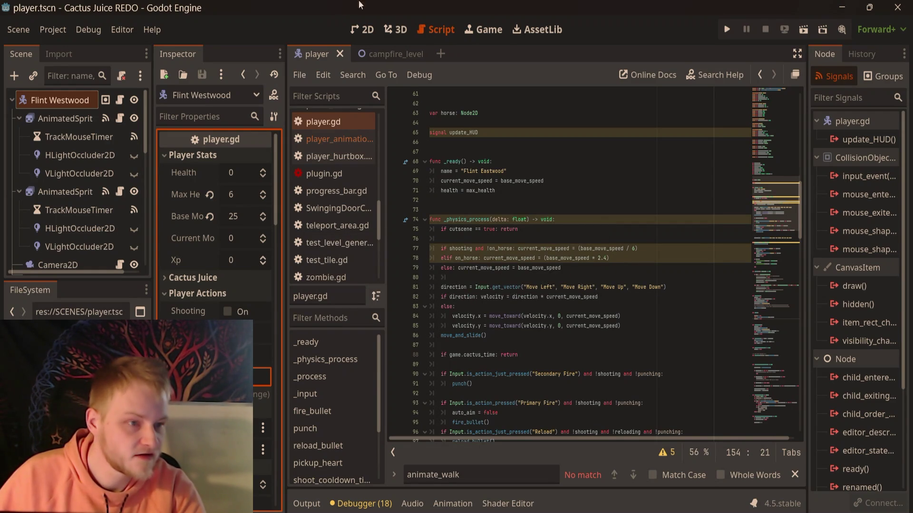
pyautogui.click(406, 52)
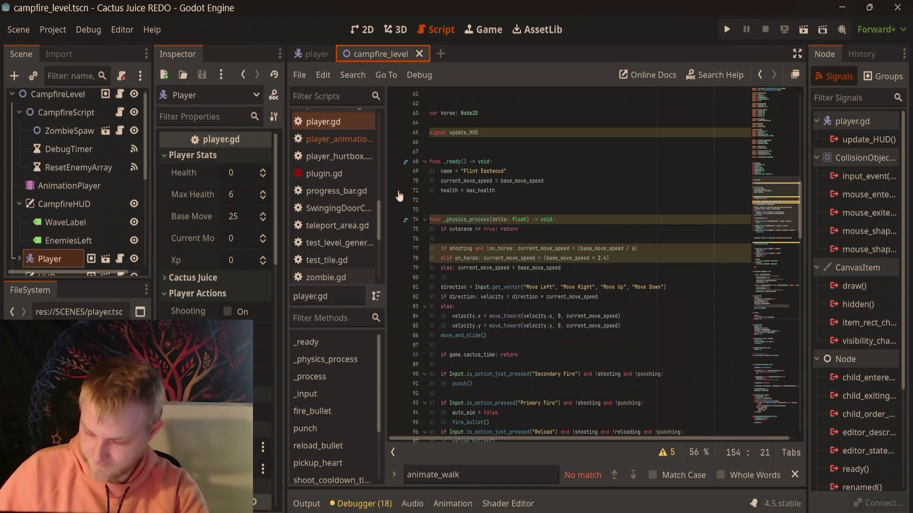
# Run the campfire level with F6 and fire the revolver to the cowboy's right.
pyautogui.press('F6')
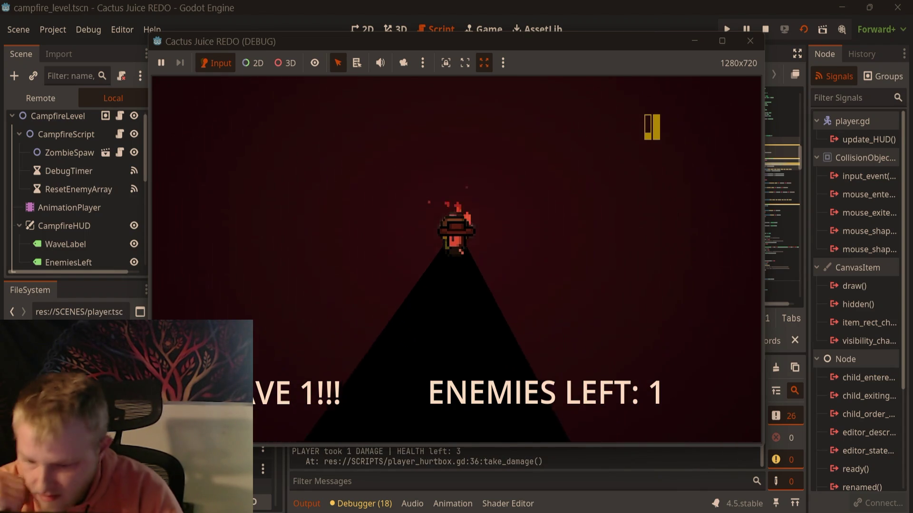
pyautogui.click(517, 257)
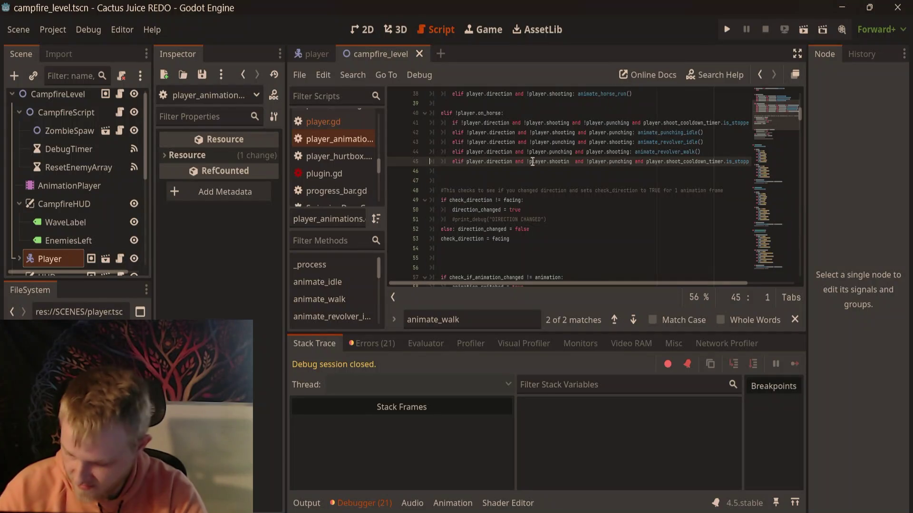
# Rerun the scene, then fix line 45 to read player.shooting by adding the missing g.
pyautogui.press('F6')
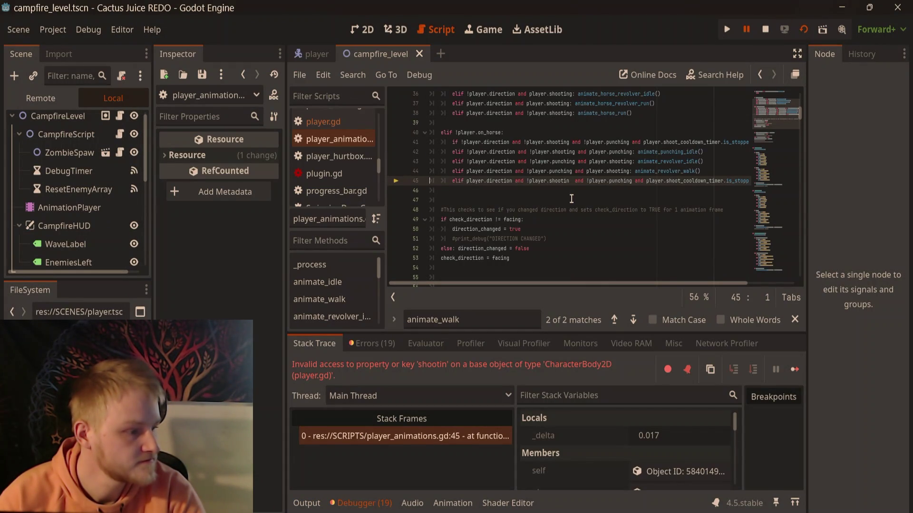
pyautogui.moveTo(652, 282); pyautogui.dragTo(752, 289)
pyautogui.moveTo(647, 283); pyautogui.dragTo(602, 280)
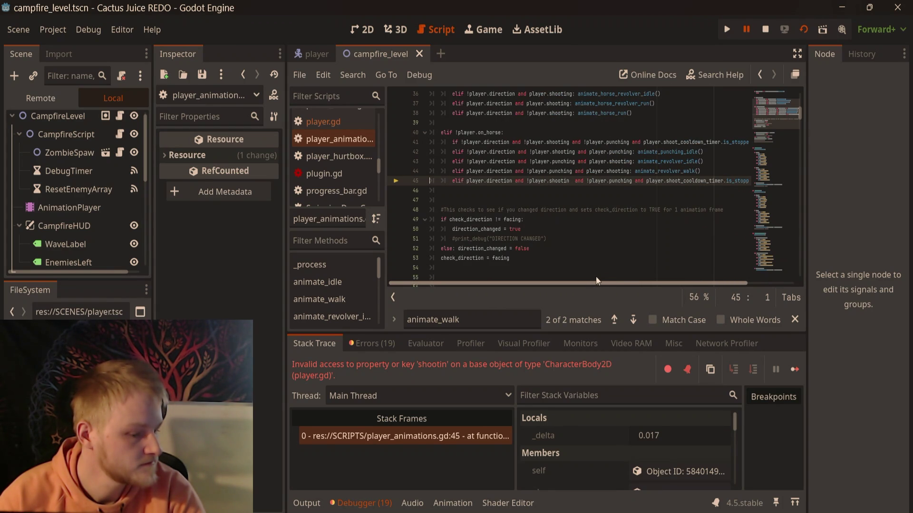
pyautogui.click(635, 181)
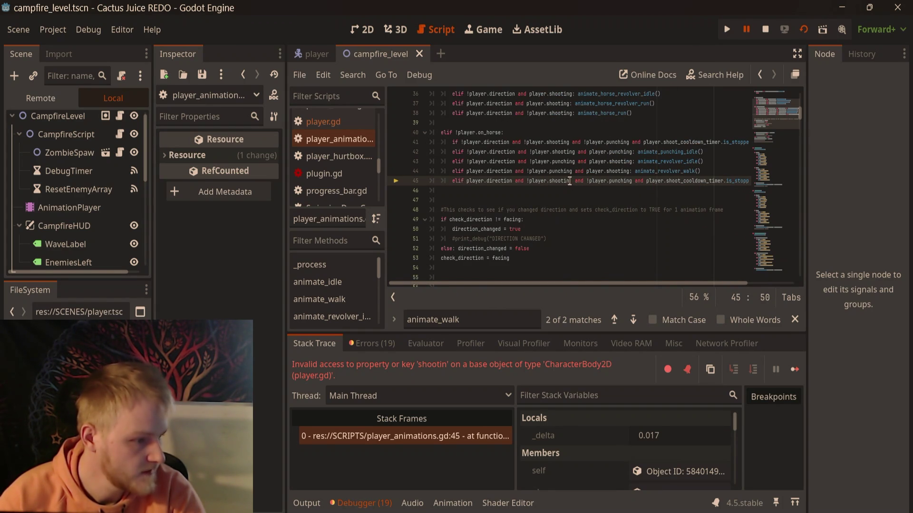
pyautogui.write('g')
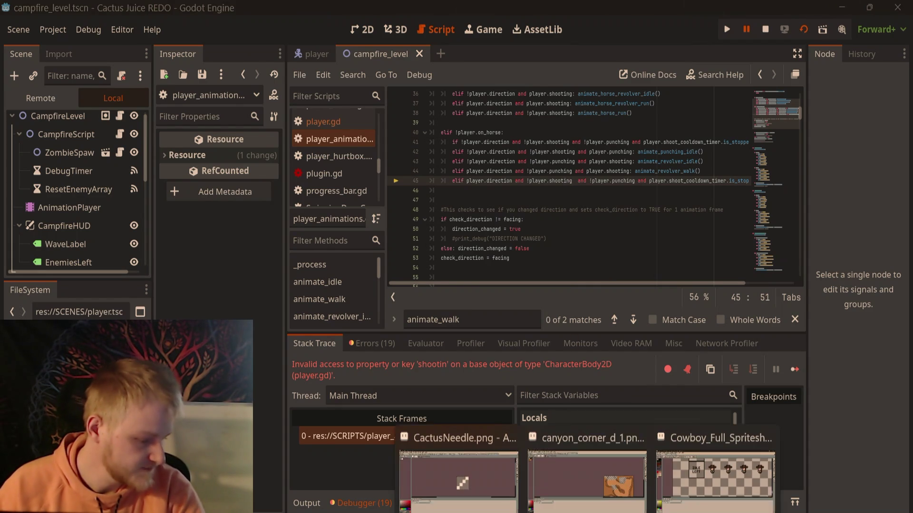
pyautogui.click(723, 478)
pyautogui.scroll(3, 590, 283)
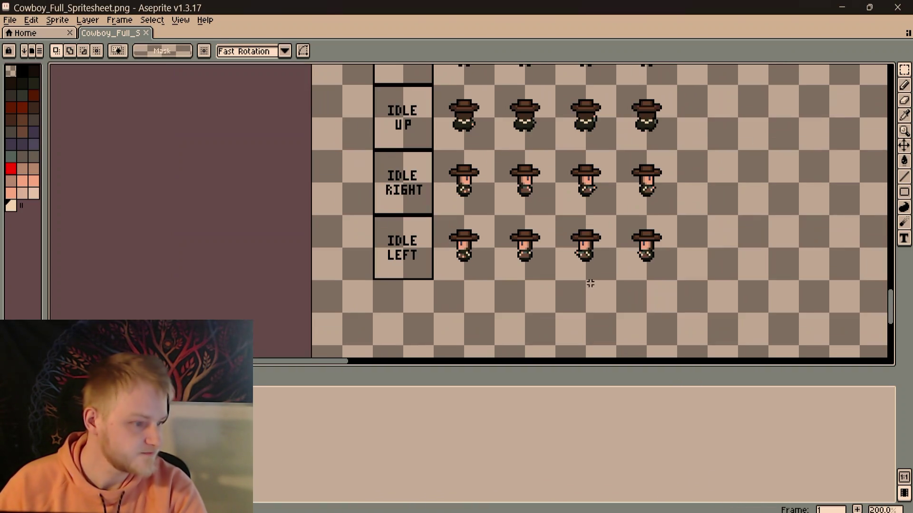
pyautogui.hscroll(1, 570, 257)
pyautogui.scroll(2, 558, 232)
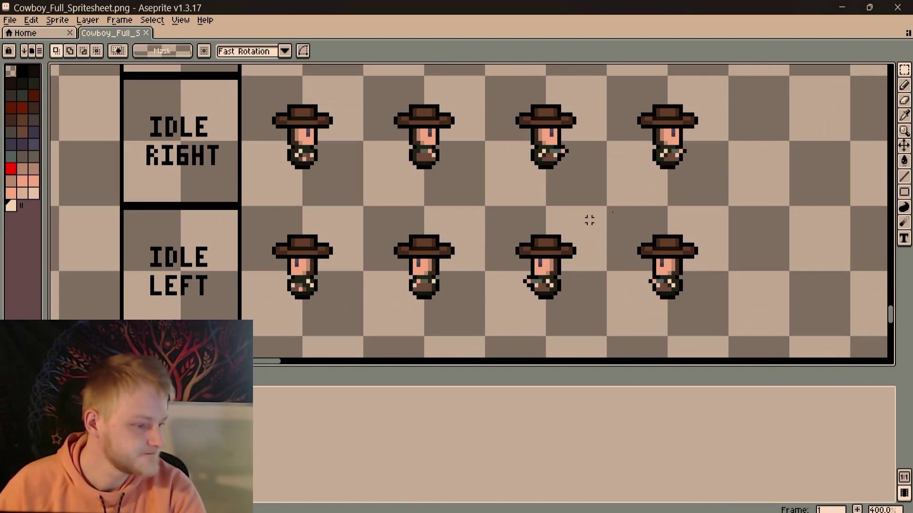
pyautogui.scroll(-2, 757, 163)
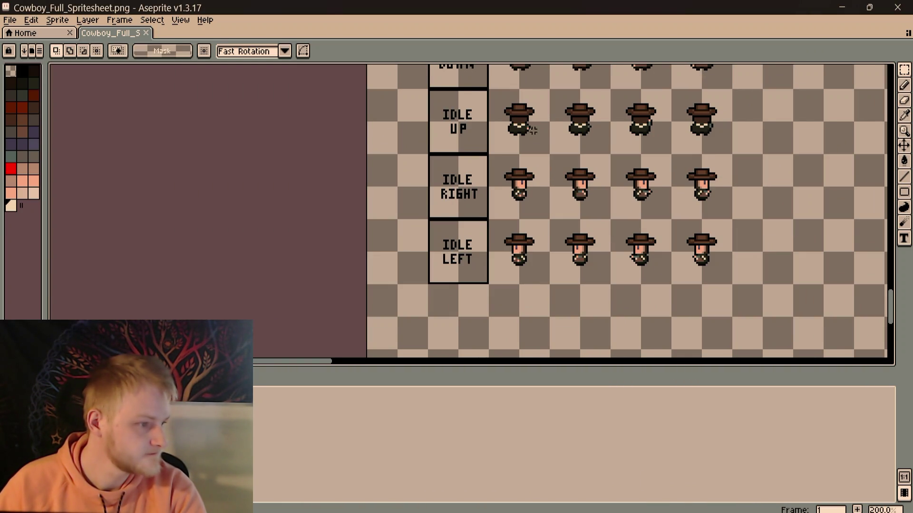
pyautogui.scroll(-3, 541, 129)
pyautogui.scroll(5, 539, 222)
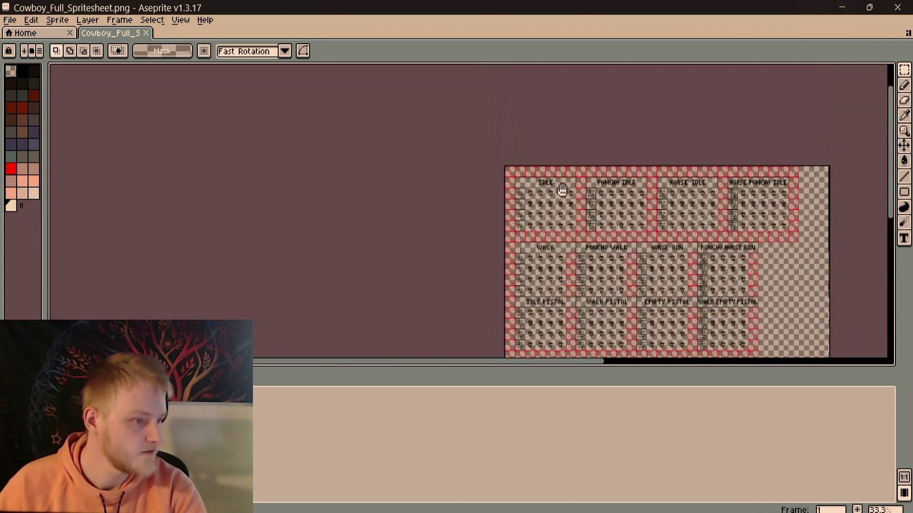
pyautogui.scroll(-10, 539, 222)
pyautogui.hscroll(-2, 566, 261)
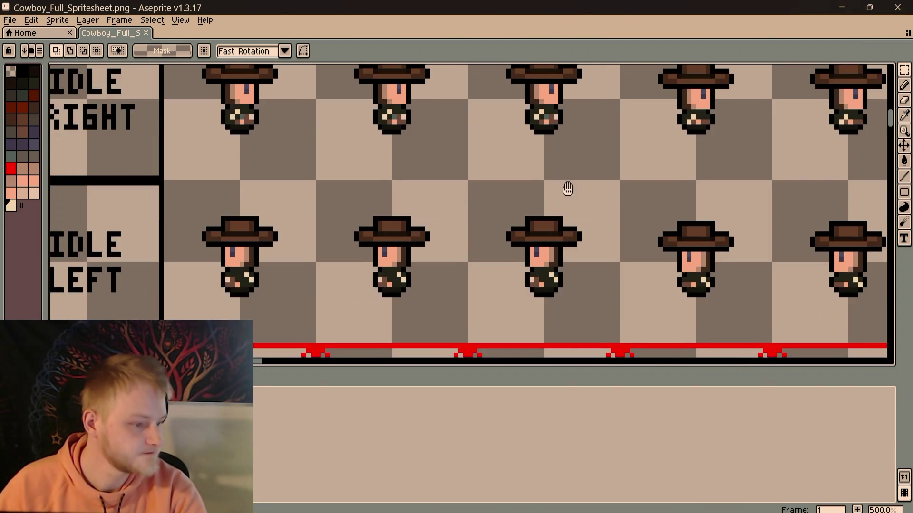
pyautogui.scroll(-1, 490, 245)
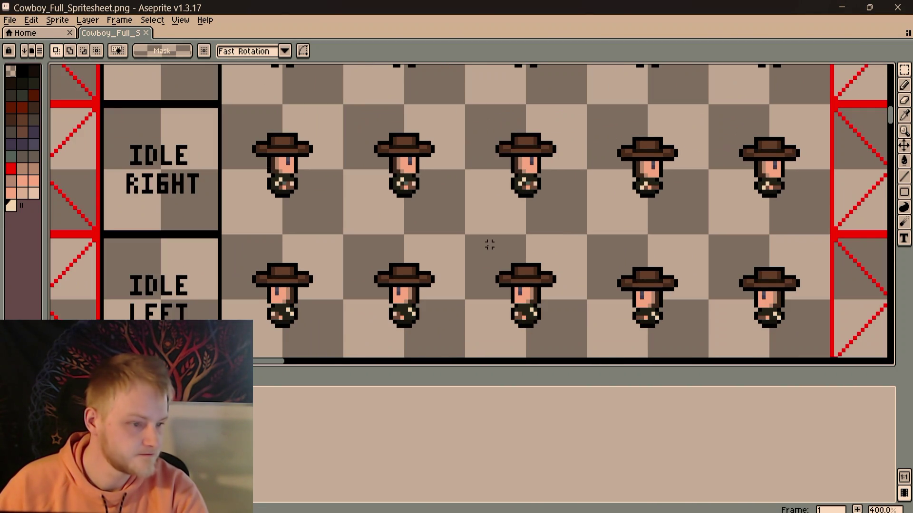
pyautogui.scroll(-2, 422, 246)
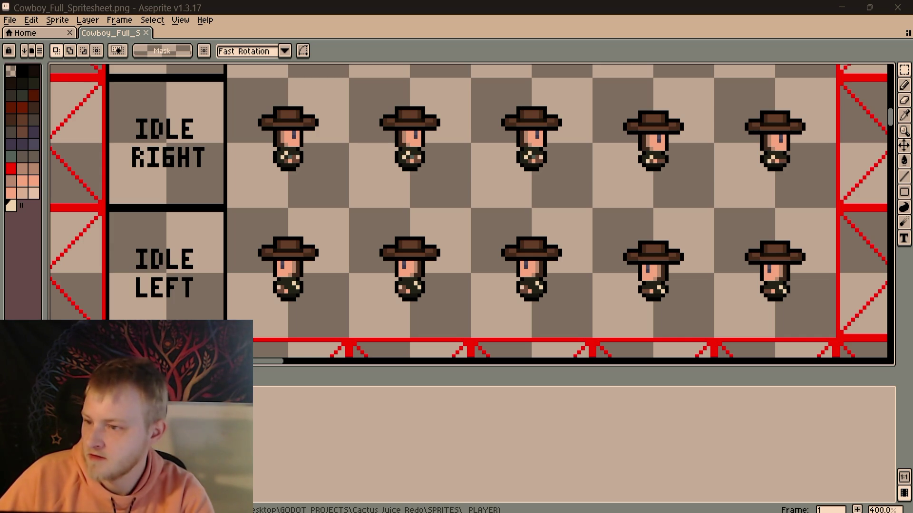
pyautogui.moveTo(491, 68)
pyautogui.mouseDown()
pyautogui.moveTo(475, 29)
pyautogui.moveTo(428, 52)
pyautogui.moveTo(235, 38)
pyautogui.mouseUp()
pyautogui.scroll(2, 143, 134)
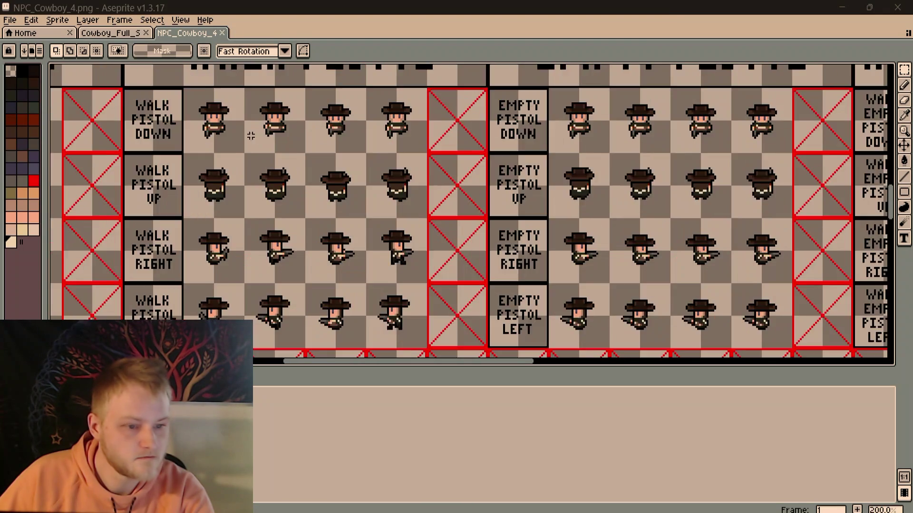
pyautogui.scroll(-4, 475, 214)
pyautogui.moveTo(522, 81); pyautogui.dragTo(523, 227)
pyautogui.scroll(5, 523, 227)
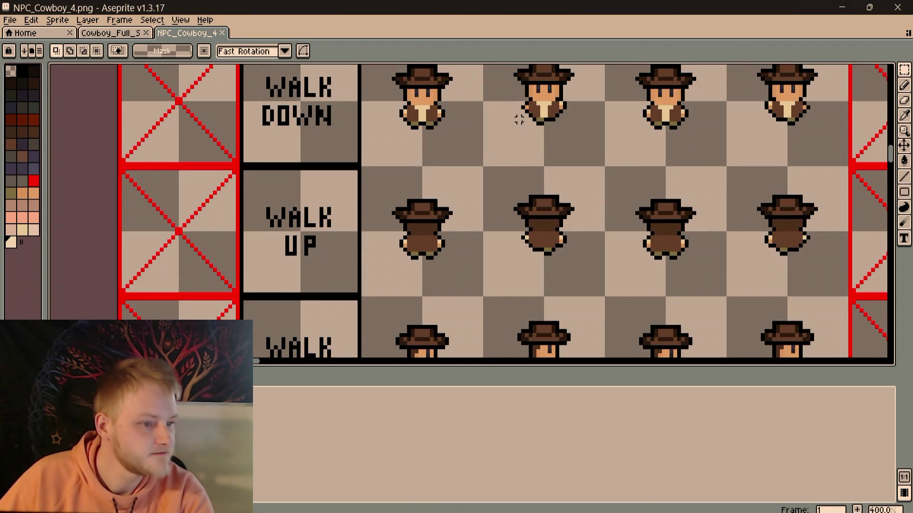
pyautogui.scroll(-2, 520, 116)
pyautogui.moveTo(542, 148); pyautogui.dragTo(516, 287)
pyautogui.moveTo(550, 185); pyautogui.dragTo(497, 203)
pyautogui.scroll(1, 496, 203)
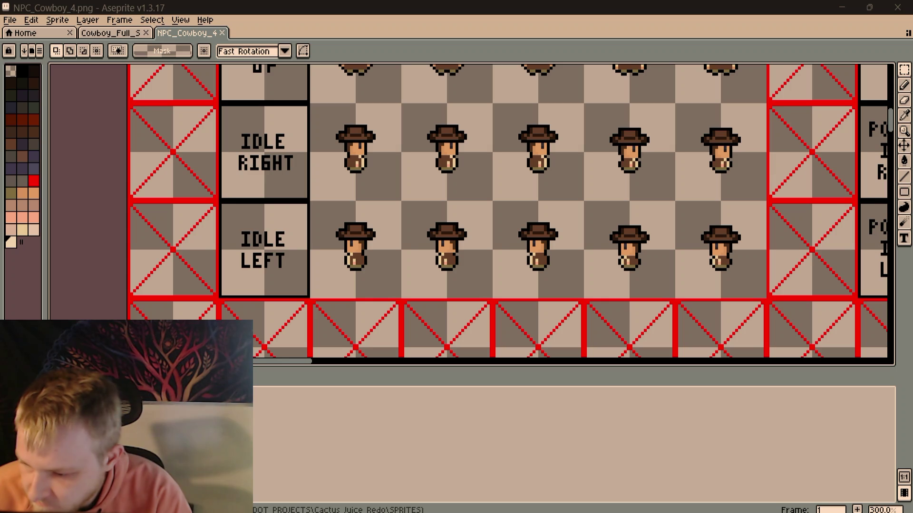
pyautogui.moveTo(456, 28)
pyautogui.mouseDown()
pyautogui.moveTo(457, 71)
pyautogui.moveTo(246, 32)
pyautogui.moveTo(291, 130)
pyautogui.mouseUp()
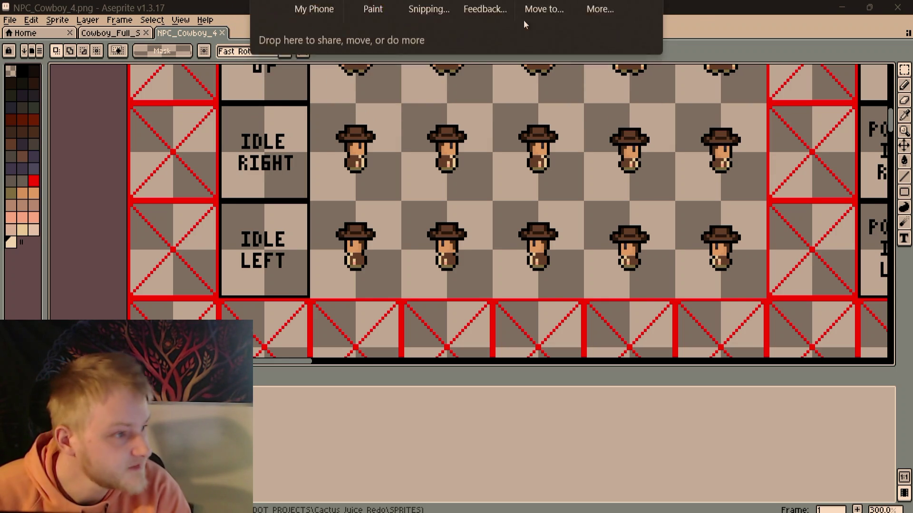
pyautogui.moveTo(700, 15); pyautogui.dragTo(709, 27)
pyautogui.scroll(4, 312, 189)
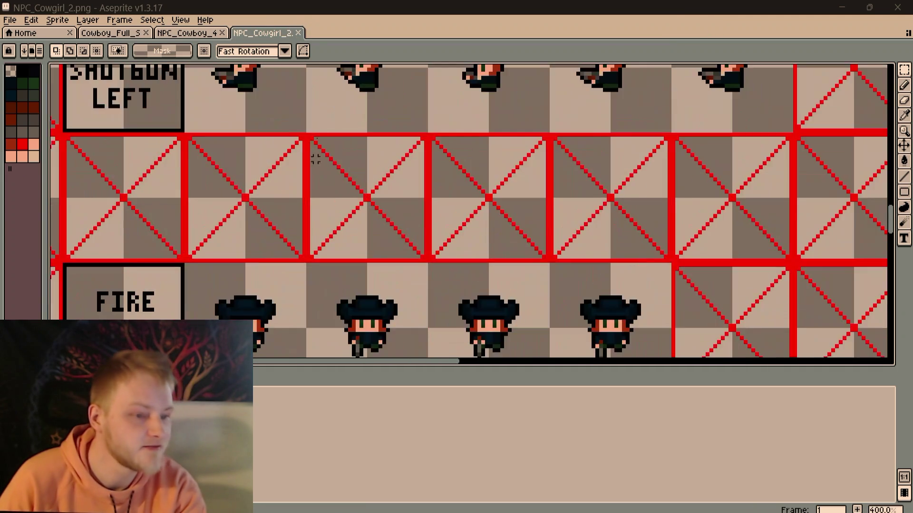
pyautogui.scroll(-2, 366, 253)
pyautogui.scroll(-2, 396, 198)
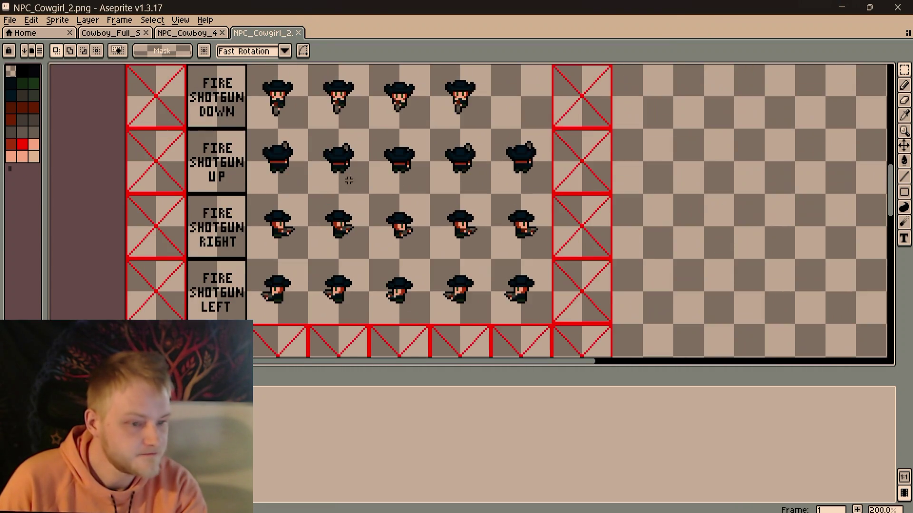
pyautogui.scroll(1, 340, 222)
pyautogui.moveTo(341, 222)
pyautogui.mouseDown()
pyautogui.moveTo(322, 371)
pyautogui.moveTo(411, 459)
pyautogui.moveTo(420, 335)
pyautogui.moveTo(399, 221)
pyautogui.mouseUp()
pyautogui.moveTo(442, 136)
pyautogui.mouseDown()
pyautogui.moveTo(344, 166)
pyautogui.moveTo(362, 269)
pyautogui.moveTo(406, 163)
pyautogui.mouseUp()
pyautogui.scroll(1, 385, 260)
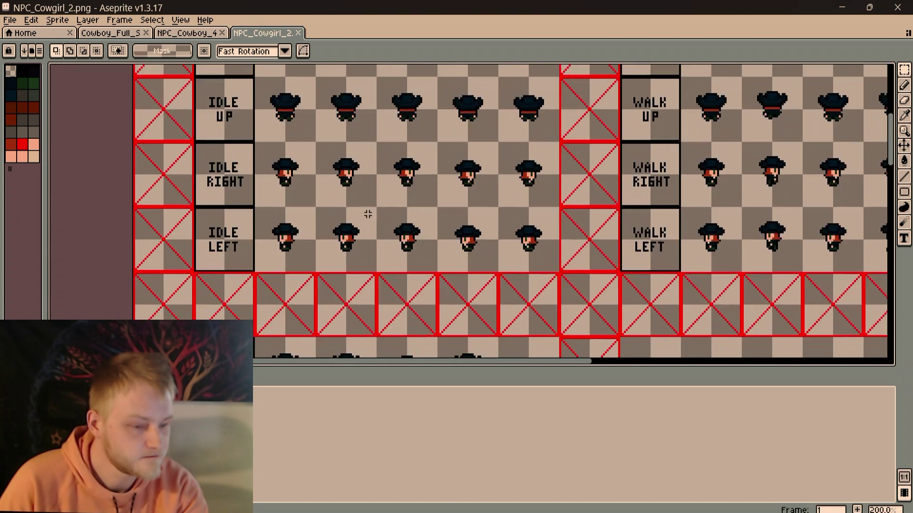
pyautogui.scroll(-3, 367, 206)
pyautogui.moveTo(371, 205); pyautogui.dragTo(399, 185)
pyautogui.scroll(3, 399, 184)
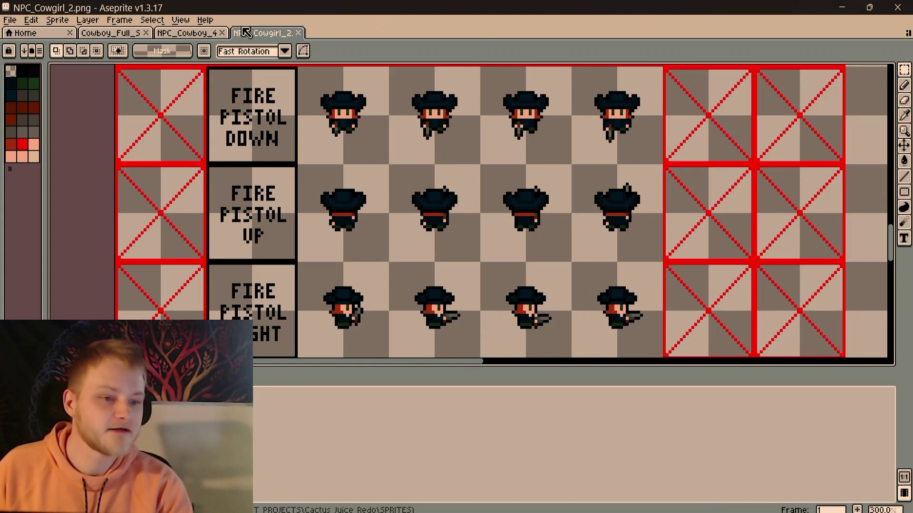
pyautogui.click(298, 33)
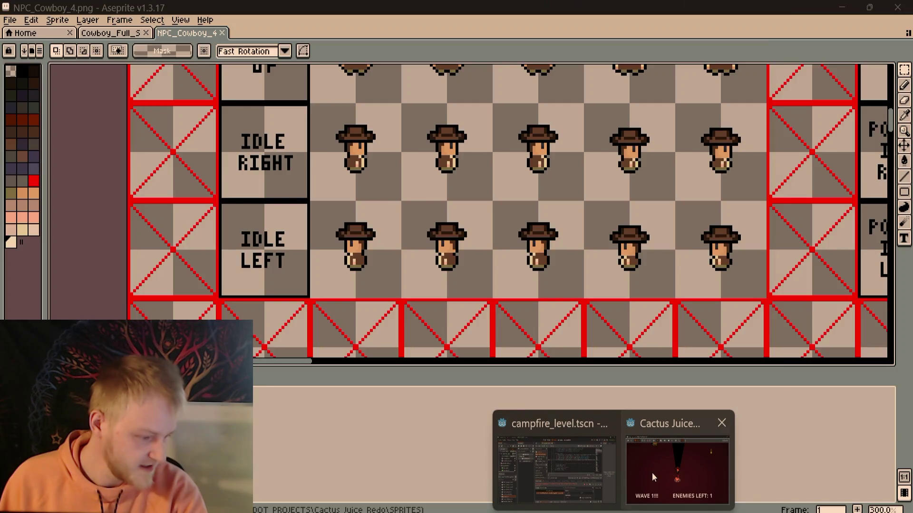
# Close the old game window, rerun campfire_level with F6, walk the player right and up, then stop.
pyautogui.click(652, 473)
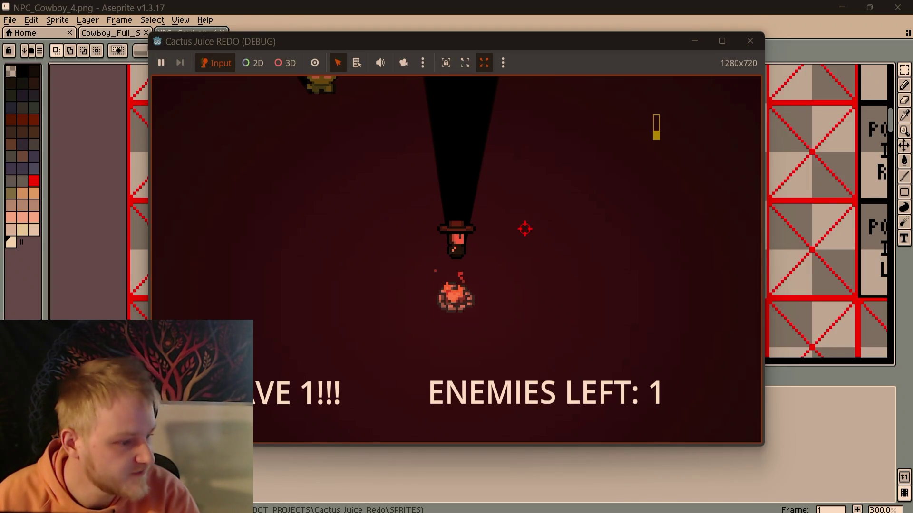
pyautogui.click(749, 42)
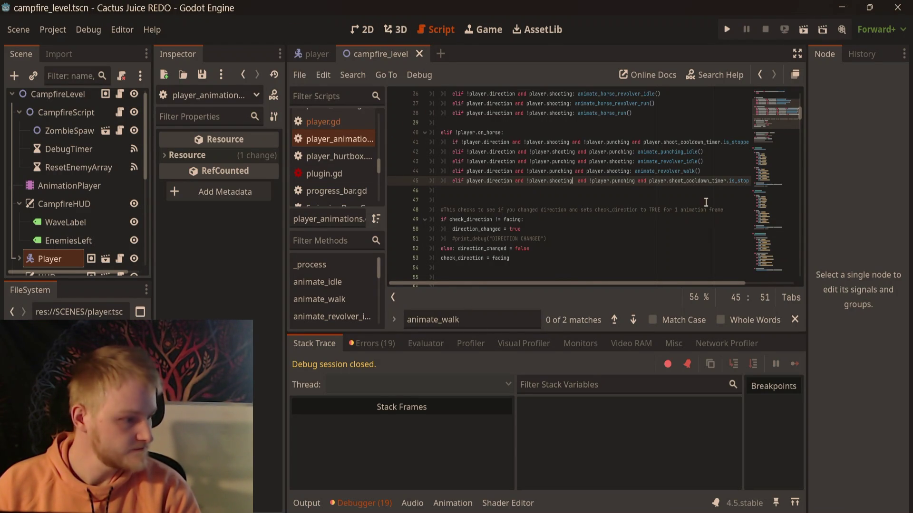
pyautogui.press('F6')
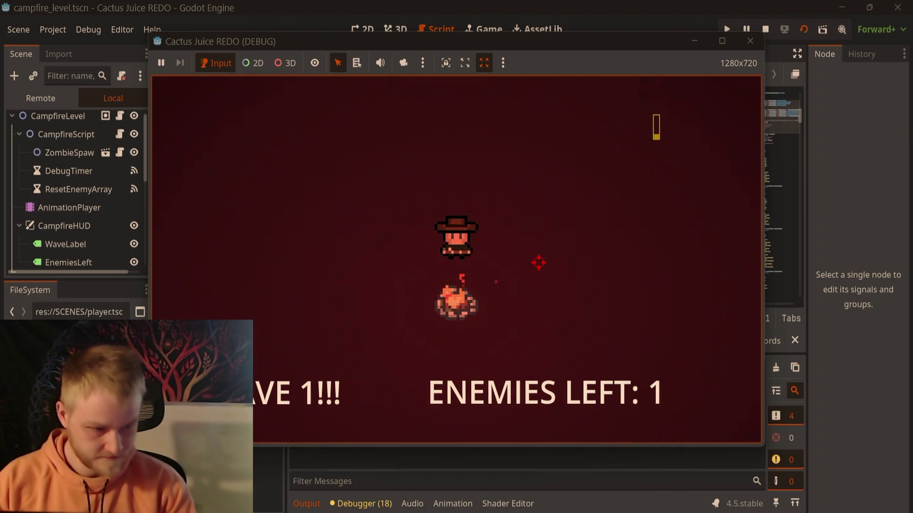
pyautogui.press('d')
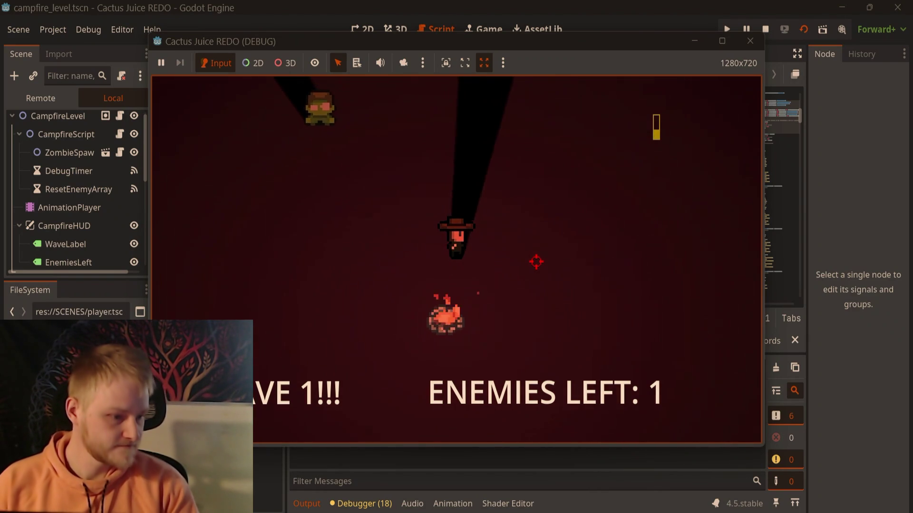
pyautogui.press('d')
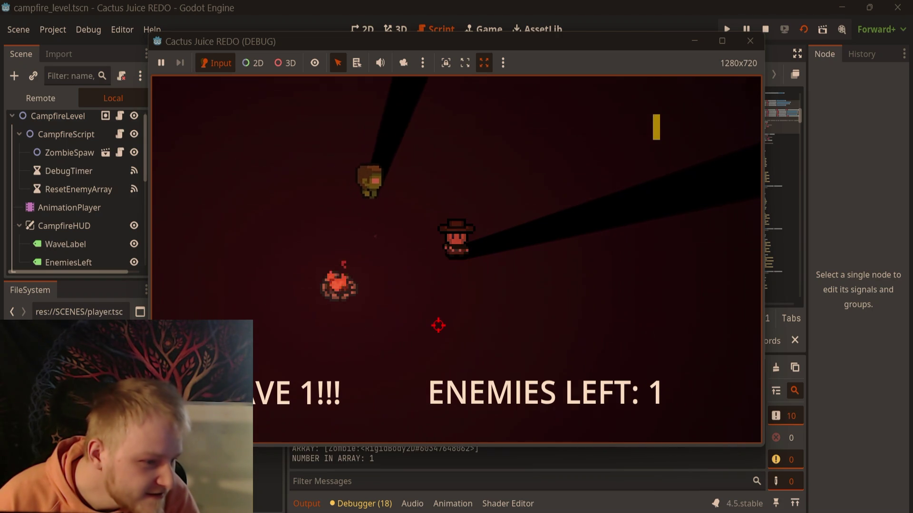
pyautogui.press('w')
pyautogui.press('d')
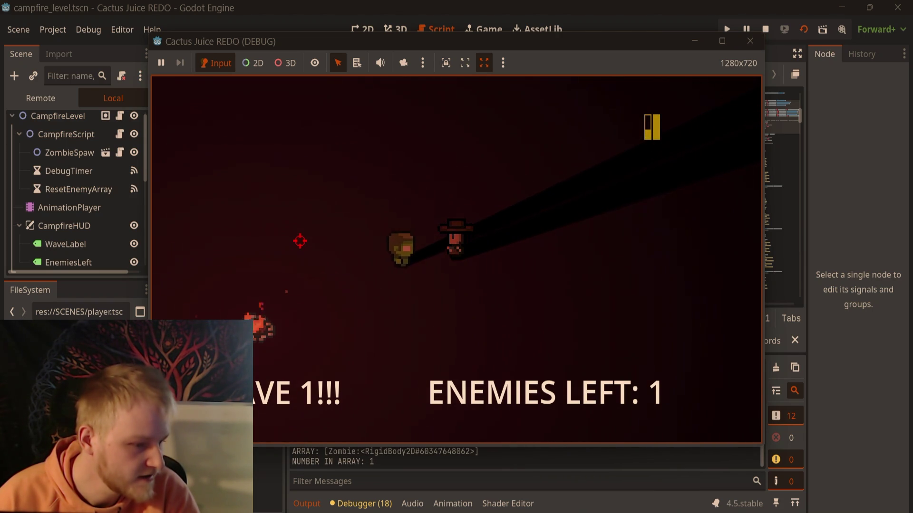
pyautogui.press('d')
pyautogui.press('d')
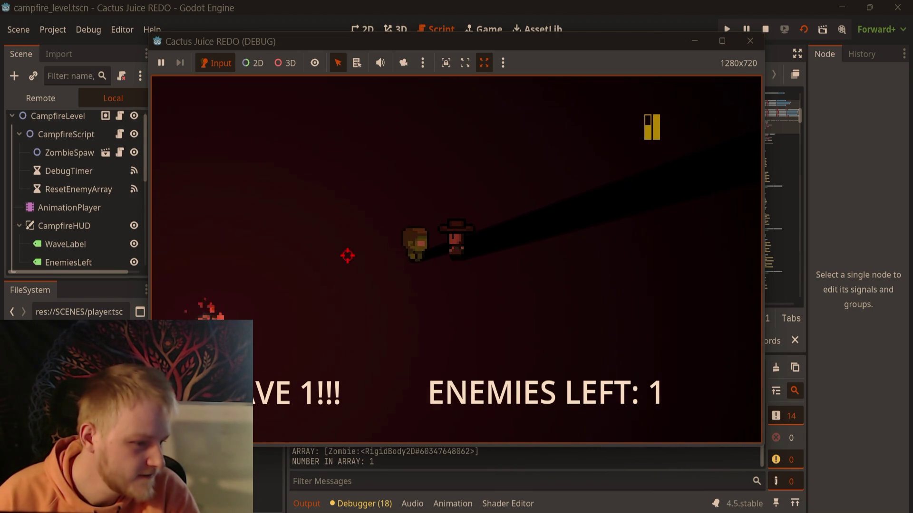
pyautogui.click(750, 41)
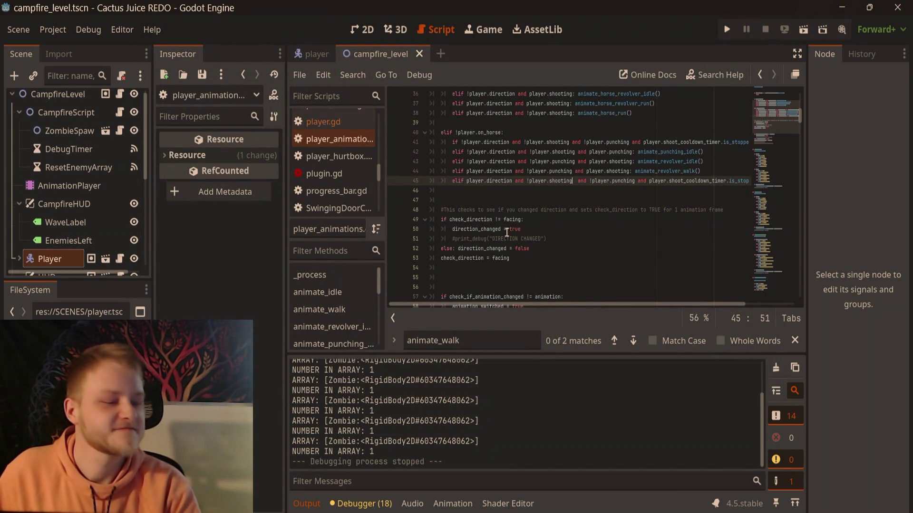
# Bring the NPC_Cowboy_4 sheet in Aseprite back to the front.
pyautogui.scroll(-10, 548, 250)
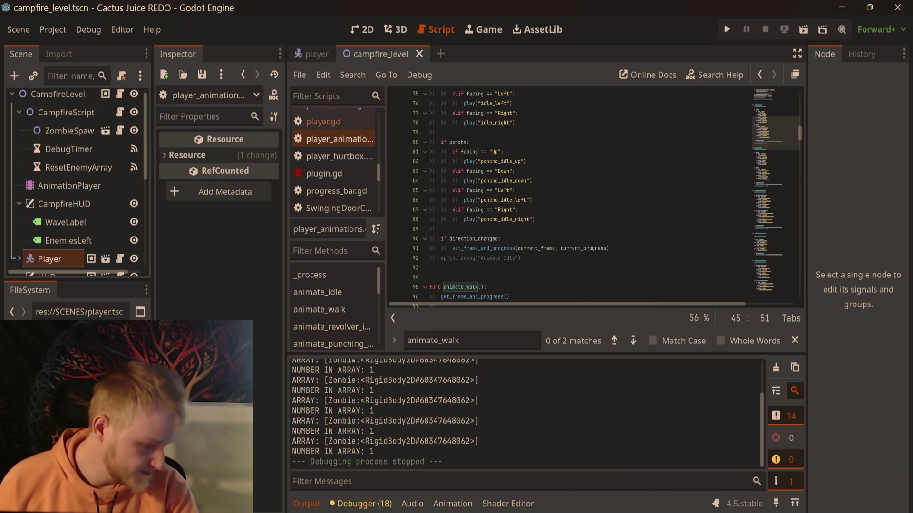
pyautogui.moveTo(630, 488)
pyautogui.click(692, 472)
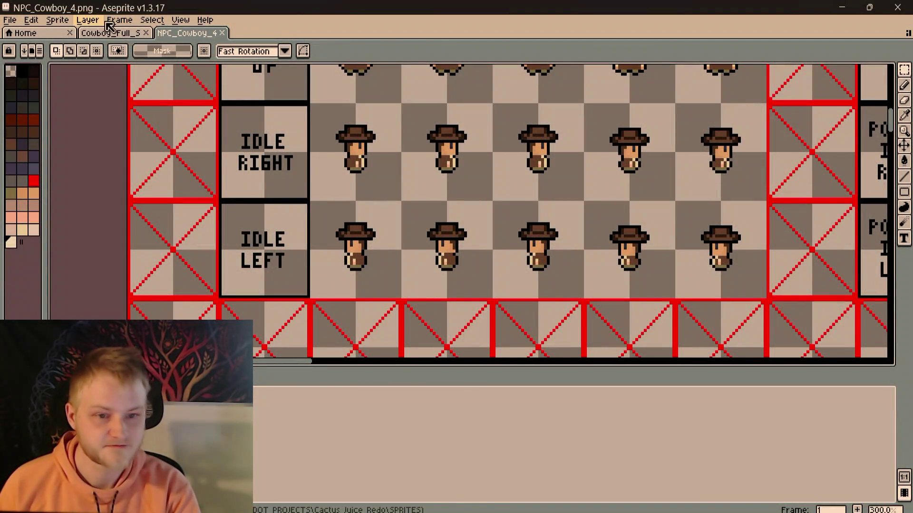
# In Cowboy_Full_Spritesheet, select the IDLE header text and move it to the right of its box.
pyautogui.click(124, 33)
pyautogui.scroll(-5, 390, 233)
pyautogui.scroll(-8, 447, 314)
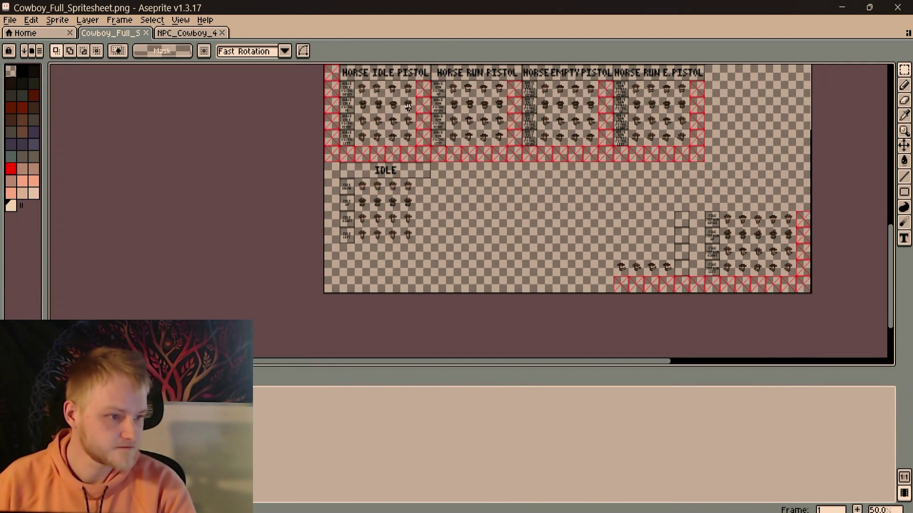
pyautogui.scroll(3, 402, 127)
pyautogui.scroll(-3, 375, 228)
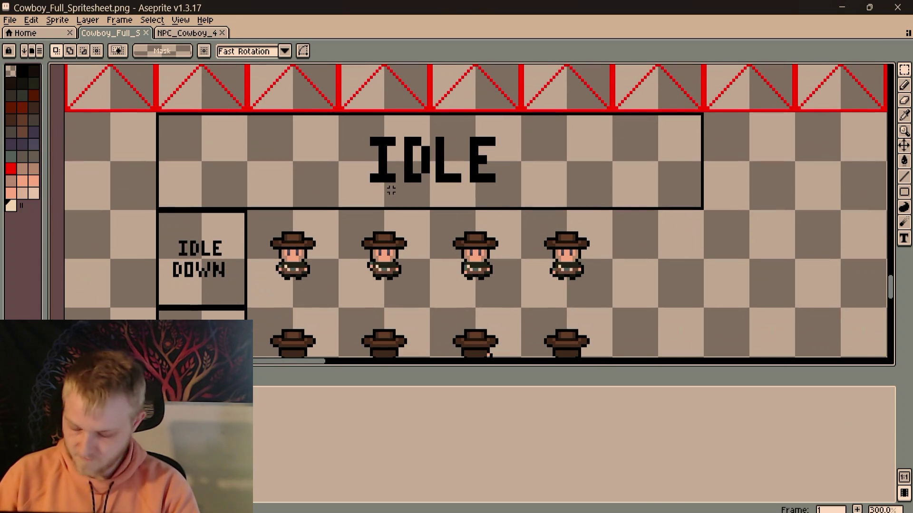
pyautogui.moveTo(336, 123)
pyautogui.mouseDown()
pyautogui.moveTo(550, 184)
pyautogui.moveTo(557, 194)
pyautogui.mouseUp()
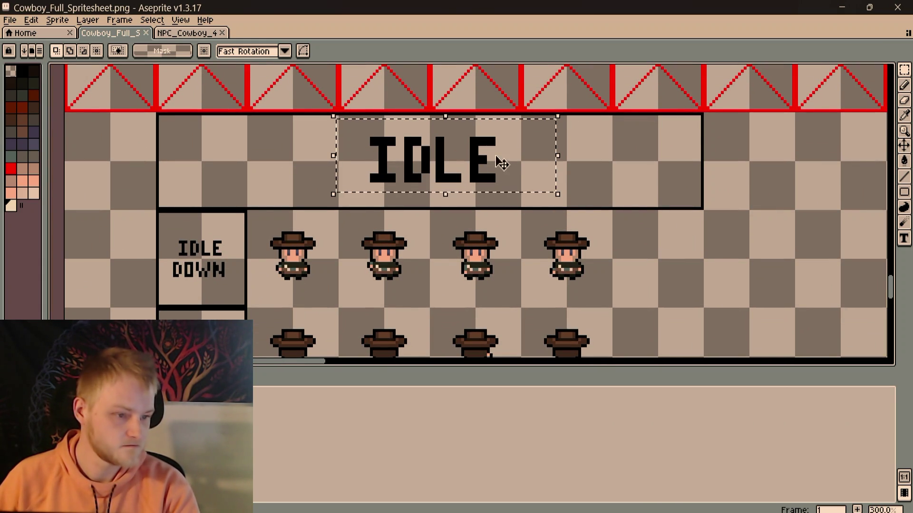
pyautogui.moveTo(441, 166); pyautogui.dragTo(577, 176)
pyautogui.click(351, 151)
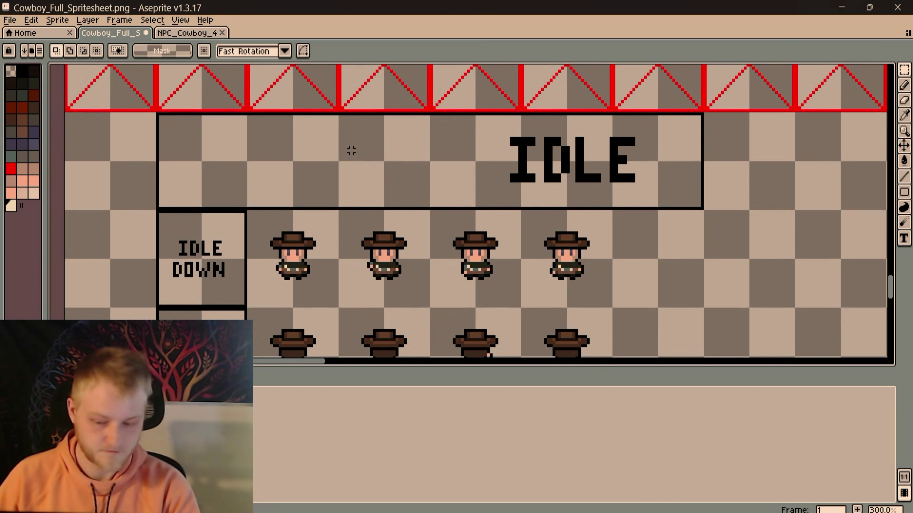
# Pan past the pistol rows and zoom in close on the IDLE header.
pyautogui.scroll(-5, 348, 145)
pyautogui.scroll(2, 348, 144)
pyautogui.moveTo(376, 66)
pyautogui.mouseDown()
pyautogui.moveTo(371, 166)
pyautogui.moveTo(382, 164)
pyautogui.moveTo(401, 264)
pyautogui.mouseUp()
pyautogui.scroll(2, 423, 264)
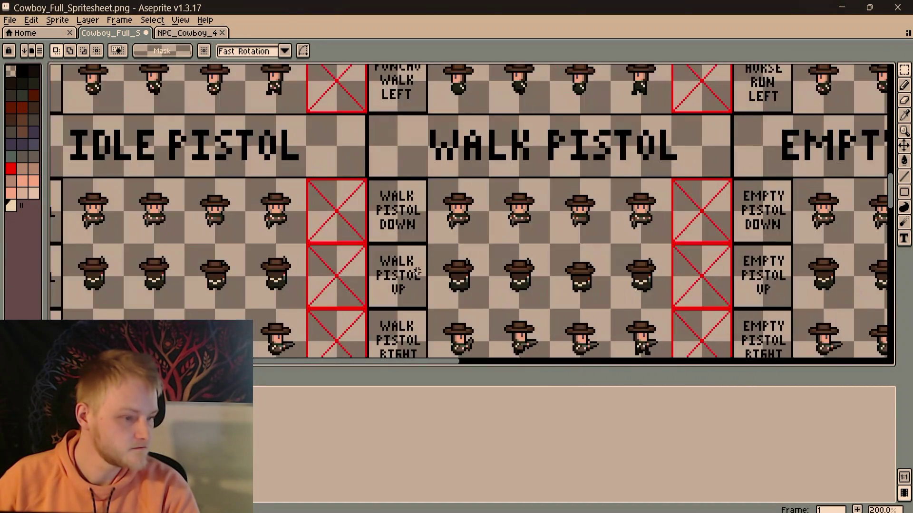
pyautogui.scroll(-5, 383, 286)
pyautogui.scroll(-2, 393, 255)
pyautogui.scroll(2, 428, 200)
pyautogui.moveTo(413, 200); pyautogui.dragTo(434, 177)
pyautogui.scroll(1, 434, 177)
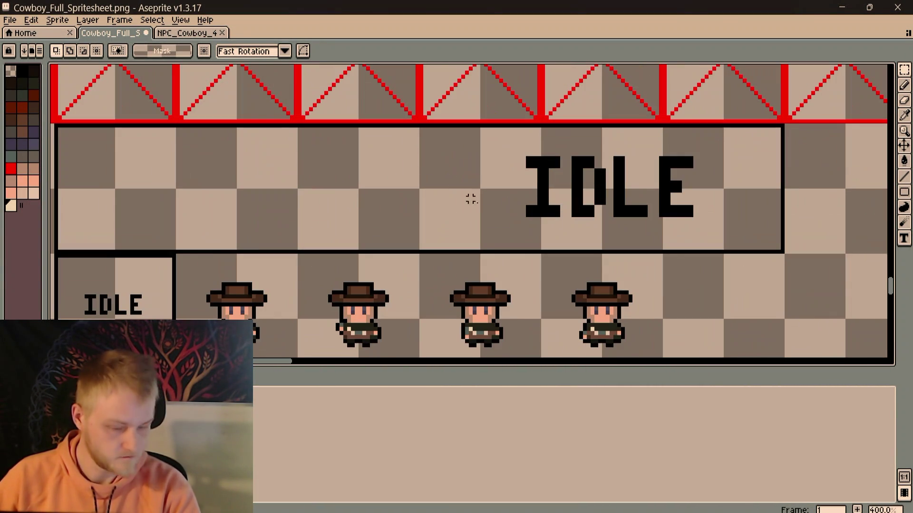
# Set up the Pencil with the canvas's black colour and a 3px brush, undoing a test stroke.
pyautogui.press('b')
pyautogui.scroll(1, 542, 165)
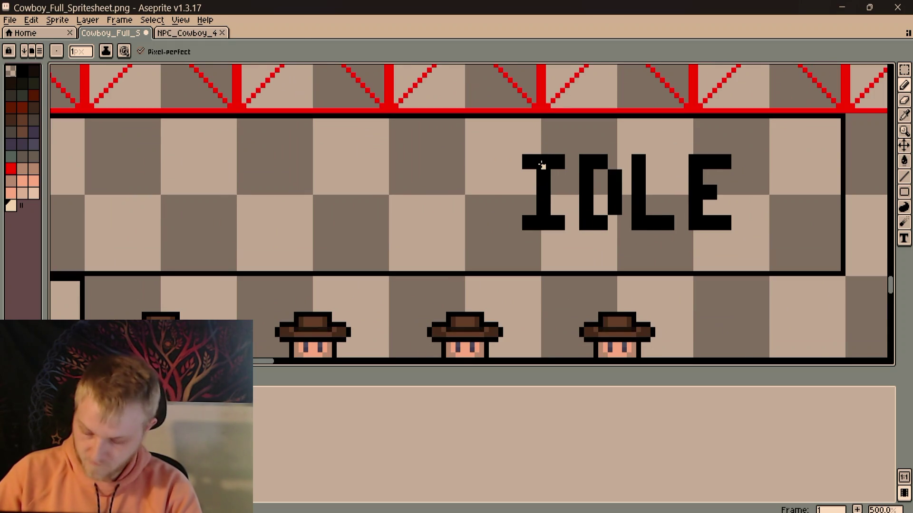
pyautogui.keyDown('alt'); pyautogui.click(530, 189); pyautogui.keyUp('alt')
pyautogui.press('+')
pyautogui.press('+')
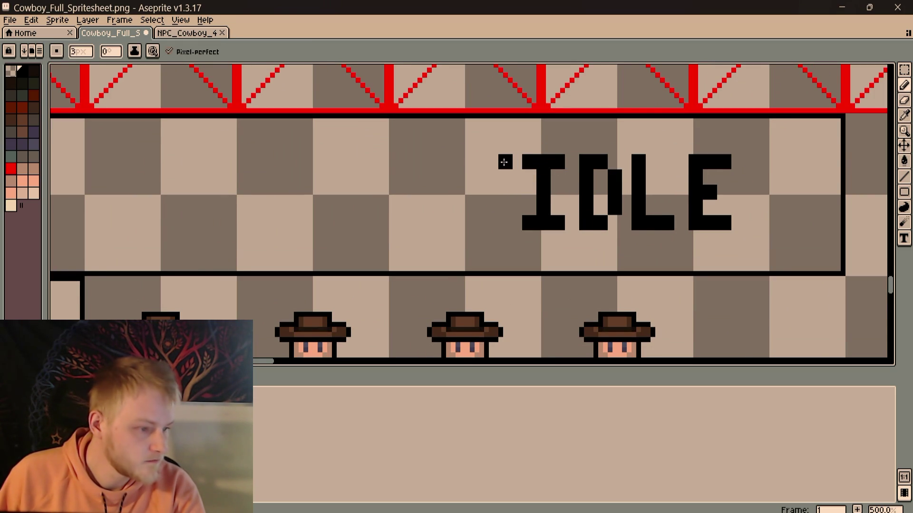
pyautogui.hscroll(-5, 505, 162)
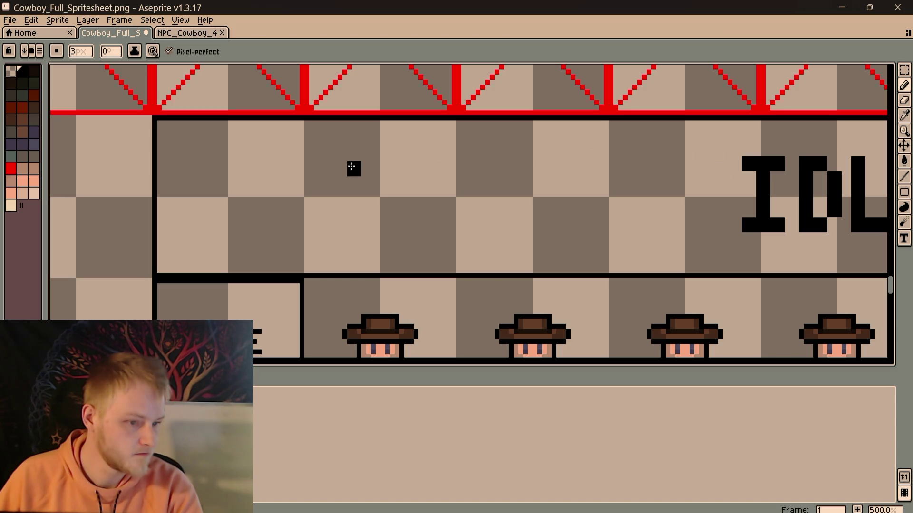
pyautogui.moveTo(350, 164)
pyautogui.mouseDown()
pyautogui.moveTo(338, 249)
pyautogui.moveTo(355, 241)
pyautogui.moveTo(354, 225)
pyautogui.moveTo(743, 228)
pyautogui.mouseUp()
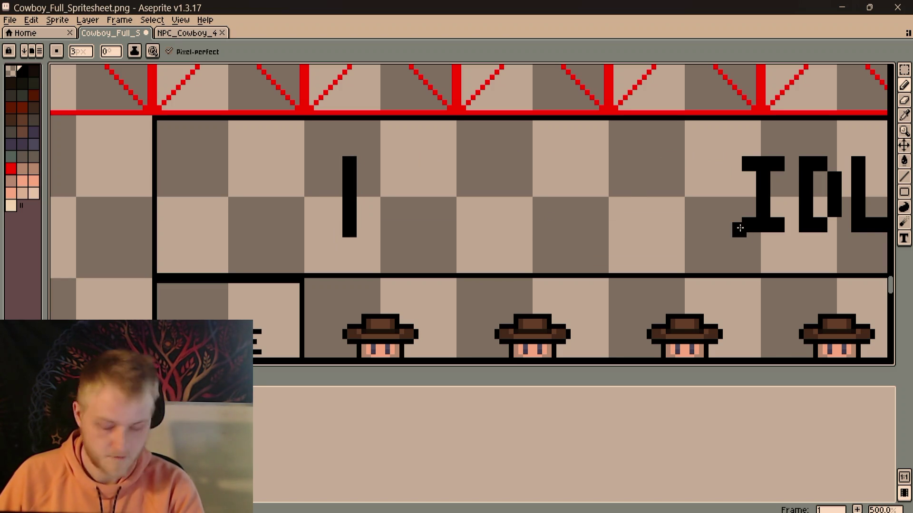
pyautogui.hotkey('ctrl', 'z')
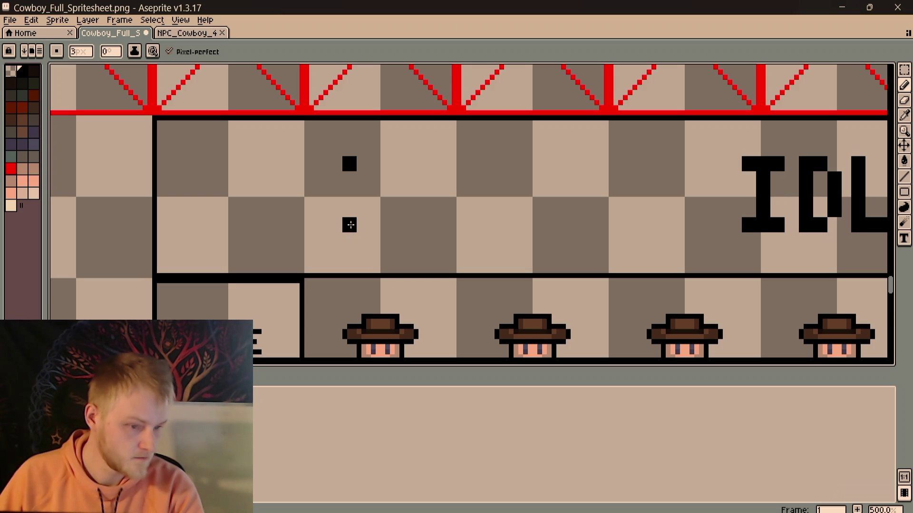
# Draw the pixel letters P and U in the header box left of IDLE.
pyautogui.keyDown('shift'); pyautogui.click(351, 225); pyautogui.keyUp('shift')
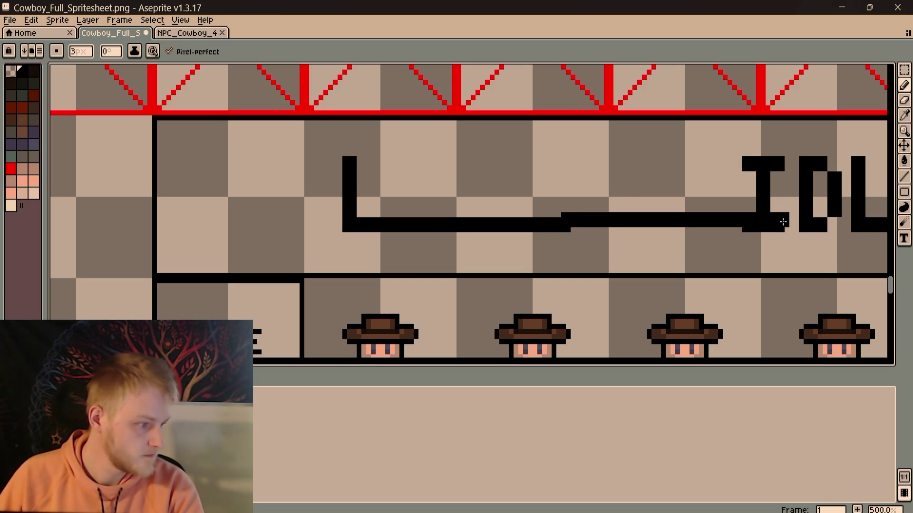
pyautogui.click(363, 164)
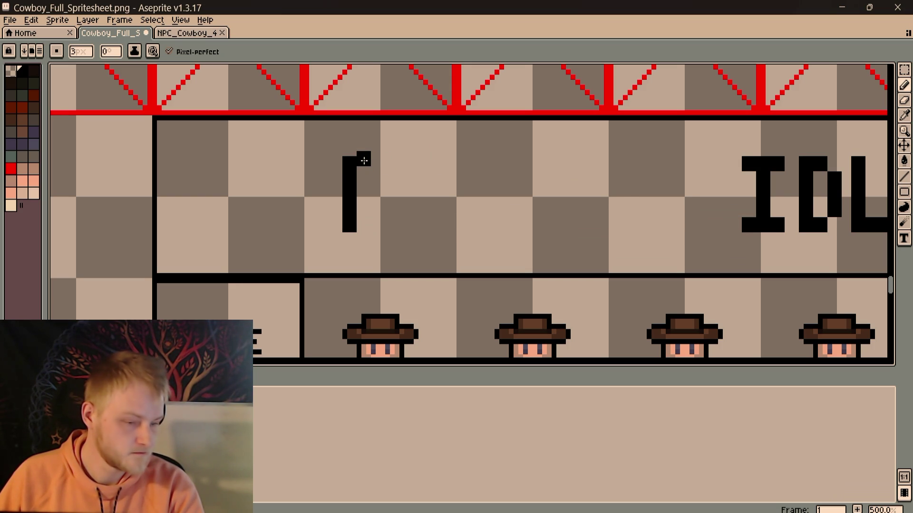
pyautogui.moveTo(378, 179); pyautogui.dragTo(364, 194)
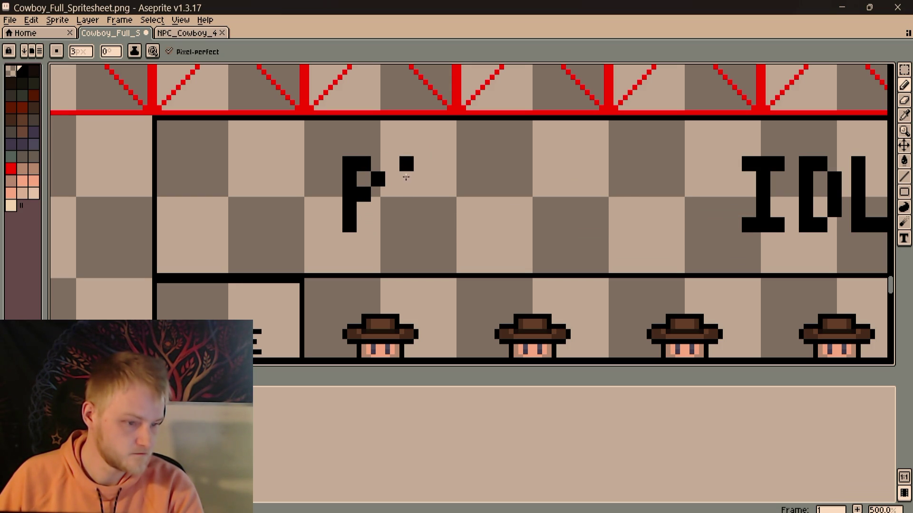
pyautogui.moveTo(406, 164); pyautogui.dragTo(406, 211)
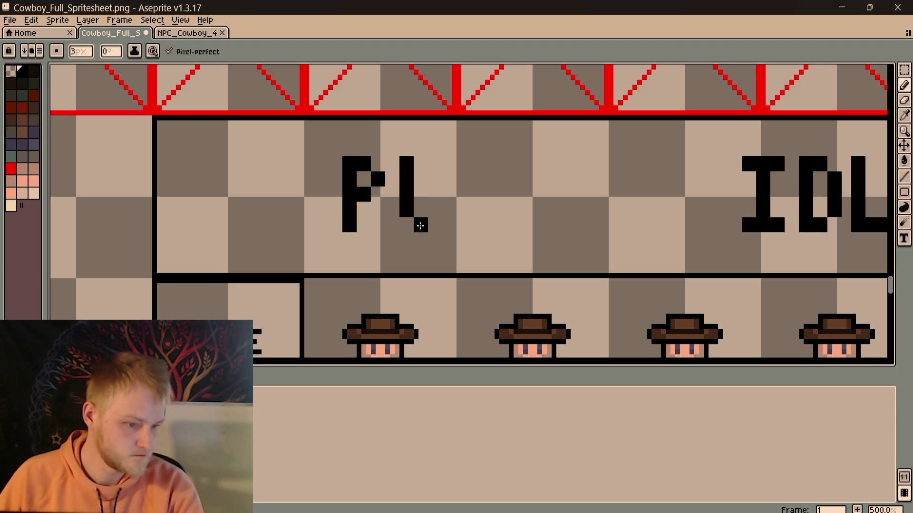
pyautogui.click(420, 224)
pyautogui.moveTo(435, 211); pyautogui.dragTo(434, 161)
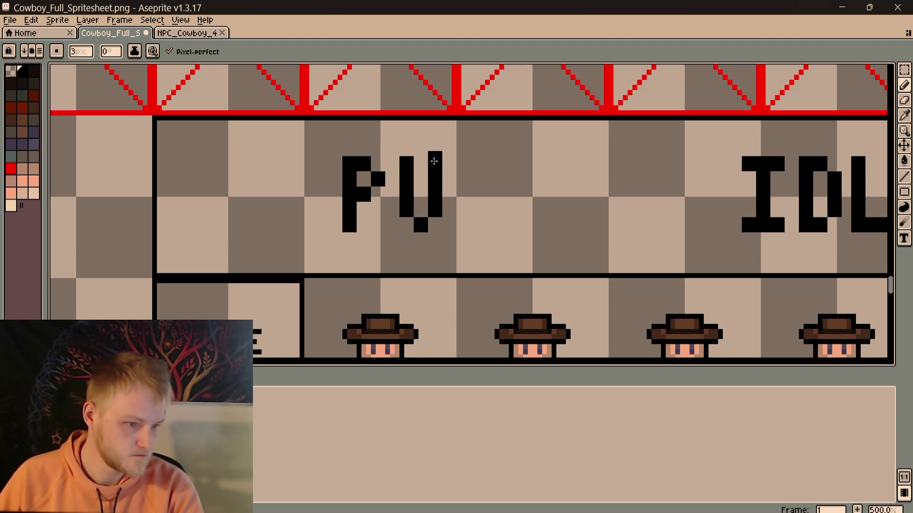
# Undo and redo a stroke, add the third letter's first bar, and marquee-select the letters.
pyautogui.press('ctrl')
pyautogui.press('ctrl')
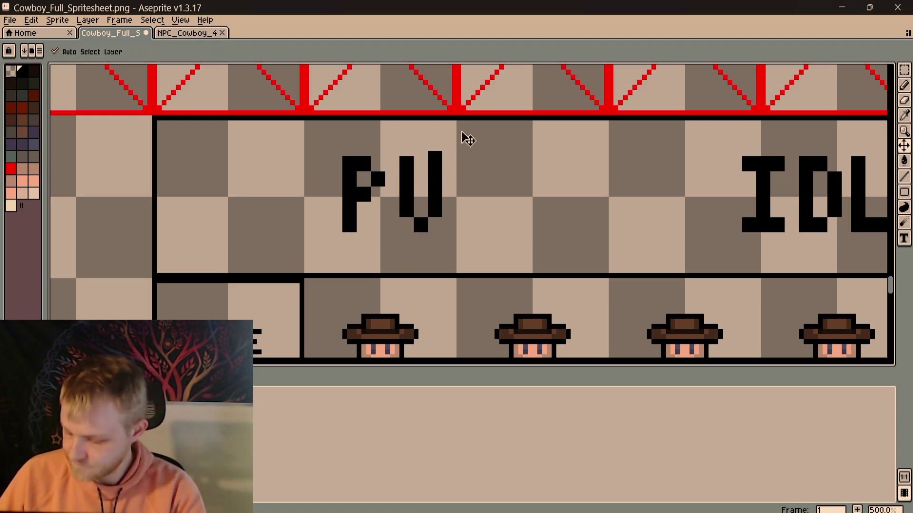
pyautogui.hotkey('ctrl', 'z')
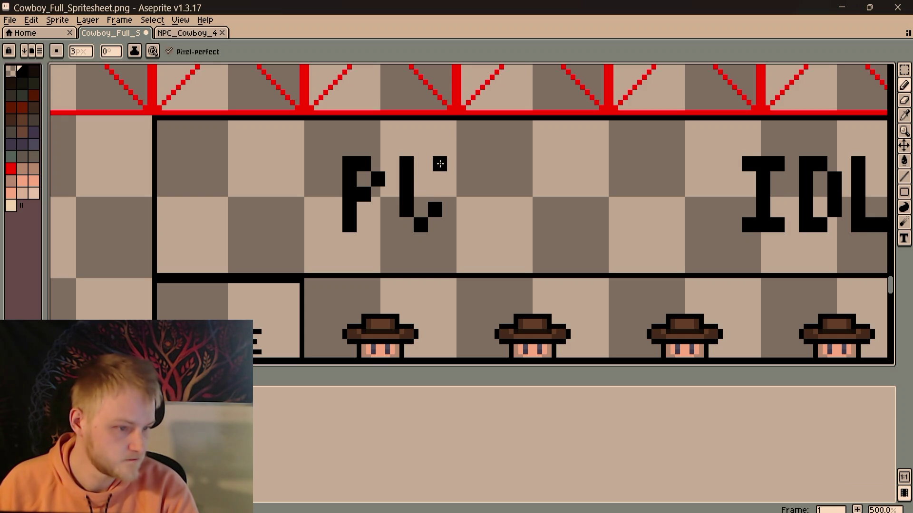
pyautogui.hotkey('ctrl', 'y')
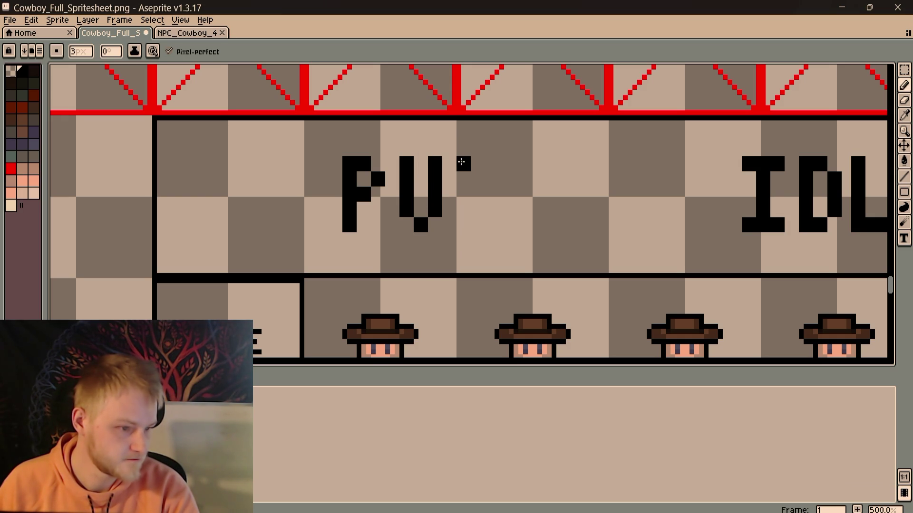
pyautogui.moveTo(460, 174); pyautogui.dragTo(467, 225)
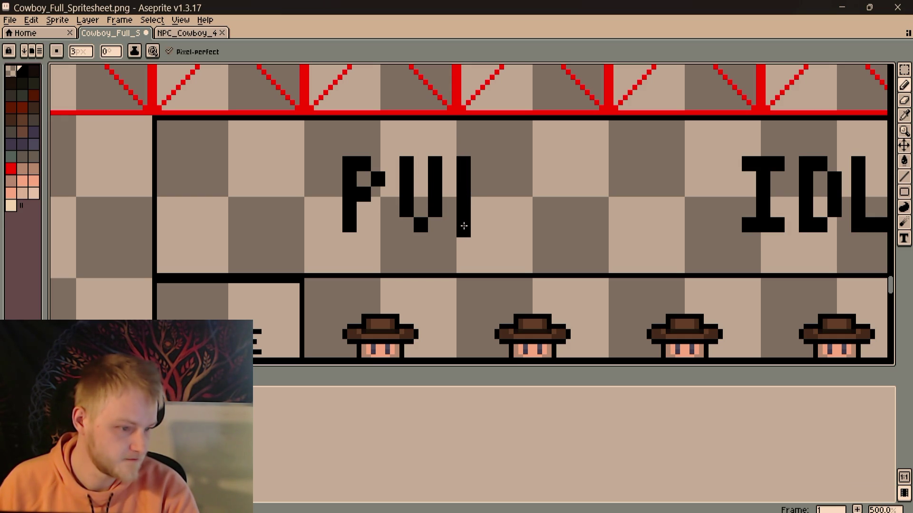
pyautogui.scroll(-2, 470, 190)
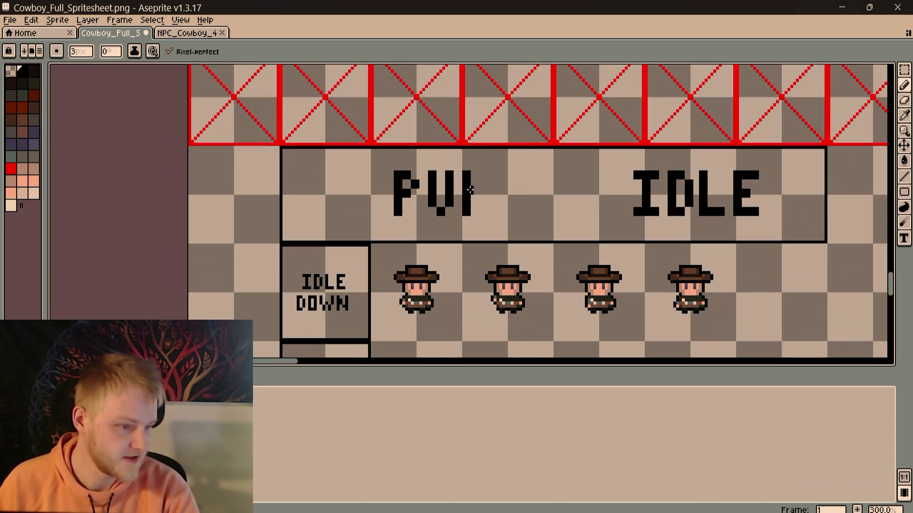
pyautogui.press('m')
pyautogui.moveTo(366, 173); pyautogui.dragTo(501, 234)
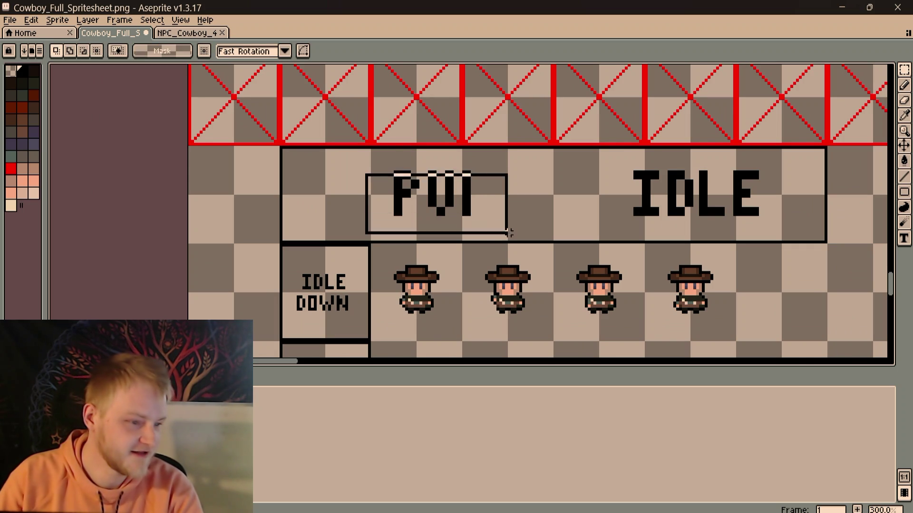
# Delete the painted letters, including their leftover slivers.
pyautogui.press('Delete')
pyautogui.moveTo(360, 156); pyautogui.dragTo(514, 209)
pyautogui.press('Delete')
# Marquee-select the four columns of walk sprites.
pyautogui.scroll(-1, 514, 209)
pyautogui.scroll(-5, 393, 165)
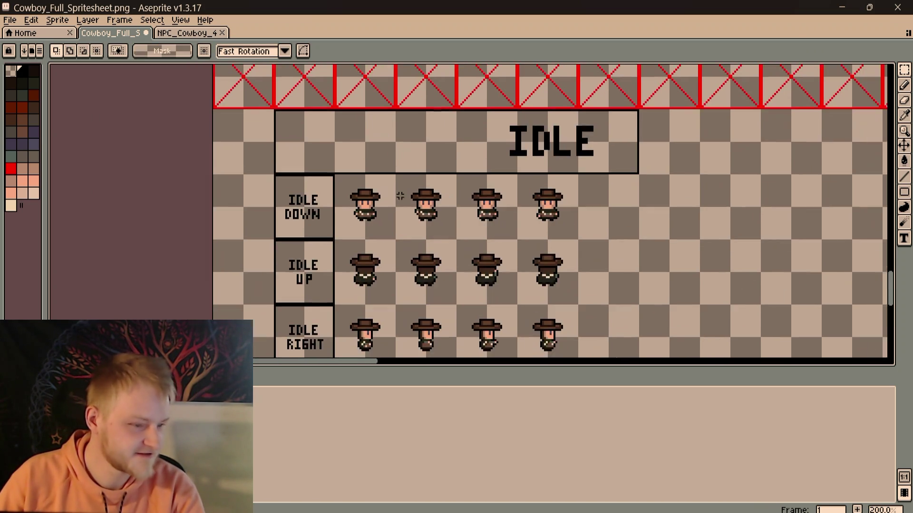
pyautogui.scroll(-2, 371, 205)
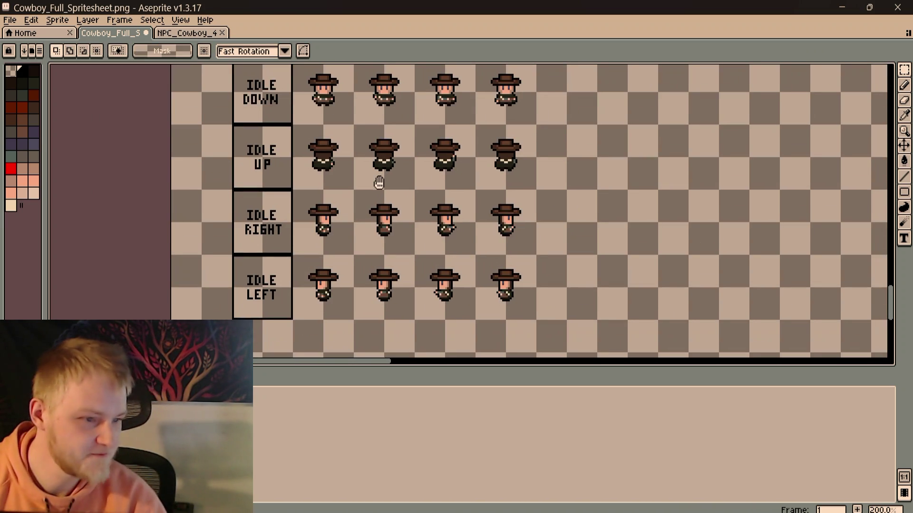
pyautogui.scroll(-5, 400, 316)
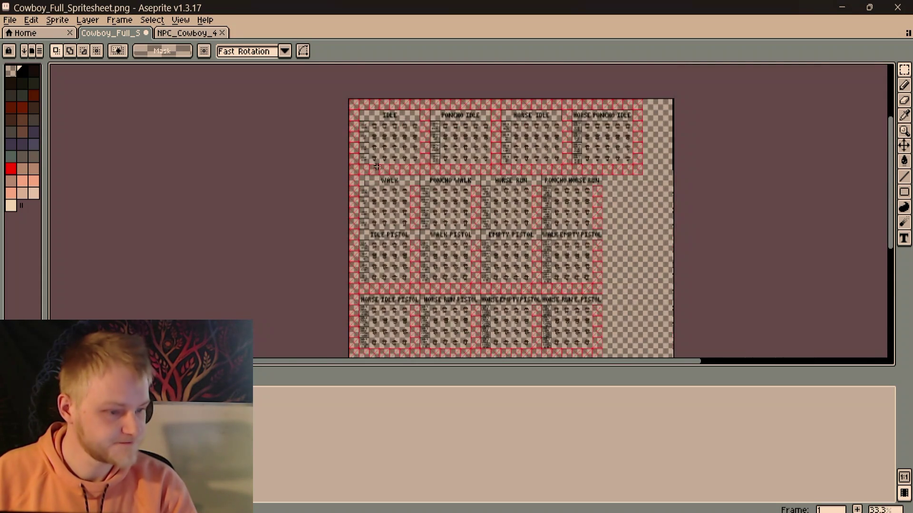
pyautogui.scroll(3, 380, 204)
pyautogui.scroll(-1, 405, 214)
pyautogui.scroll(-2, 412, 192)
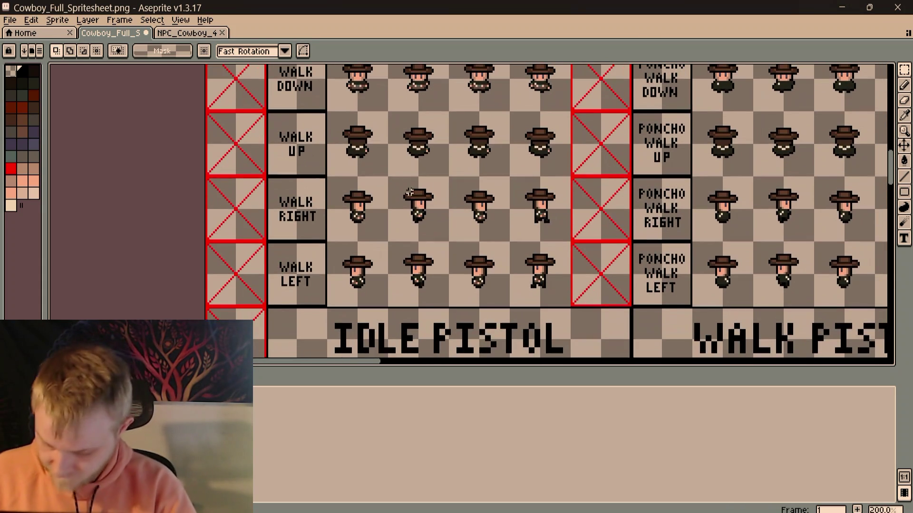
pyautogui.scroll(-3, 391, 185)
pyautogui.scroll(3, 371, 144)
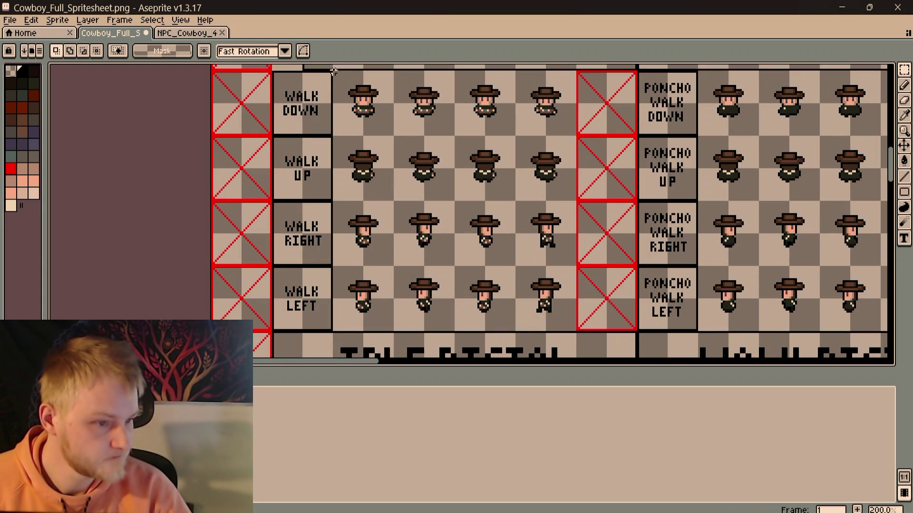
pyautogui.moveTo(338, 80)
pyautogui.mouseDown()
pyautogui.moveTo(424, 181)
pyautogui.moveTo(568, 320)
pyautogui.mouseUp()
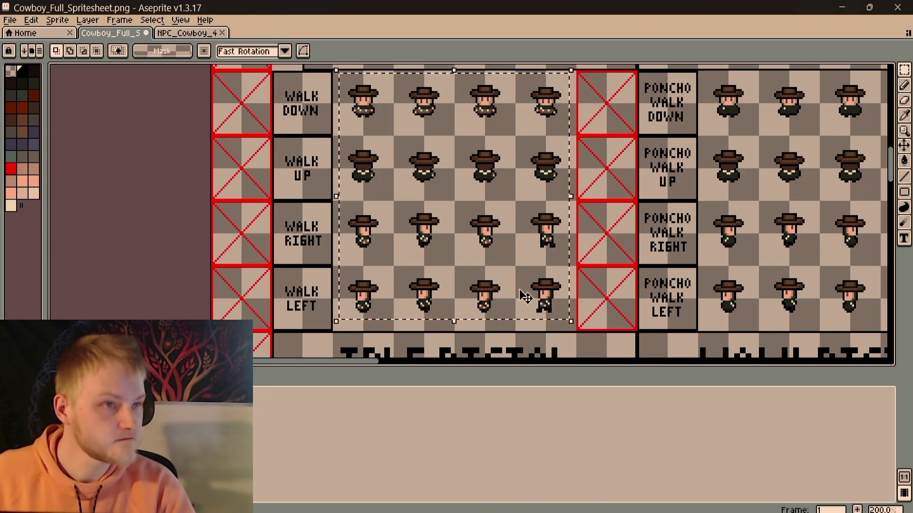
# Paste the walk sprites to the right of the IDLE rows, align them pixel-perfectly, and commit.
pyautogui.scroll(-3, 523, 295)
pyautogui.moveTo(489, 338)
pyautogui.mouseDown()
pyautogui.moveTo(474, 215)
pyautogui.moveTo(450, 176)
pyautogui.moveTo(243, 267)
pyautogui.moveTo(402, 343)
pyautogui.mouseUp()
pyautogui.scroll(2, 474, 215)
pyautogui.scroll(-1, 478, 212)
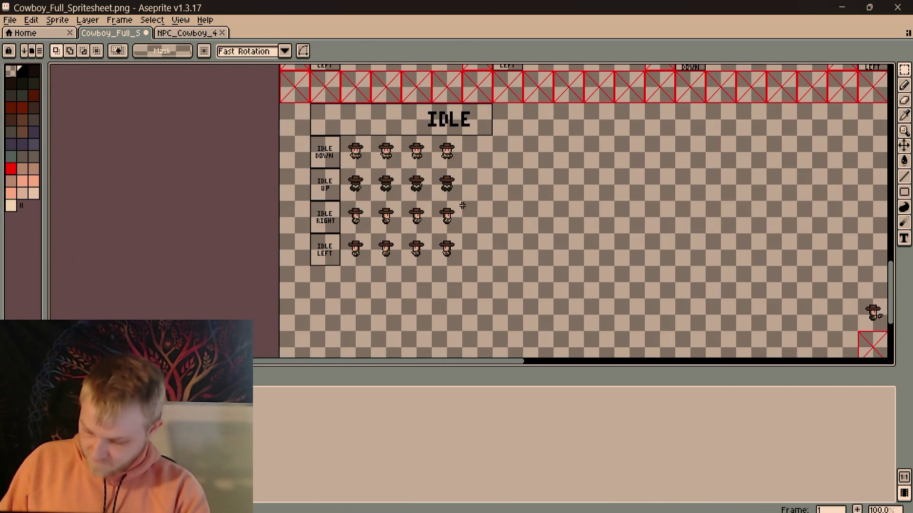
pyautogui.hotkey('ctrl', 'v')
pyautogui.moveTo(448, 212)
pyautogui.mouseDown()
pyautogui.moveTo(464, 226)
pyautogui.moveTo(533, 220)
pyautogui.mouseUp()
pyautogui.scroll(2, 543, 220)
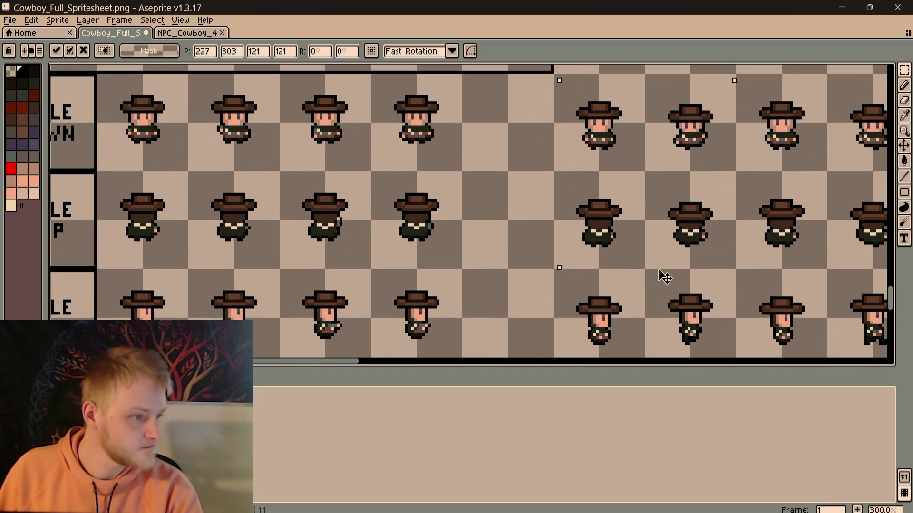
pyautogui.moveTo(664, 277); pyautogui.dragTo(666, 268)
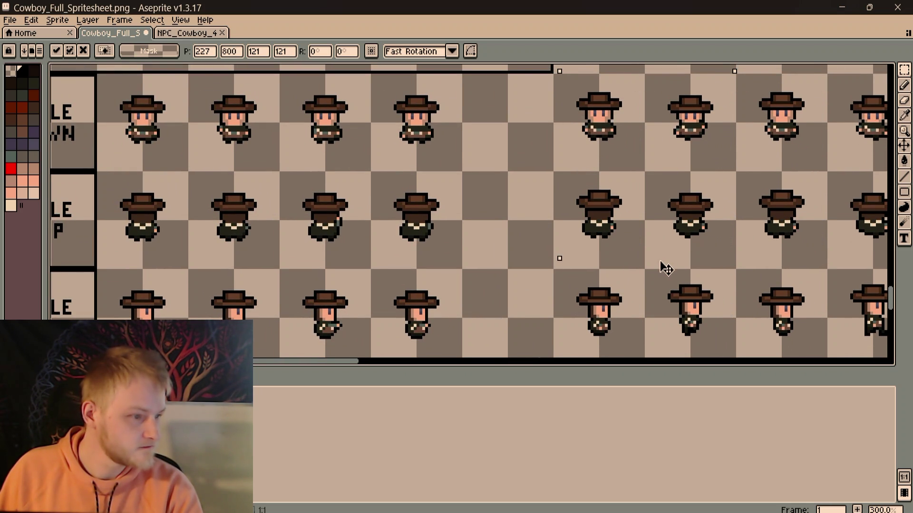
pyautogui.moveTo(665, 269); pyautogui.dragTo(665, 271)
pyautogui.press('Return')
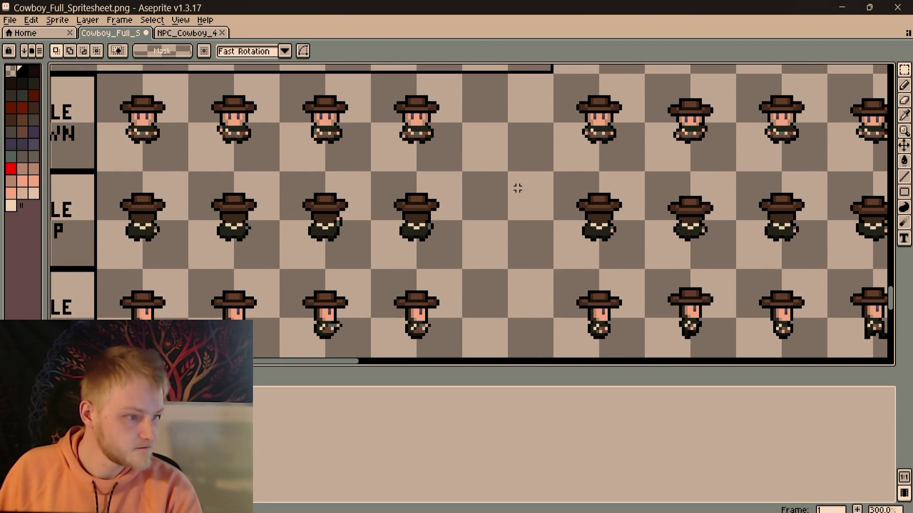
# Inspect the idle and pasted sprite rows, then select a small patch on a cowboy's side.
pyautogui.scroll(2, 463, 247)
pyautogui.moveTo(461, 246); pyautogui.dragTo(337, 227)
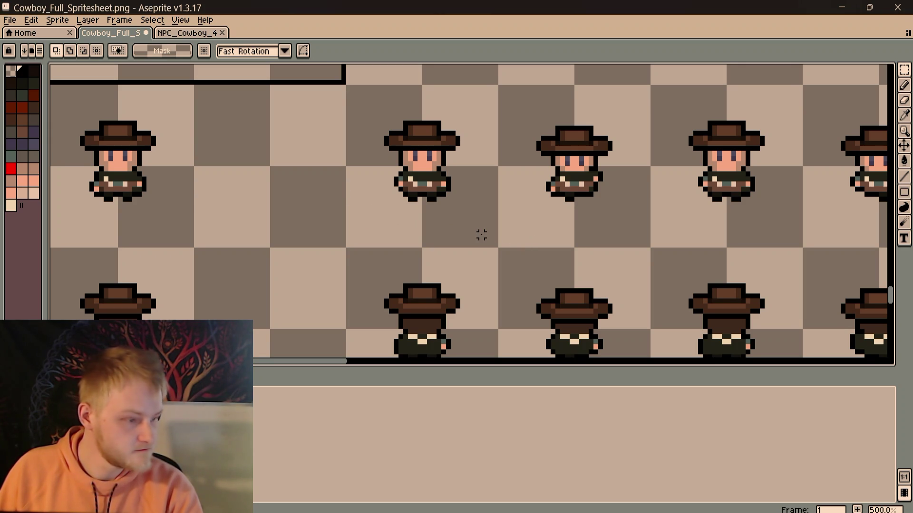
pyautogui.moveTo(481, 235)
pyautogui.mouseDown()
pyautogui.moveTo(438, 269)
pyautogui.moveTo(411, 271)
pyautogui.mouseUp()
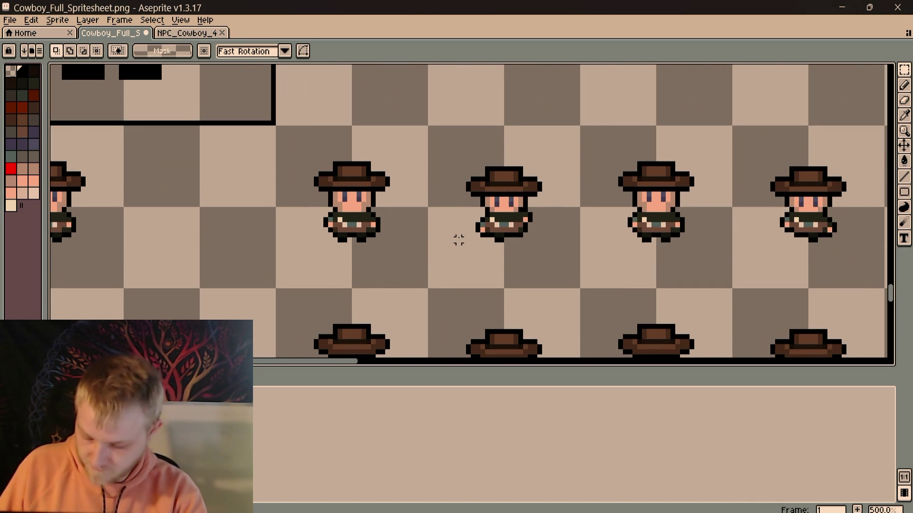
pyautogui.scroll(2, 458, 240)
pyautogui.scroll(-4, 488, 207)
pyautogui.moveTo(487, 207); pyautogui.dragTo(698, 227)
pyautogui.scroll(3, 698, 227)
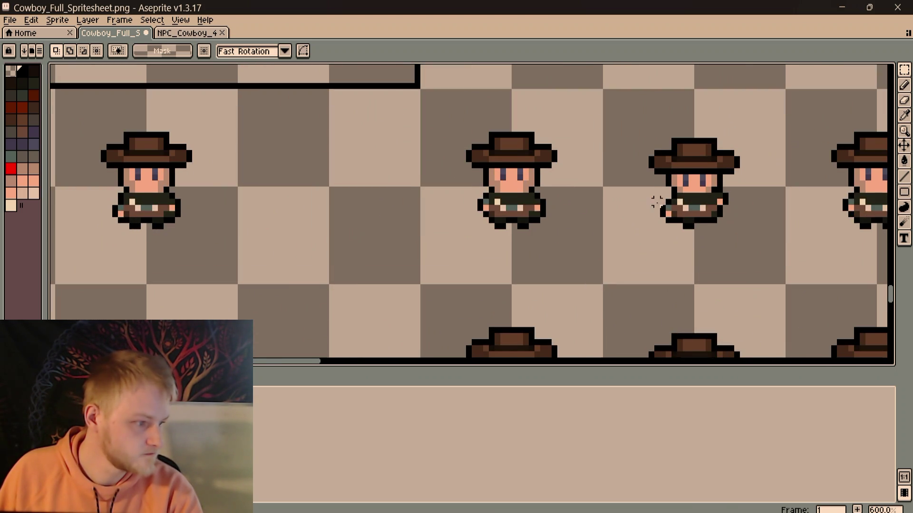
pyautogui.scroll(1, 656, 202)
pyautogui.moveTo(659, 195); pyautogui.dragTo(679, 233)
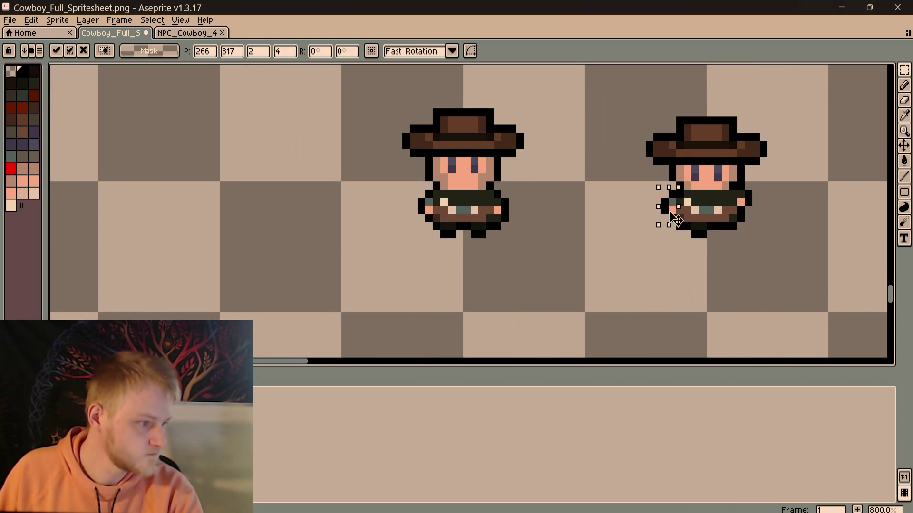
# Paste a copy of one cowboy sprite and move it up beside the IDLE header.
pyautogui.click(556, 243)
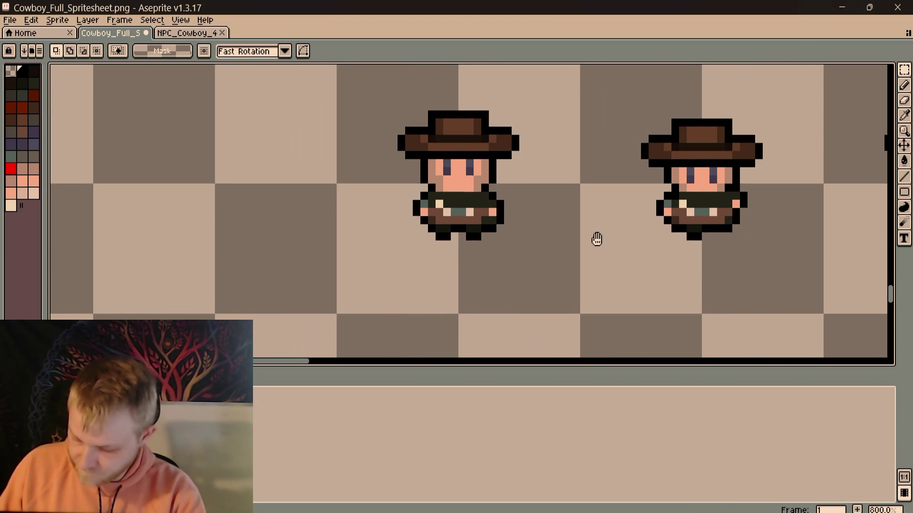
pyautogui.moveTo(601, 233); pyautogui.dragTo(569, 259)
pyautogui.scroll(2, 570, 252)
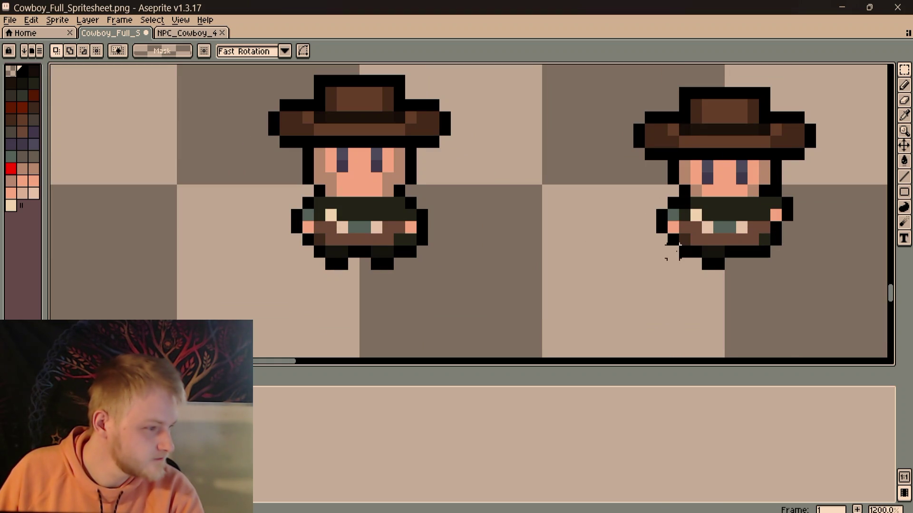
pyautogui.scroll(-4, 679, 245)
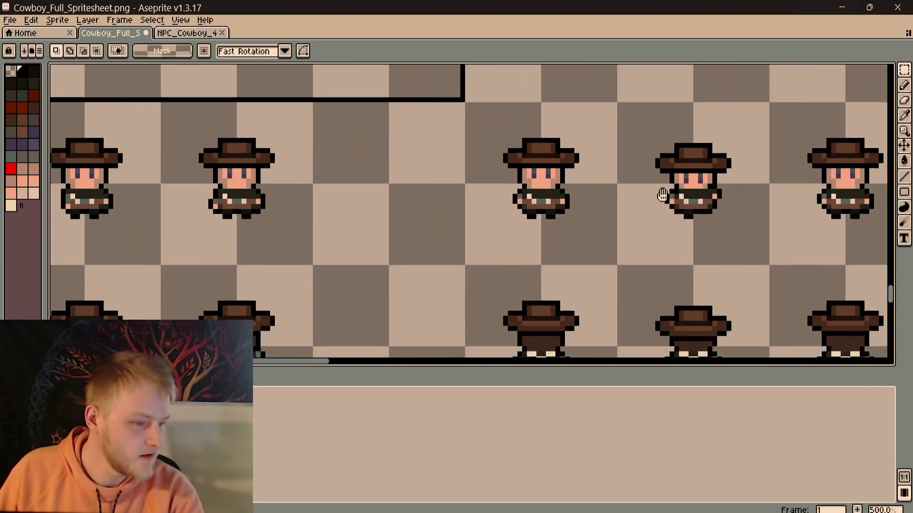
pyautogui.moveTo(662, 195); pyautogui.dragTo(872, 204)
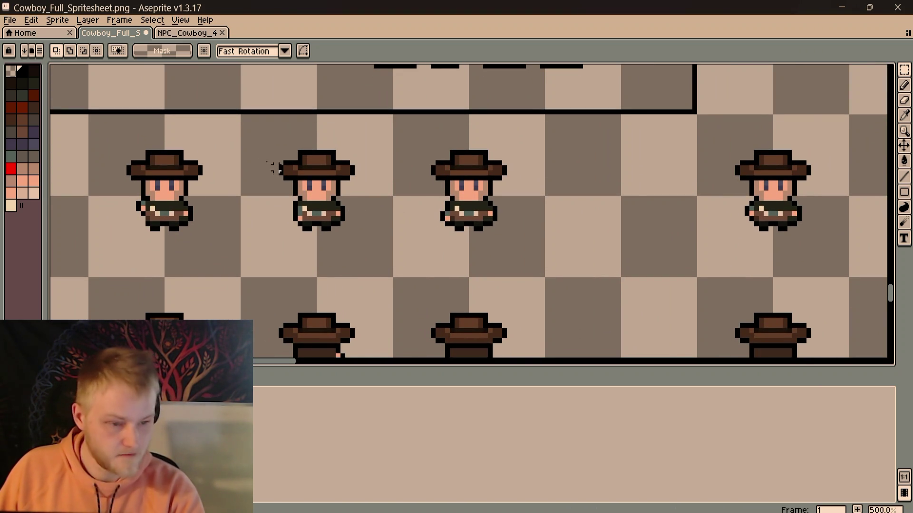
pyautogui.moveTo(269, 125); pyautogui.dragTo(400, 260)
pyautogui.moveTo(780, 261); pyautogui.dragTo(121, 314)
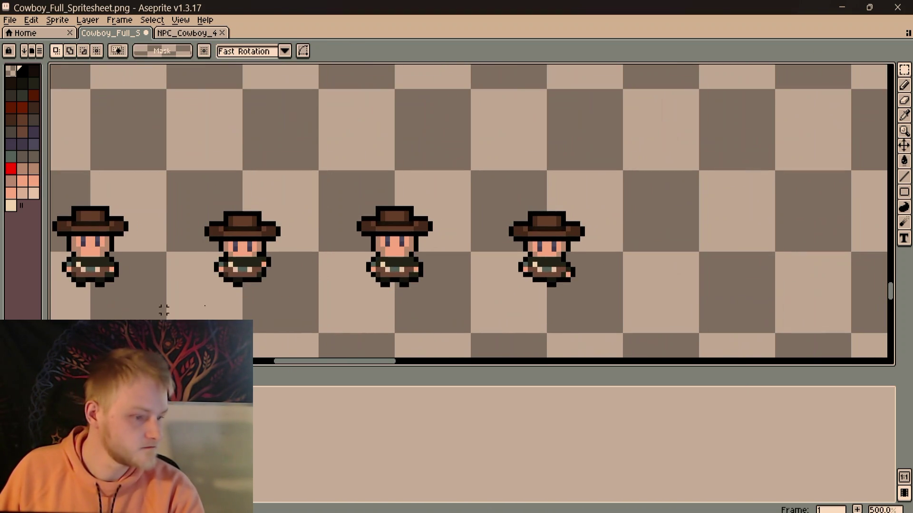
pyautogui.hotkey('ctrl', 'v')
pyautogui.moveTo(452, 243)
pyautogui.mouseDown()
pyautogui.moveTo(464, 212)
pyautogui.moveTo(461, 140)
pyautogui.mouseUp()
pyautogui.click(302, 209)
# Zoom in on the middle front-facing cowboy frame's arm and hand.
pyautogui.scroll(-3, 333, 171)
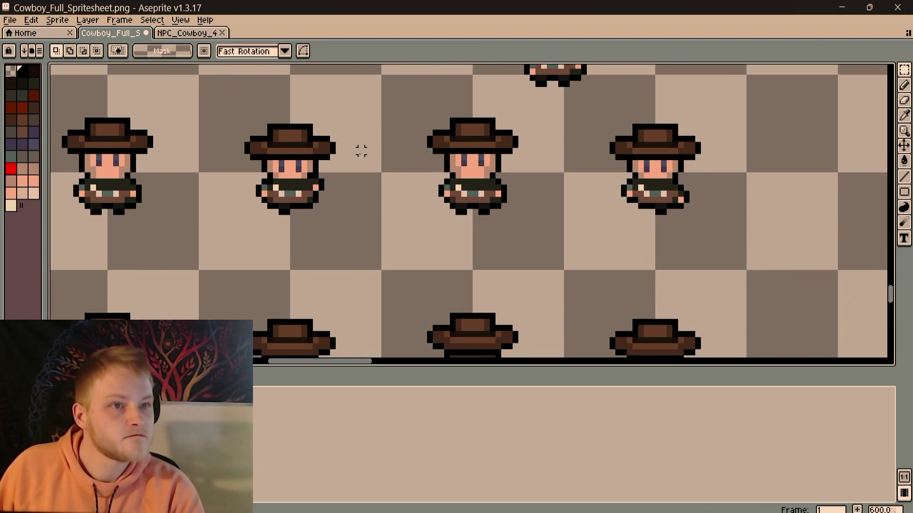
pyautogui.scroll(2, 369, 199)
pyautogui.moveTo(372, 192); pyautogui.dragTo(372, 217)
pyautogui.scroll(-1, 373, 220)
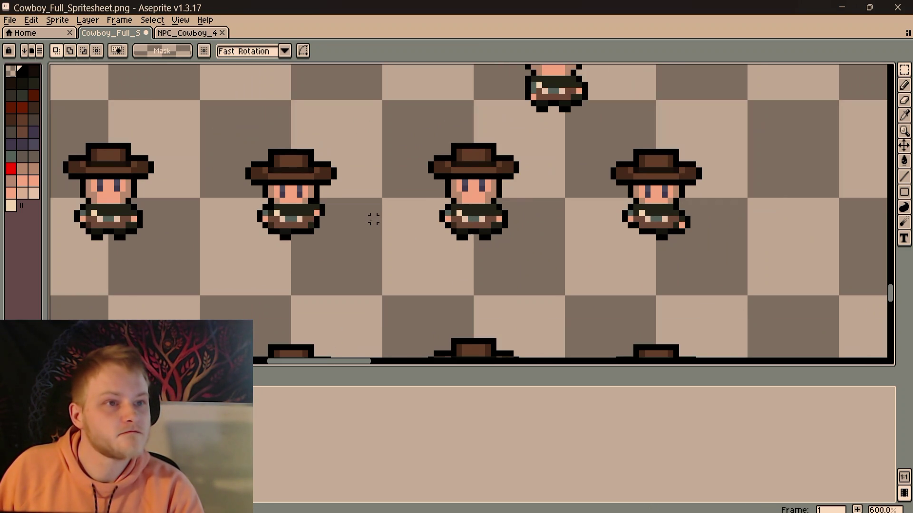
pyautogui.scroll(1, 386, 219)
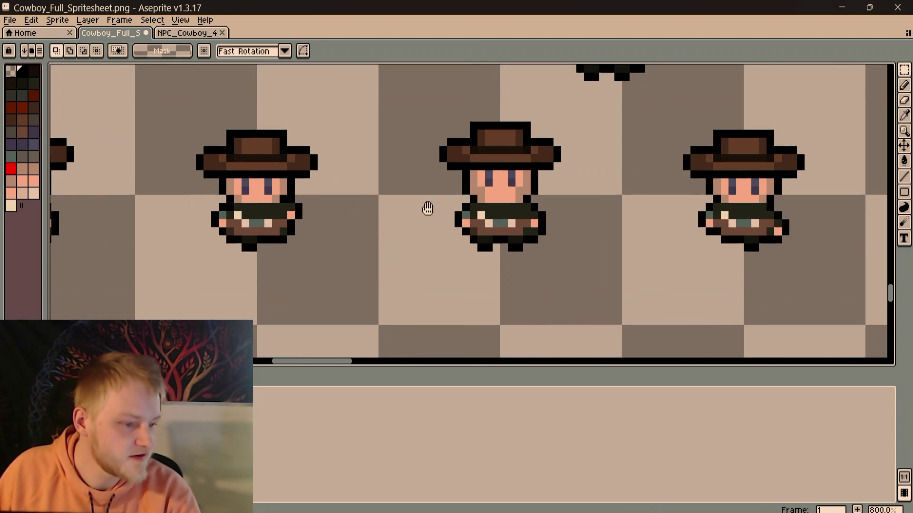
pyautogui.moveTo(427, 205); pyautogui.dragTo(421, 238)
pyautogui.scroll(2, 528, 156)
pyautogui.press('i')
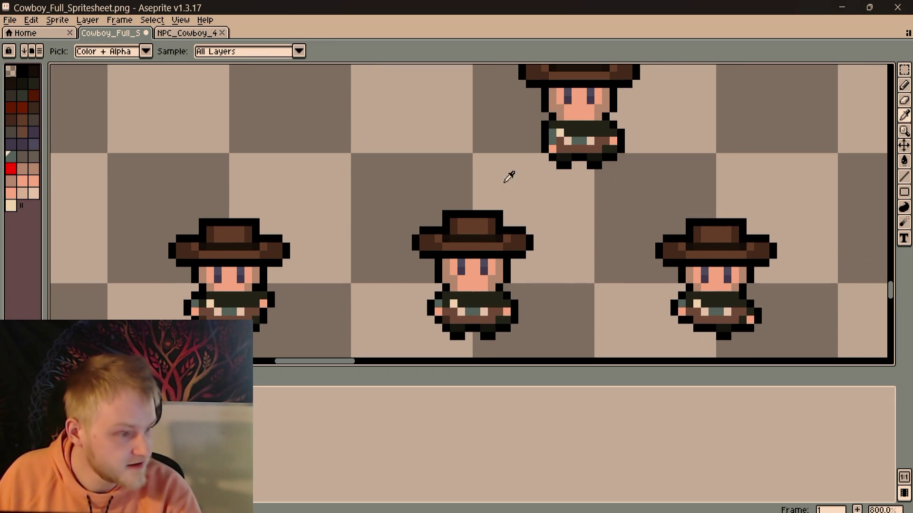
pyautogui.press('b')
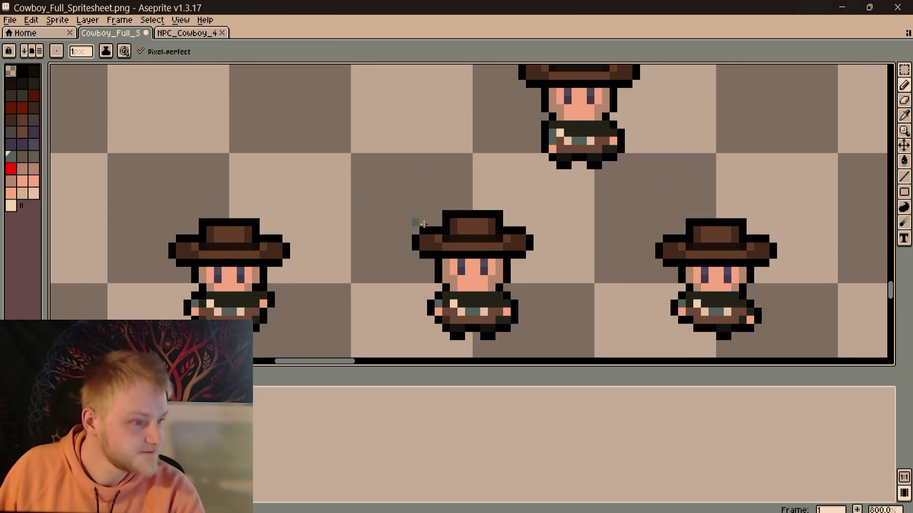
pyautogui.scroll(-2, 416, 224)
pyautogui.scroll(4, 499, 191)
pyautogui.moveTo(499, 192)
pyautogui.mouseDown()
pyautogui.moveTo(520, 330)
pyautogui.moveTo(490, 169)
pyautogui.mouseUp()
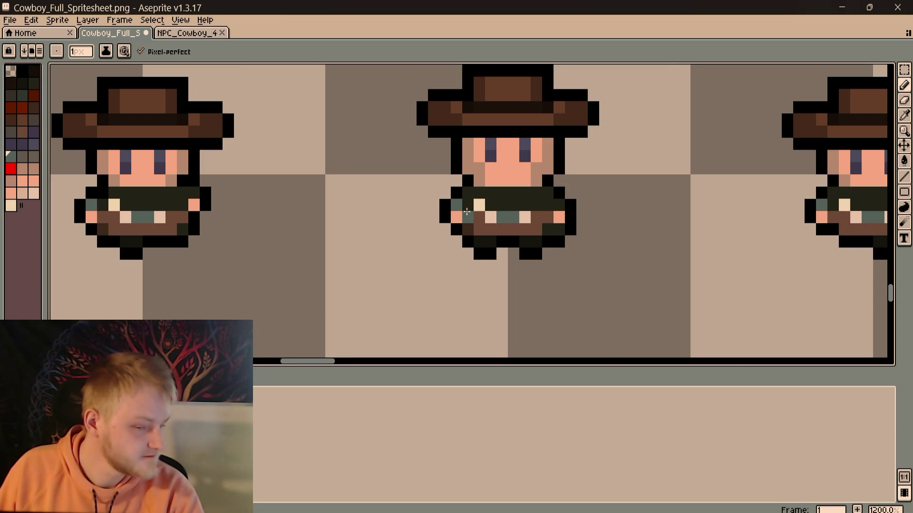
pyautogui.scroll(-3, 468, 212)
pyautogui.scroll(3, 468, 209)
pyautogui.scroll(-2, 470, 203)
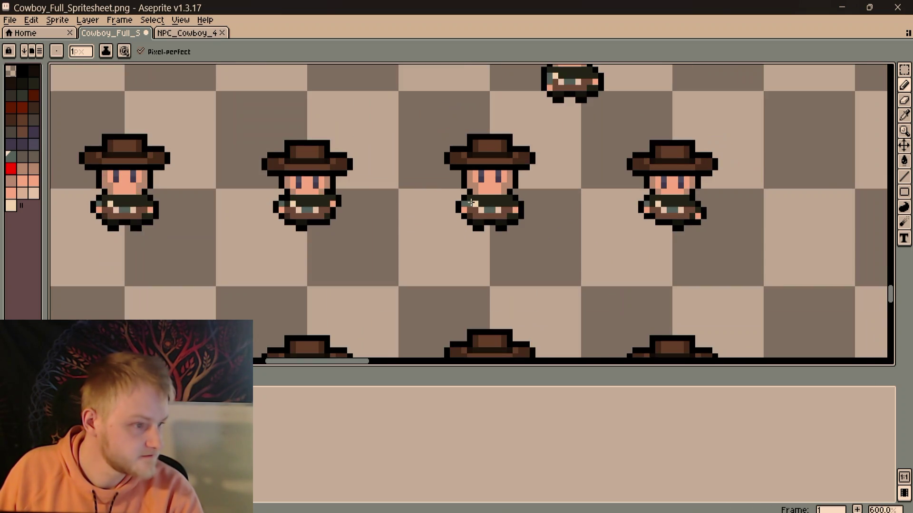
pyautogui.scroll(2, 471, 203)
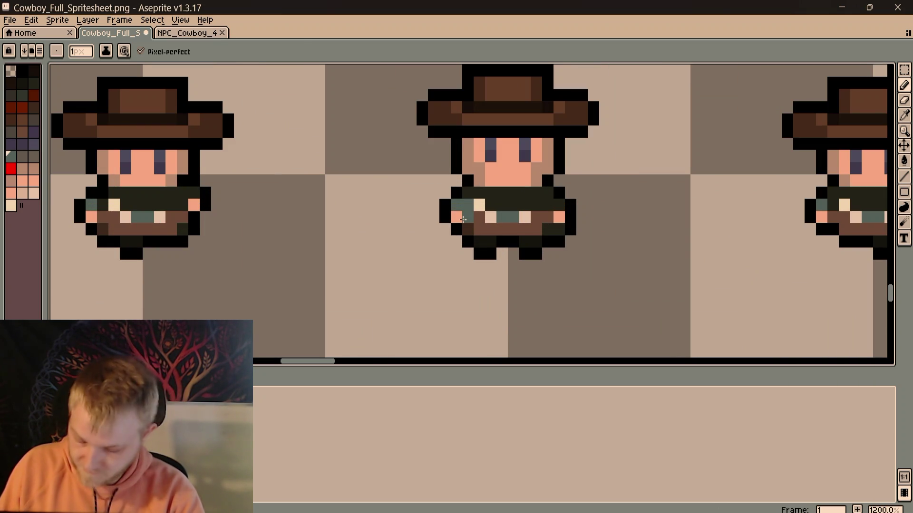
# Recolour a hand pixel and draw two dark pixels on the middle cowboy's arm.
pyautogui.press('i')
pyautogui.press('b')
pyautogui.click(468, 223)
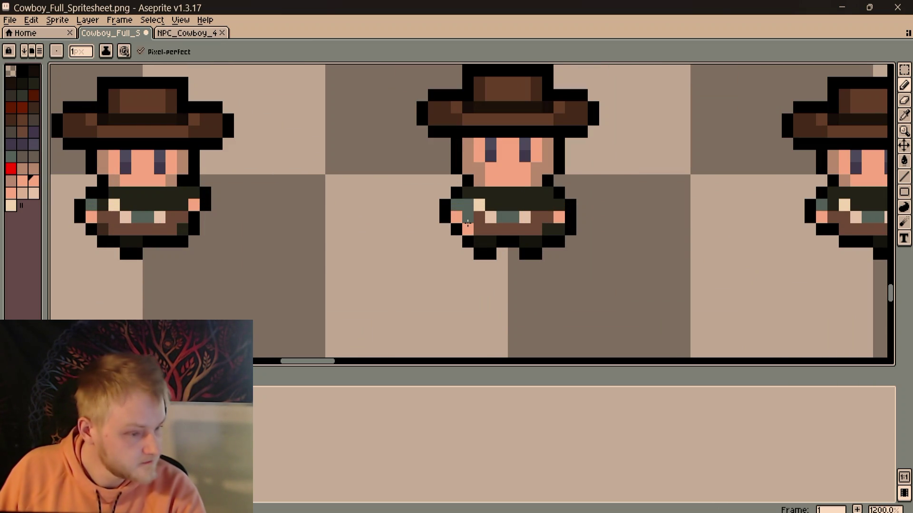
pyautogui.press('i')
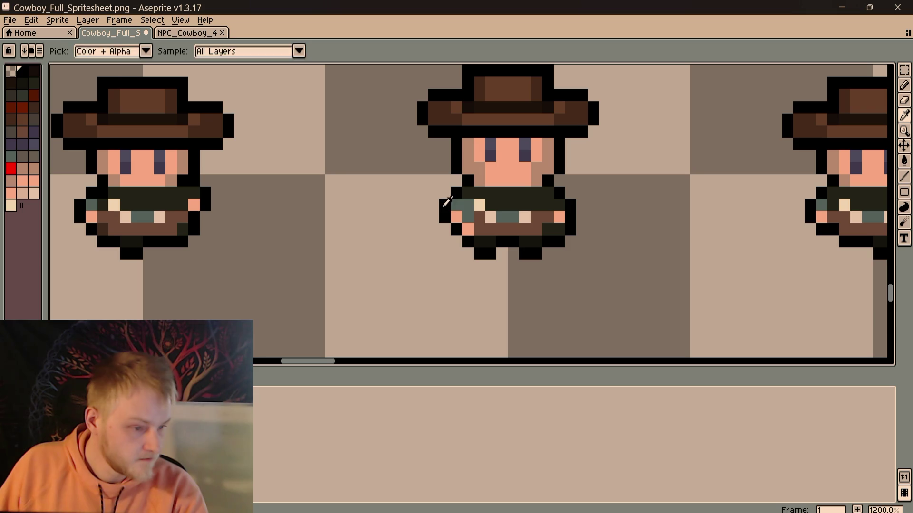
pyautogui.press('b')
pyautogui.moveTo(456, 205); pyautogui.dragTo(457, 216)
# Erase the stray black pixels left of the middle cowboy.
pyautogui.press('e')
pyautogui.click(445, 205)
pyautogui.click(445, 217)
pyautogui.scroll(-4, 445, 193)
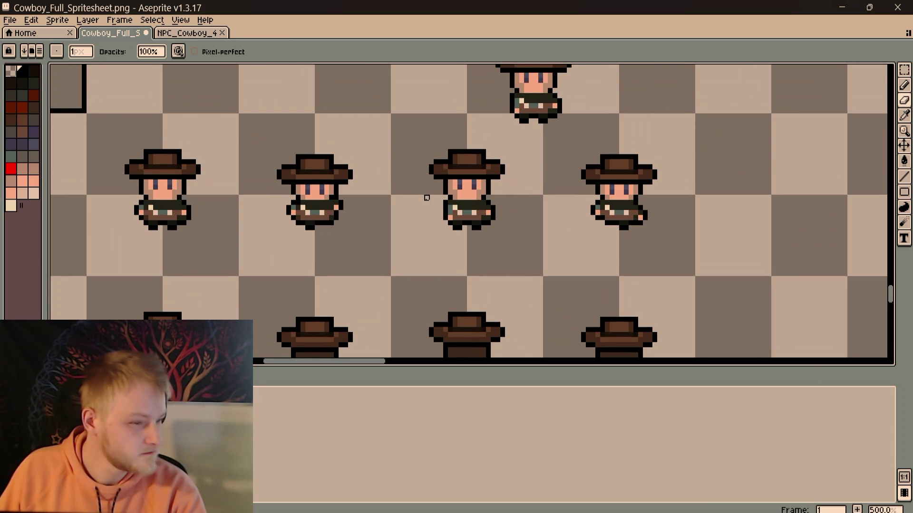
pyautogui.moveTo(478, 183); pyautogui.dragTo(494, 204)
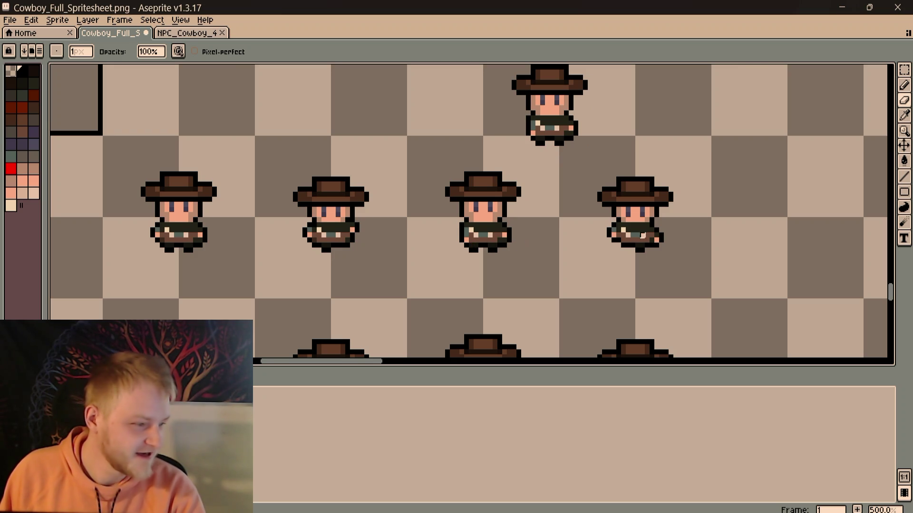
pyautogui.scroll(-2, 637, 236)
pyautogui.moveTo(548, 123); pyautogui.dragTo(578, 193)
# Marquee-select three of the IDLE UP cowboy frames.
pyautogui.press('m')
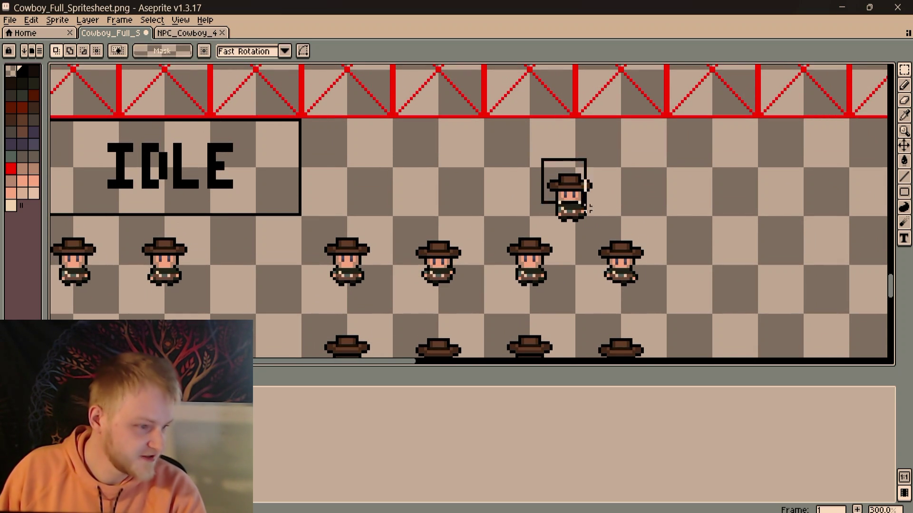
pyautogui.scroll(-10, 469, 179)
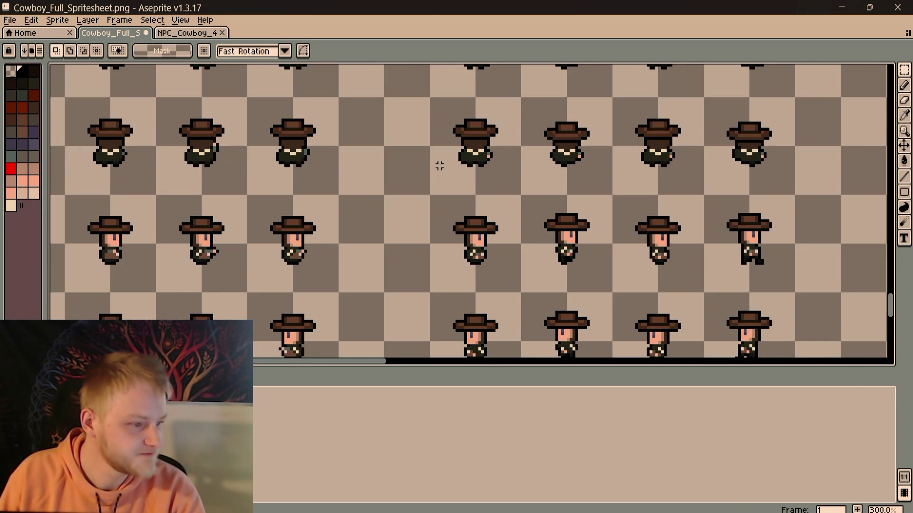
pyautogui.moveTo(380, 175); pyautogui.dragTo(545, 175)
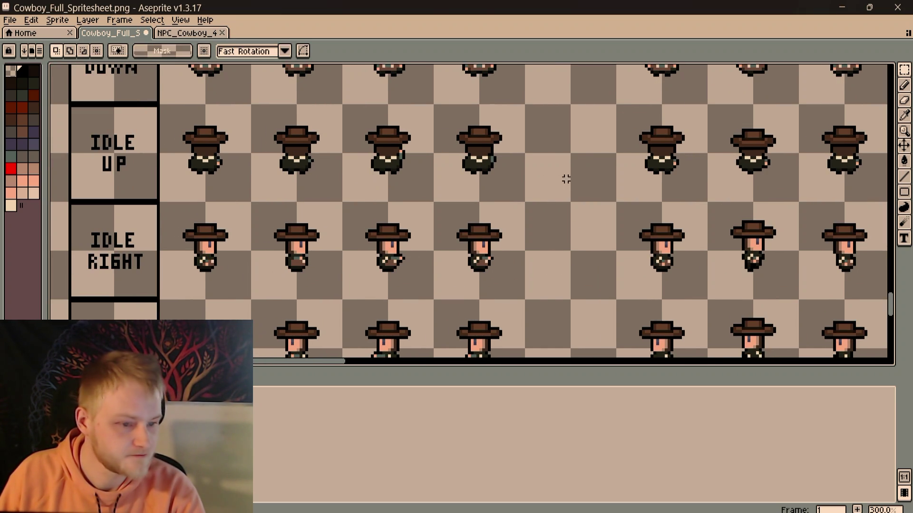
pyautogui.moveTo(381, 157); pyautogui.dragTo(327, 164)
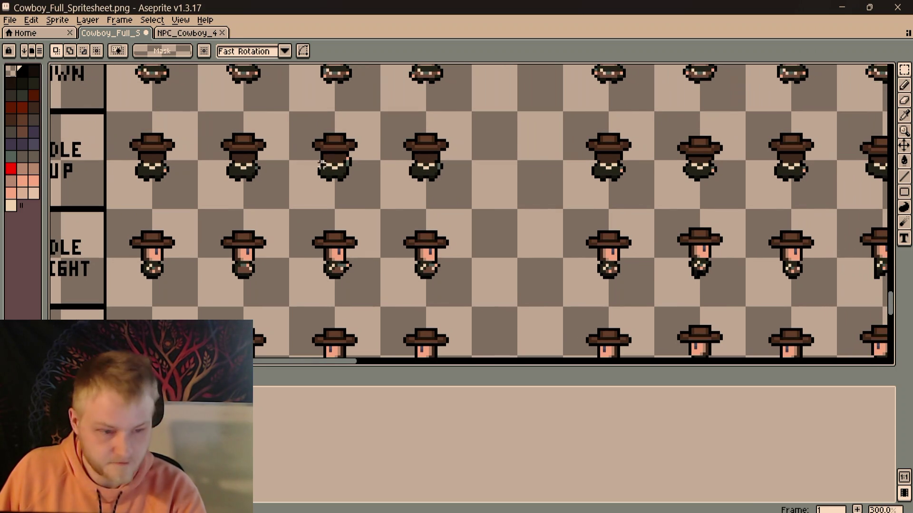
pyautogui.moveTo(224, 119)
pyautogui.mouseDown()
pyautogui.moveTo(373, 189)
pyautogui.moveTo(484, 202)
pyautogui.mouseUp()
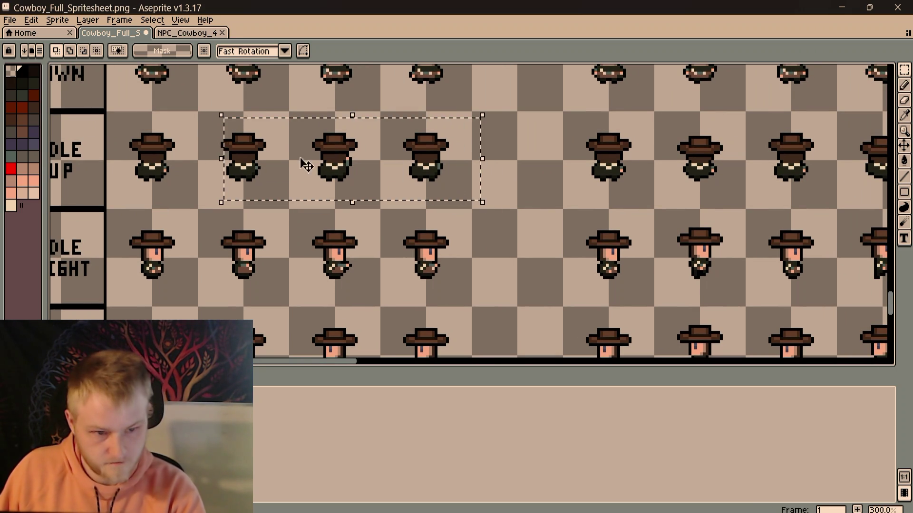
pyautogui.moveTo(219, 122)
pyautogui.mouseDown()
pyautogui.moveTo(264, 130)
pyautogui.moveTo(481, 211)
pyautogui.mouseUp()
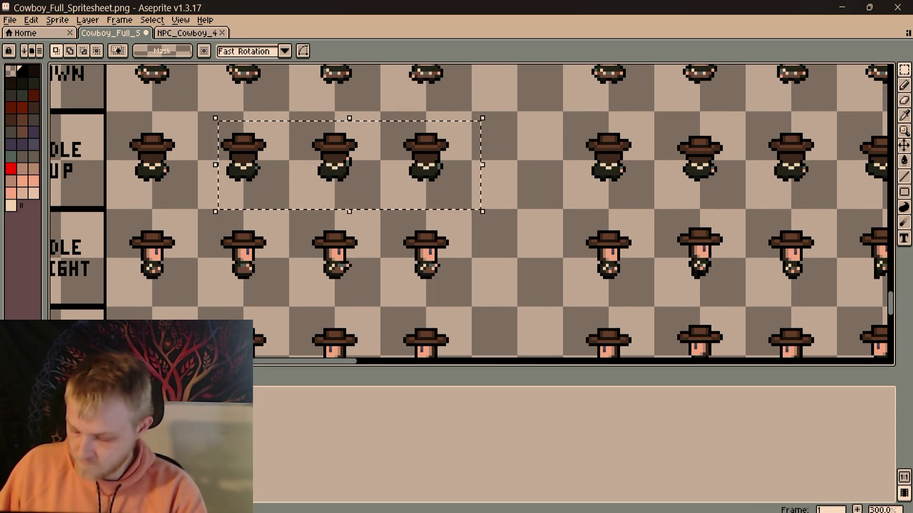
# Copy the three frames, paste them staggered just below the originals, and commit.
pyautogui.hscroll(5, 621, 220)
pyautogui.scroll(1, 636, 165)
pyautogui.moveTo(378, 227); pyautogui.dragTo(352, 229)
pyautogui.hotkey('ctrl', 'c')
pyautogui.hotkey('ctrl', 'v')
pyautogui.moveTo(427, 214)
pyautogui.mouseDown()
pyautogui.moveTo(480, 268)
pyautogui.moveTo(440, 243)
pyautogui.mouseUp()
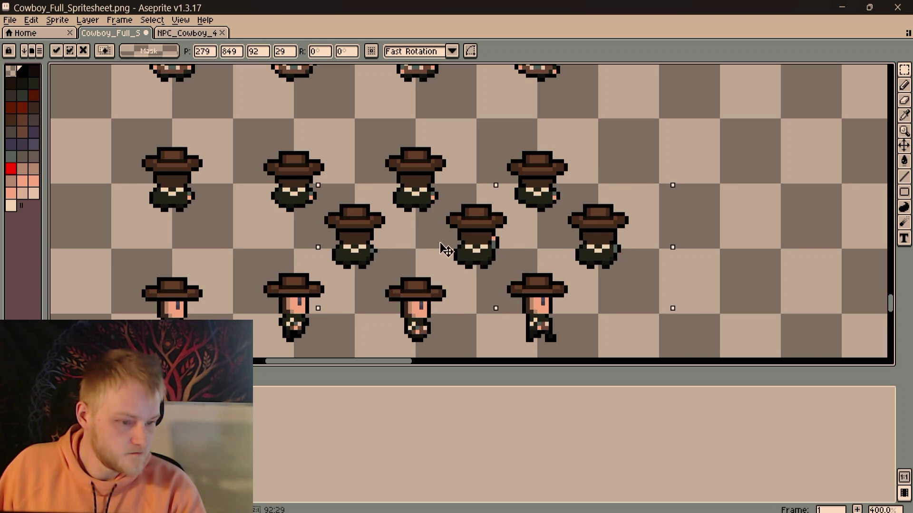
pyautogui.moveTo(373, 247); pyautogui.dragTo(380, 259)
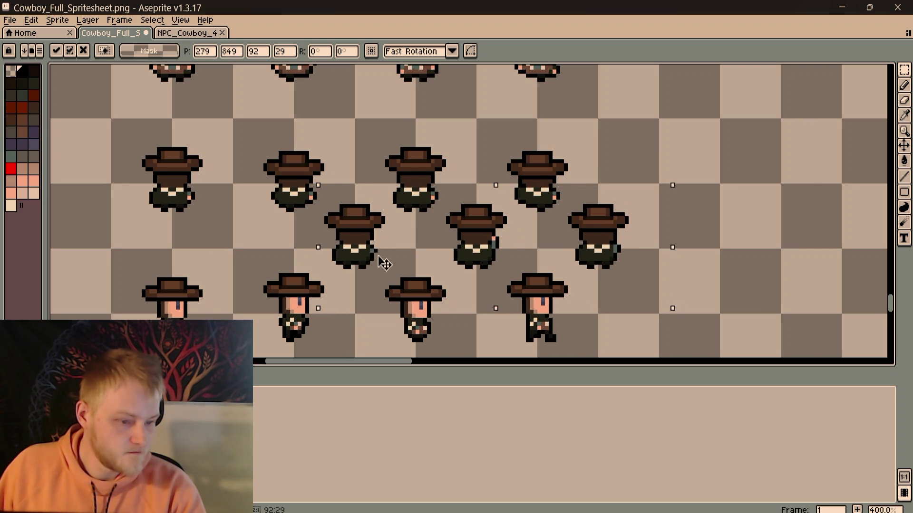
pyautogui.press('Return')
pyautogui.scroll(2, 362, 152)
pyautogui.moveTo(363, 153); pyautogui.dragTo(443, 115)
pyautogui.scroll(3, 386, 183)
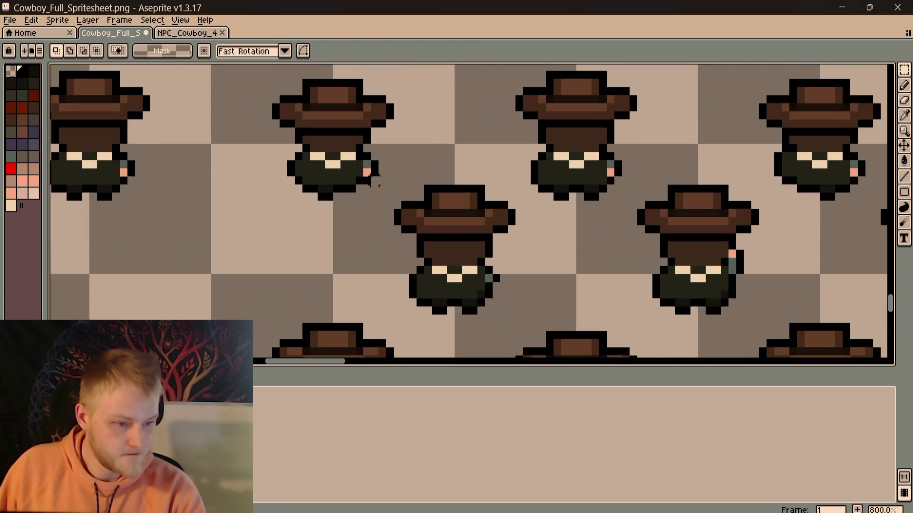
# Turn the pink hand pixel on the first copied back-facing cowboy dark green.
pyautogui.press('b')
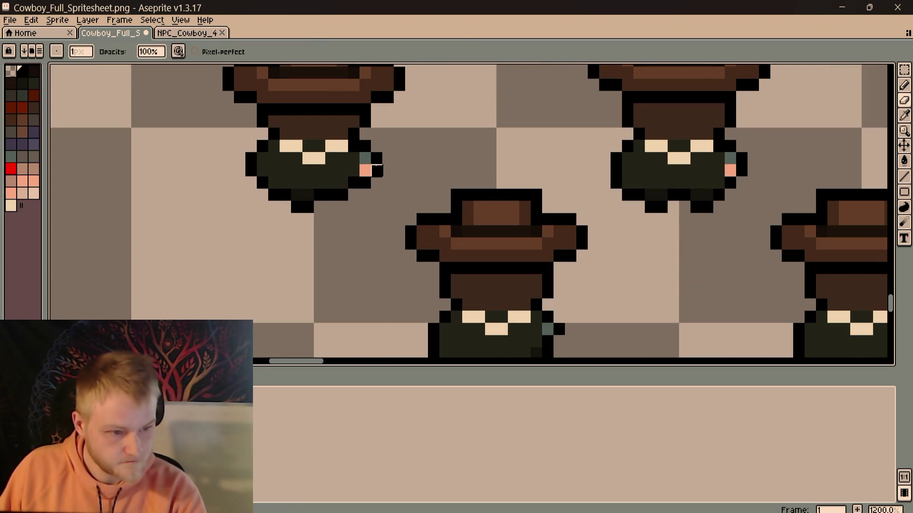
pyautogui.click(363, 169)
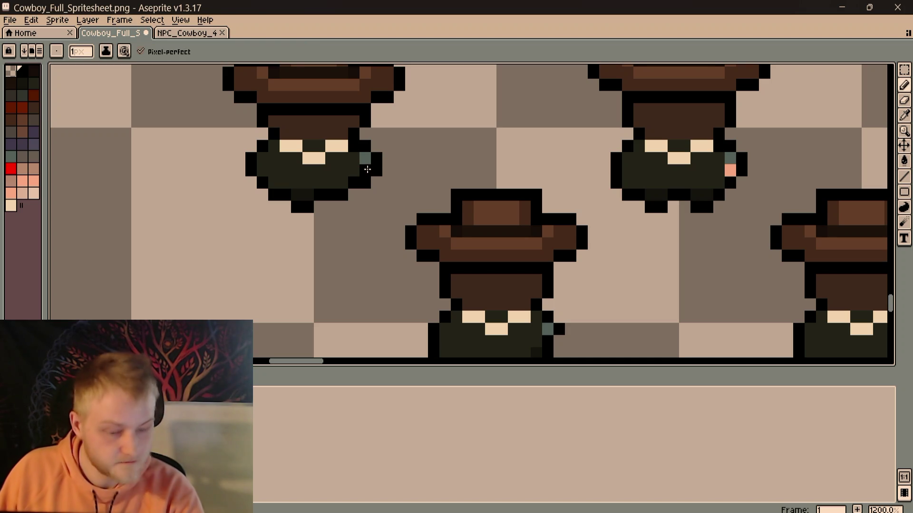
pyautogui.scroll(-2, 368, 170)
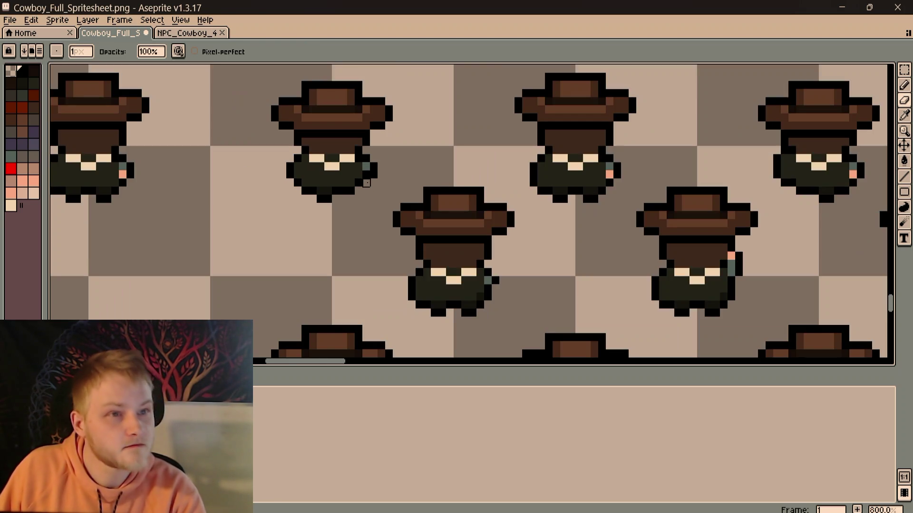
pyautogui.scroll(3, 374, 167)
pyautogui.scroll(-3, 374, 167)
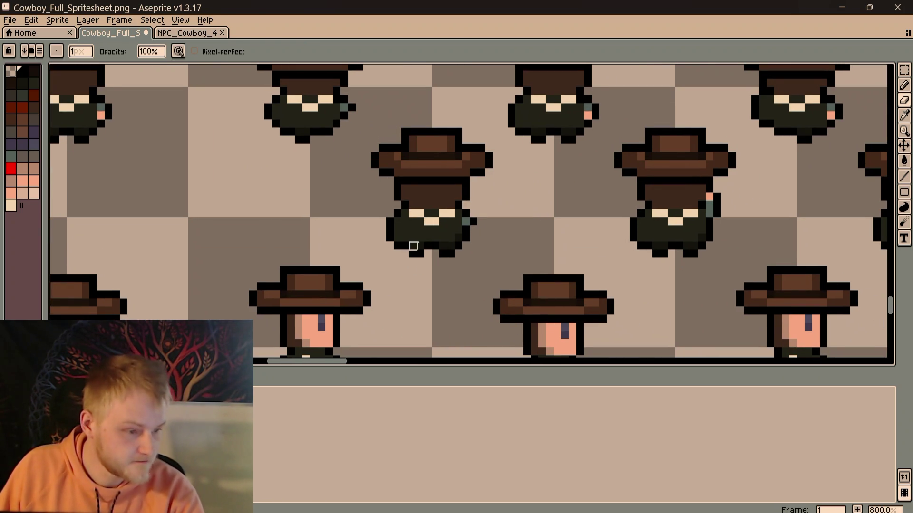
# Sample sprite colours and repaint hand and arm pixels on the other copied back-facing cowboys.
pyautogui.moveTo(550, 247); pyautogui.dragTo(407, 321)
pyautogui.moveTo(415, 272)
pyautogui.mouseDown()
pyautogui.moveTo(526, 155)
pyautogui.moveTo(469, 236)
pyautogui.moveTo(537, 217)
pyautogui.mouseUp()
pyautogui.scroll(-1, 528, 153)
pyautogui.scroll(1, 475, 217)
pyautogui.press('i')
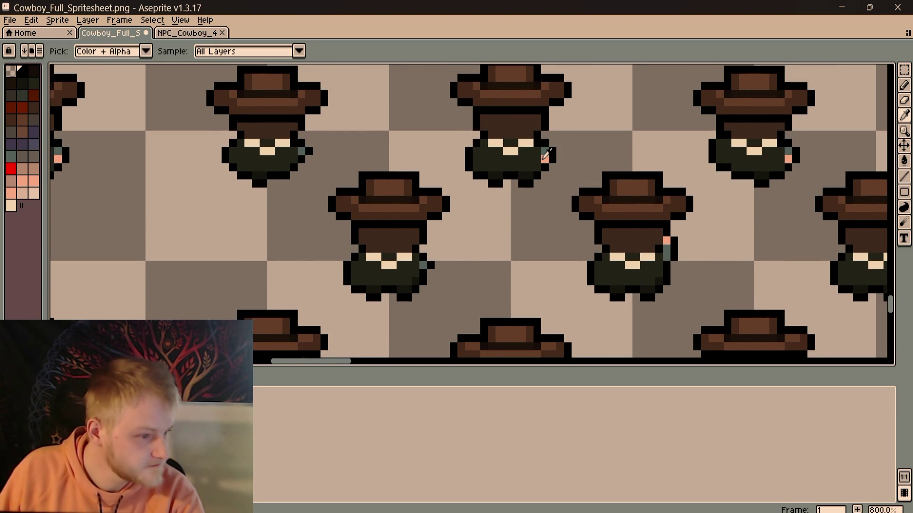
pyautogui.click(546, 154)
pyautogui.press('b')
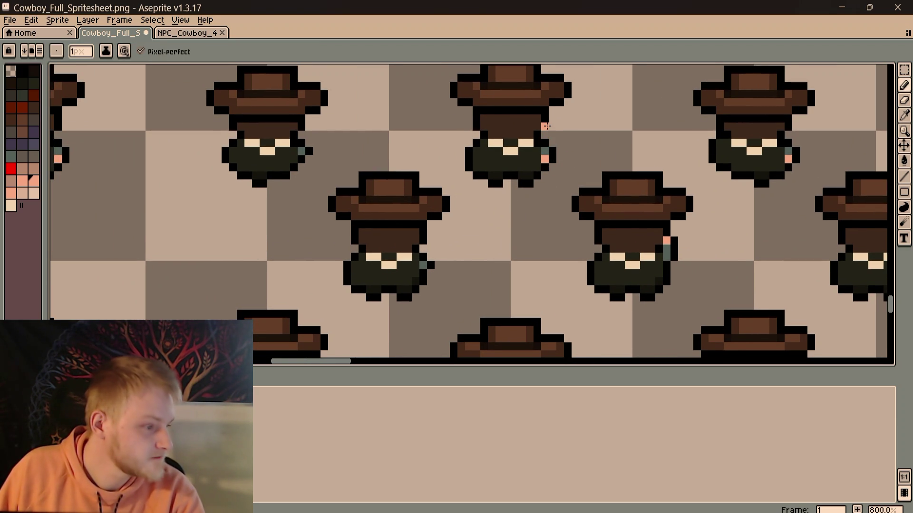
pyautogui.press('i')
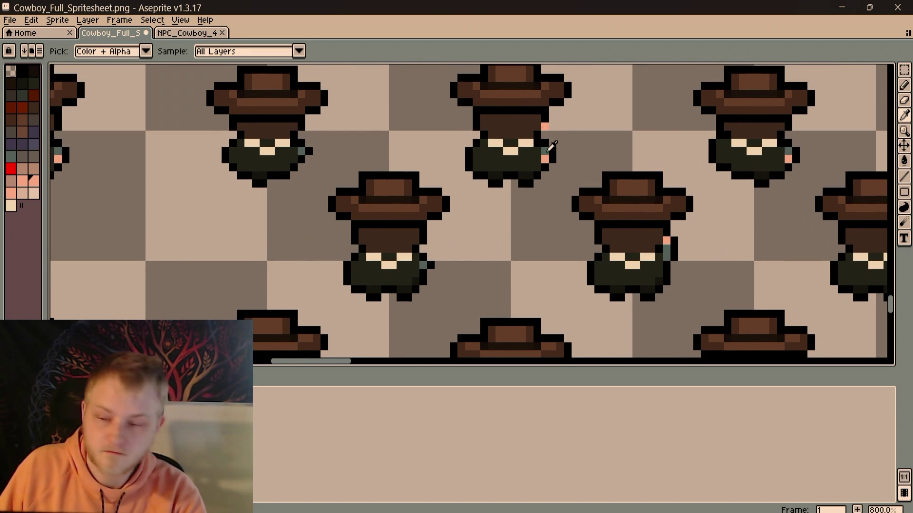
pyautogui.press('b')
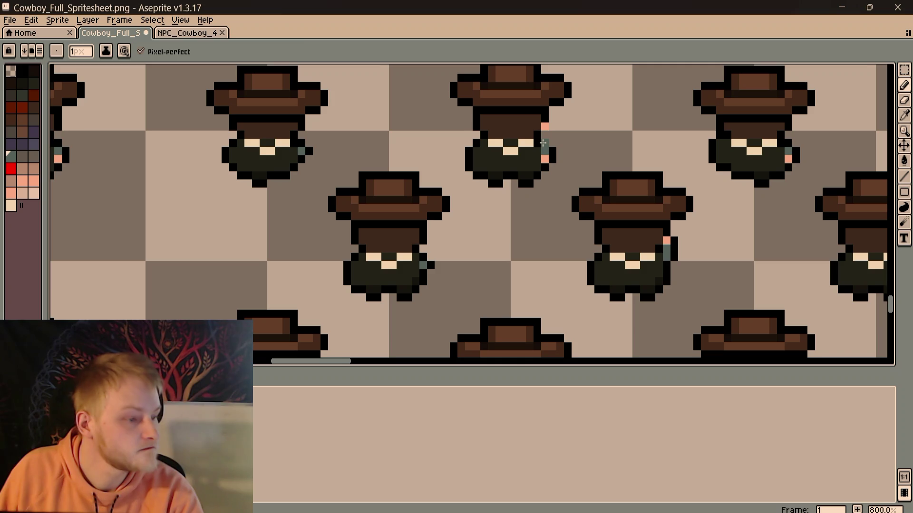
pyautogui.press('i')
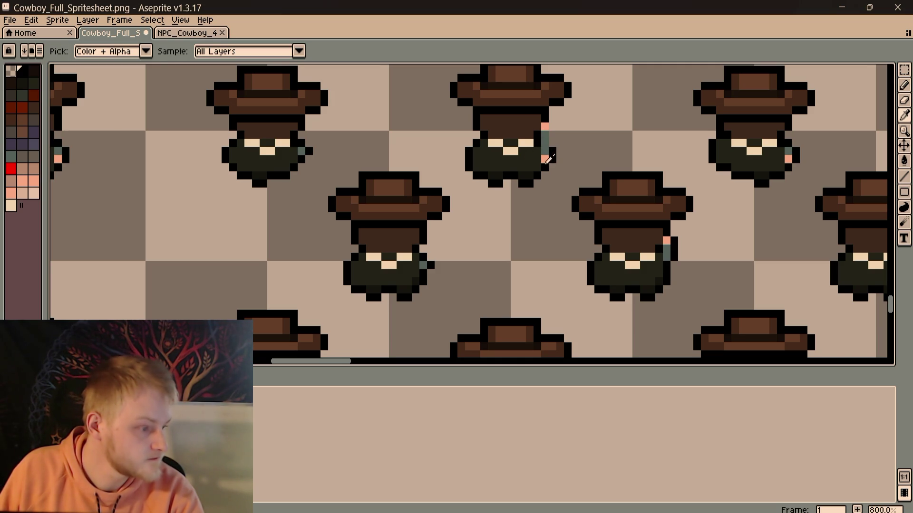
pyautogui.press('b')
pyautogui.press('i')
pyautogui.press('b')
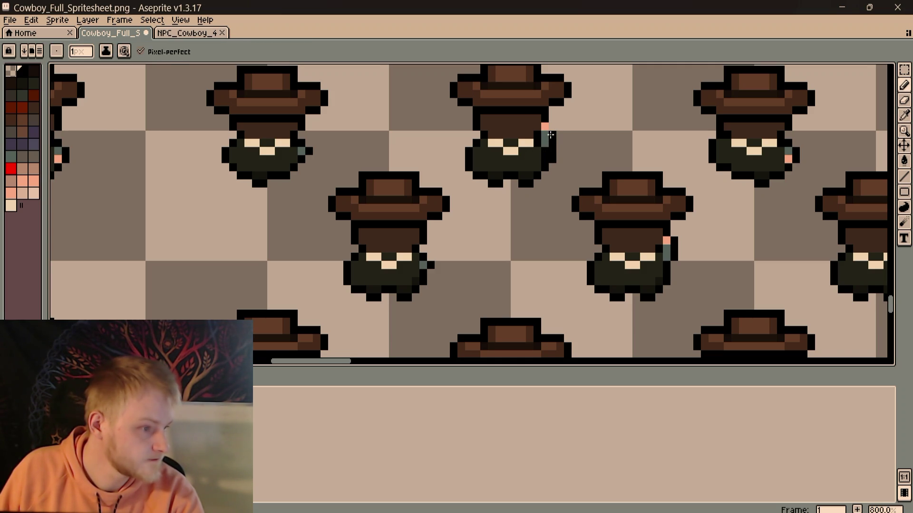
# Bring the next back-facing cowboy frame into view with the eraser ready.
pyautogui.press('e')
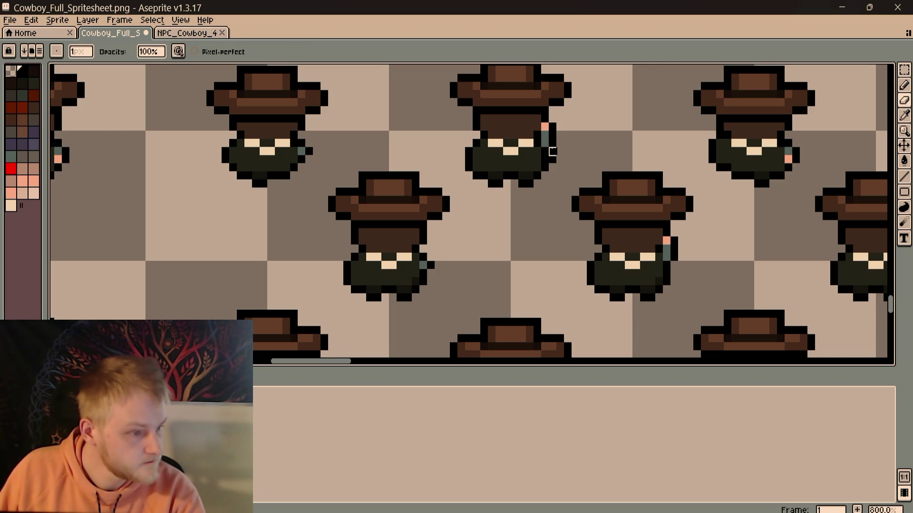
pyautogui.moveTo(635, 134)
pyautogui.mouseDown()
pyautogui.moveTo(469, 193)
pyautogui.moveTo(443, 154)
pyautogui.mouseUp()
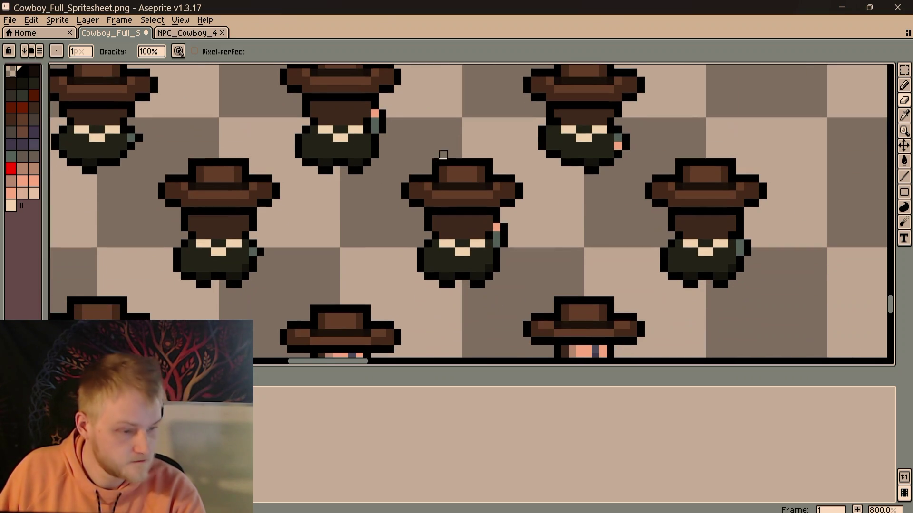
pyautogui.moveTo(238, 178)
pyautogui.mouseDown()
pyautogui.moveTo(298, 156)
pyautogui.moveTo(375, 207)
pyautogui.moveTo(316, 180)
pyautogui.moveTo(350, 228)
pyautogui.moveTo(430, 298)
pyautogui.mouseUp()
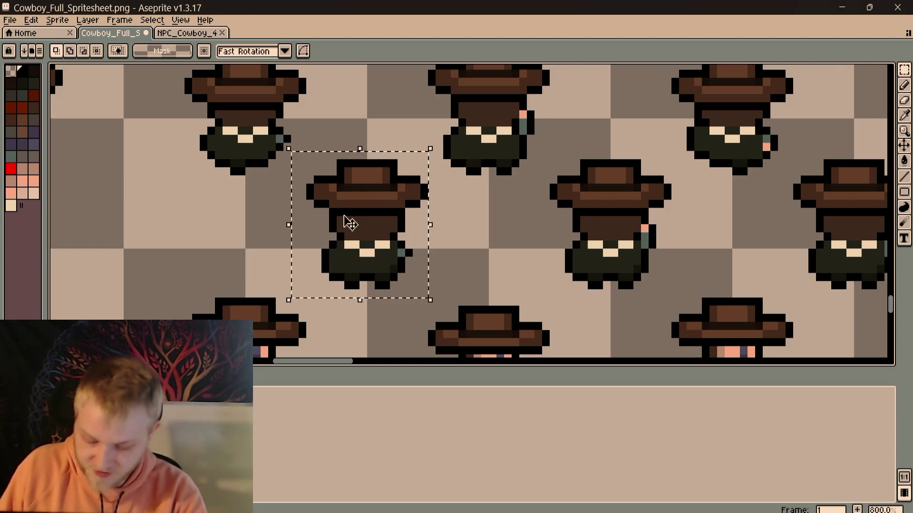
# Deselect, then marquee-select only the middle copied back-facing cowboy frame.
pyautogui.moveTo(361, 237); pyautogui.dragTo(315, 258)
pyautogui.moveTo(412, 257)
pyautogui.mouseDown()
pyautogui.moveTo(459, 265)
pyautogui.moveTo(372, 271)
pyautogui.mouseUp()
pyautogui.moveTo(433, 273)
pyautogui.mouseDown()
pyautogui.moveTo(443, 284)
pyautogui.moveTo(397, 249)
pyautogui.moveTo(347, 250)
pyautogui.mouseUp()
pyautogui.click(369, 187)
pyautogui.moveTo(357, 190); pyautogui.dragTo(496, 340)
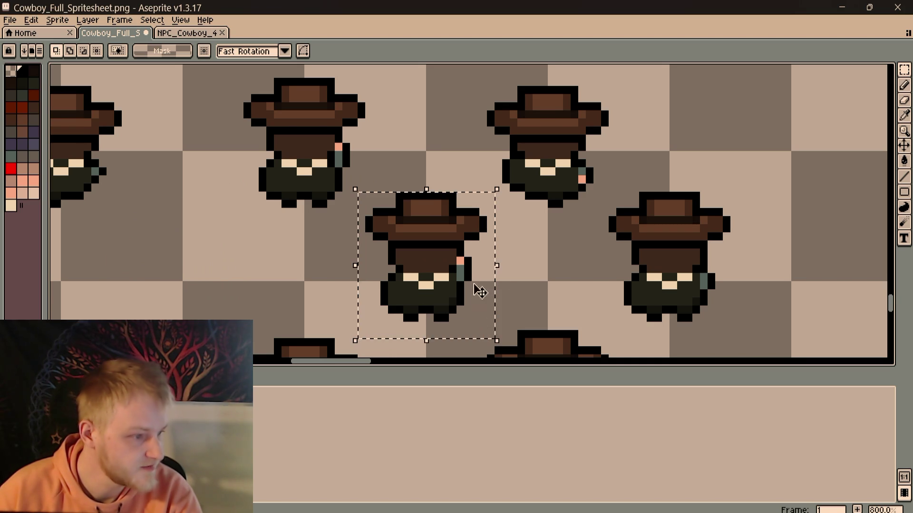
pyautogui.scroll(-4, 473, 300)
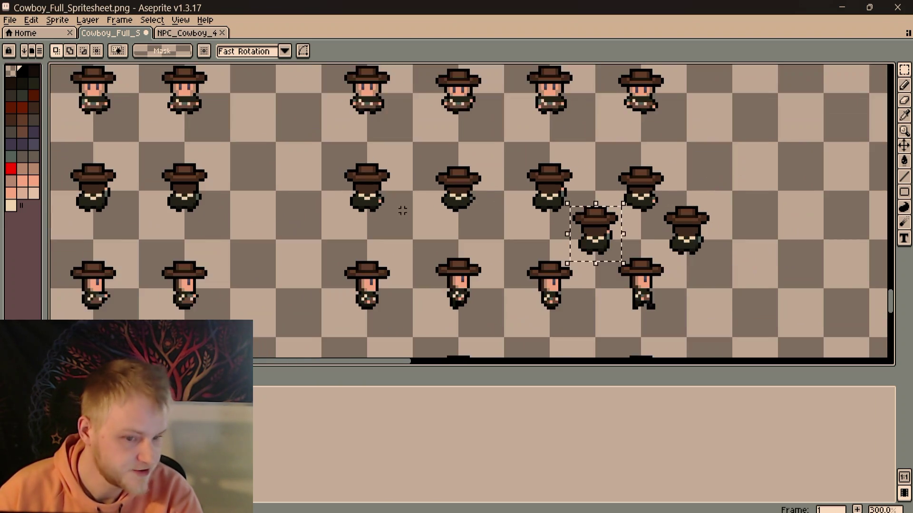
# Sample the grey-teal sleeve colour from the back-view cowboy's arm.
pyautogui.hscroll(-3, 475, 214)
pyautogui.scroll(2, 542, 230)
pyautogui.scroll(4, 460, 229)
pyautogui.press('i')
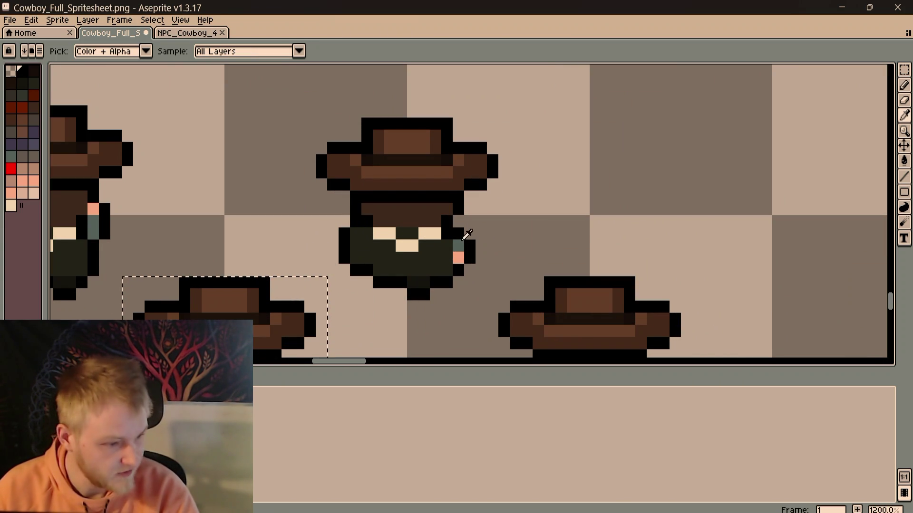
pyautogui.click(465, 239)
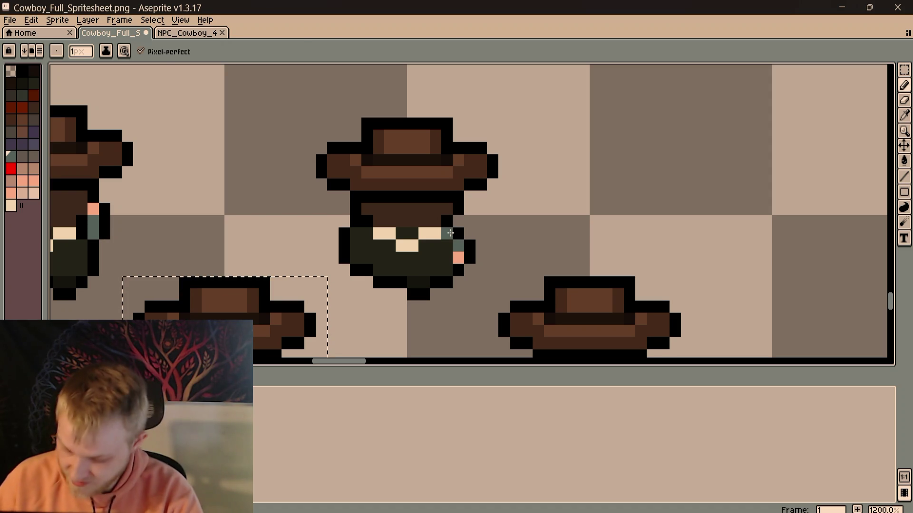
pyautogui.click(458, 236)
pyautogui.press('b')
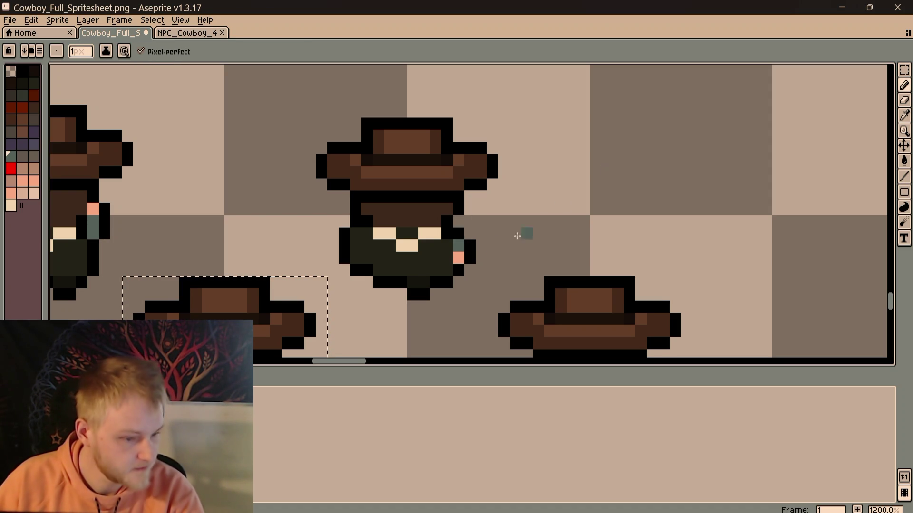
# Clear the selection and re-sample grey-teal to paint out the pink hand pixel.
pyautogui.hotkey('ctrl', 'd')
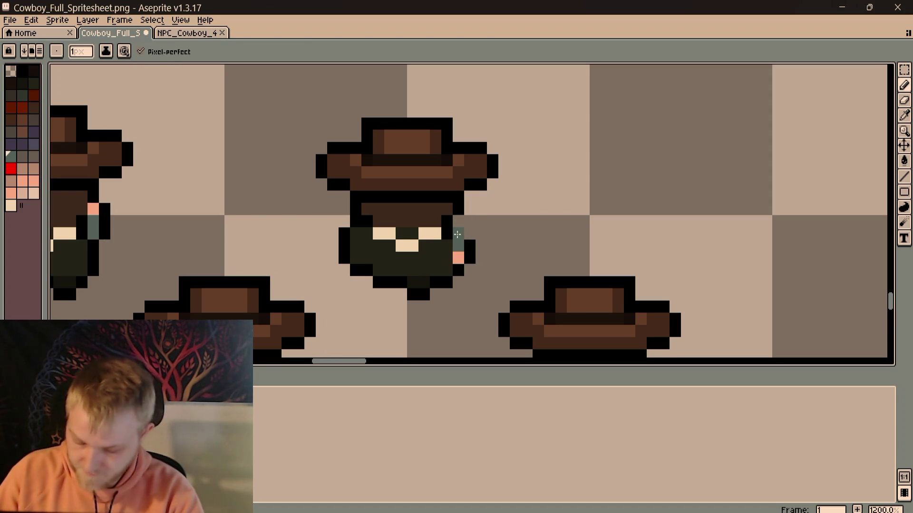
pyautogui.press('i')
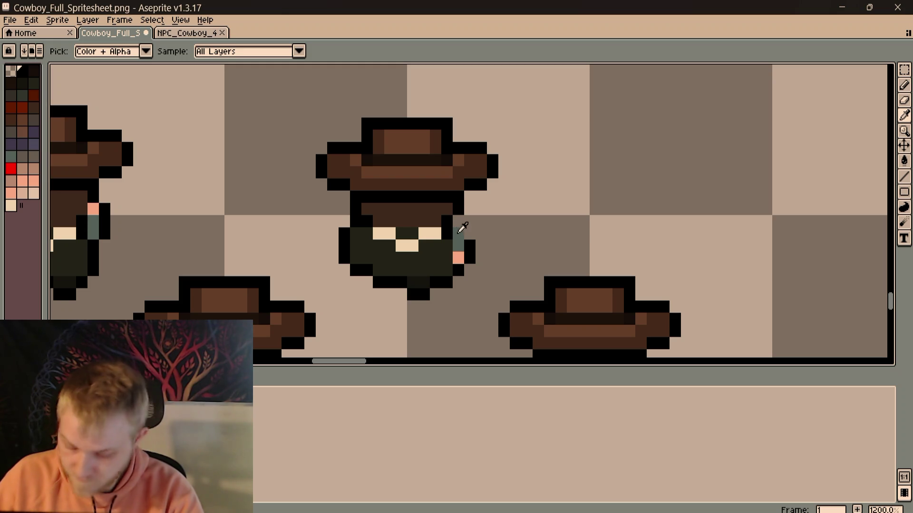
pyautogui.click(459, 236)
pyautogui.press('b')
pyautogui.scroll(-2, 460, 227)
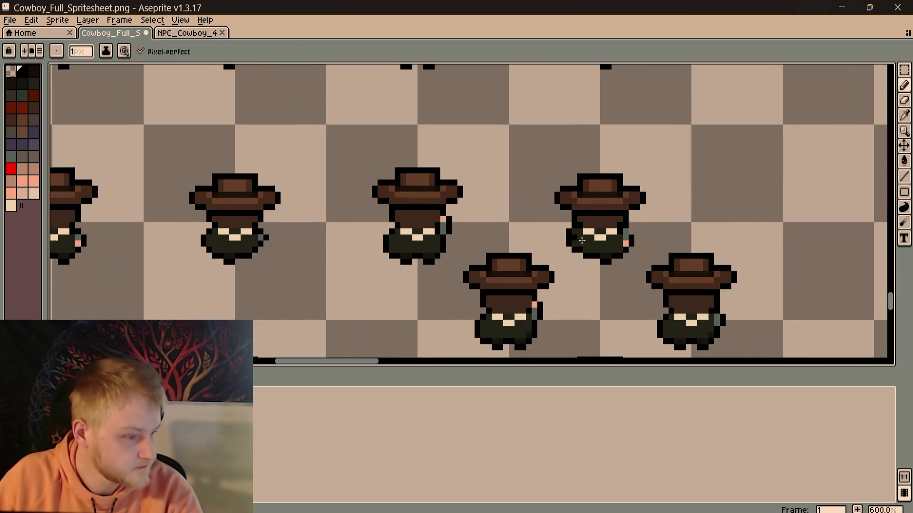
pyautogui.scroll(2, 611, 215)
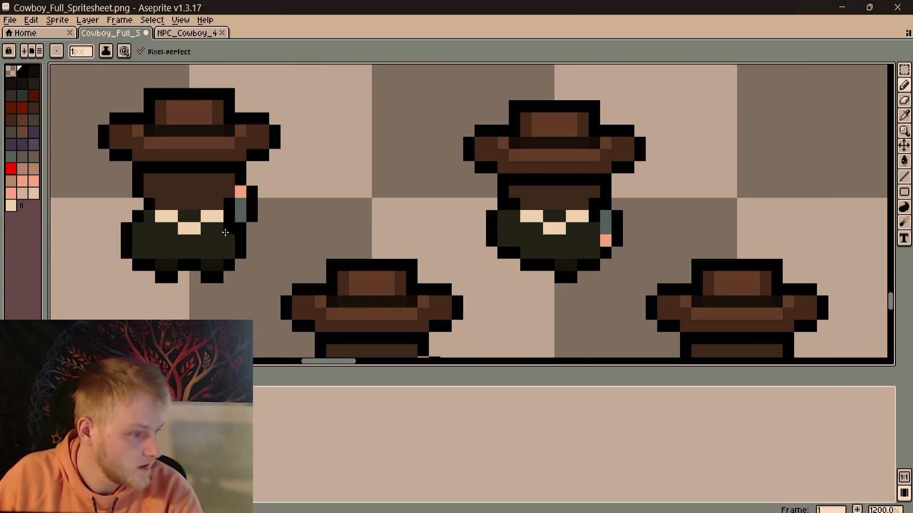
pyautogui.scroll(-5, 234, 232)
pyautogui.scroll(6, 613, 225)
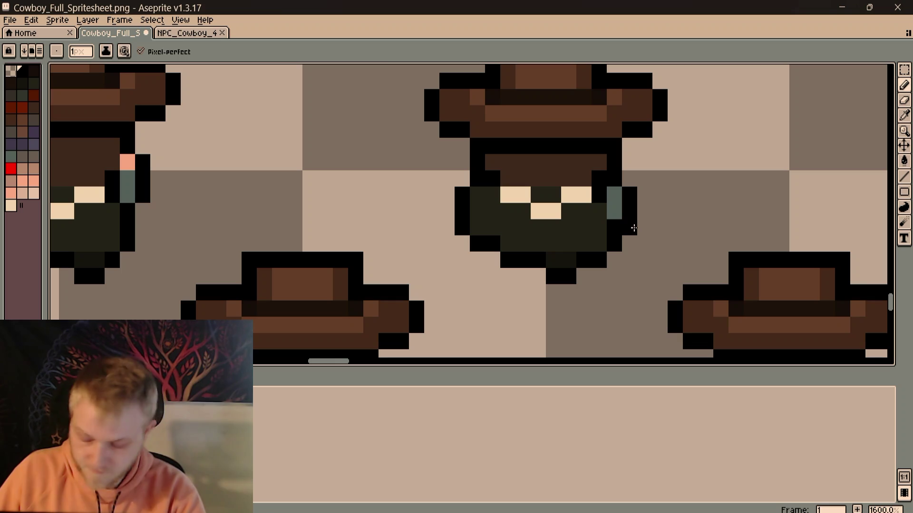
pyautogui.press('e')
pyautogui.scroll(-2, 658, 180)
pyautogui.scroll(-1, 658, 180)
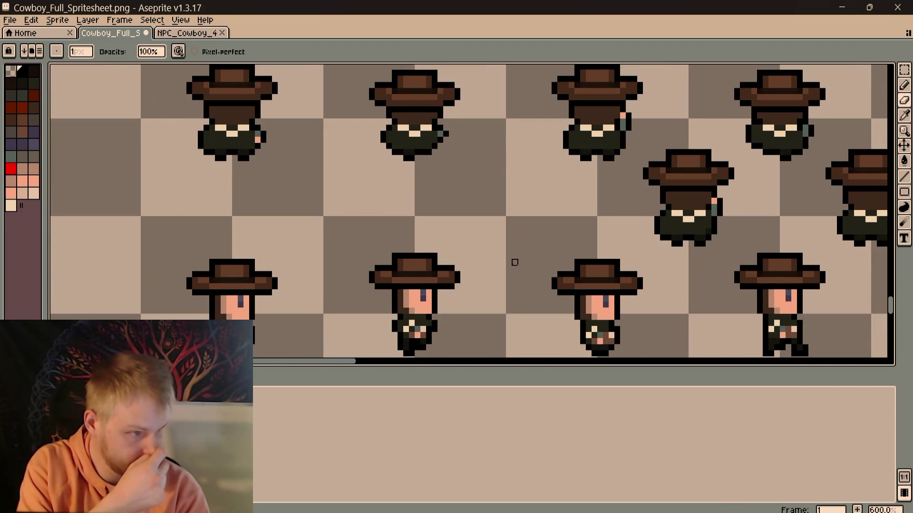
# Erase the centre and right leftover back-view cowboy sprites from the spritesheet.
pyautogui.hscroll(5, 541, 254)
pyautogui.press('m')
pyautogui.moveTo(401, 167); pyautogui.dragTo(494, 274)
pyautogui.press('Delete')
pyautogui.moveTo(585, 169); pyautogui.dragTo(703, 272)
pyautogui.press('Delete')
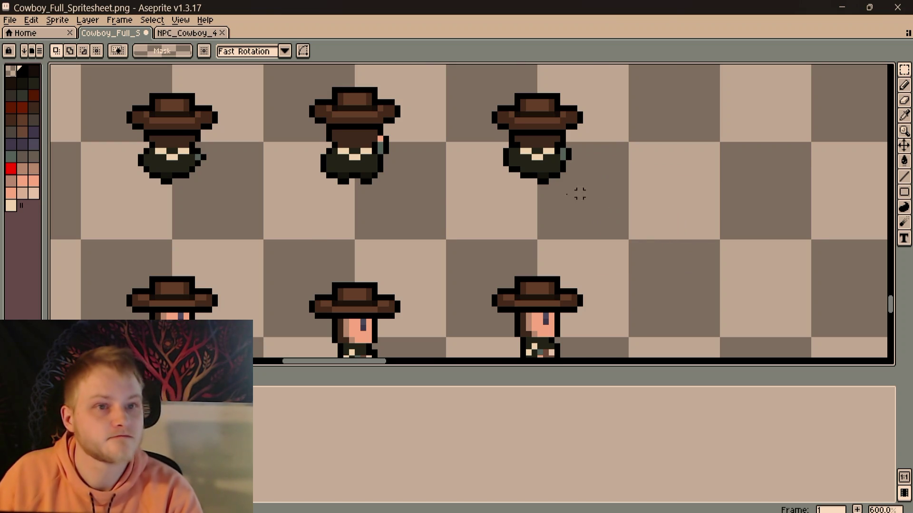
# Look over the rest of the spritesheet, then return to Godot.
pyautogui.scroll(-2, 585, 189)
pyautogui.hscroll(1, 648, 202)
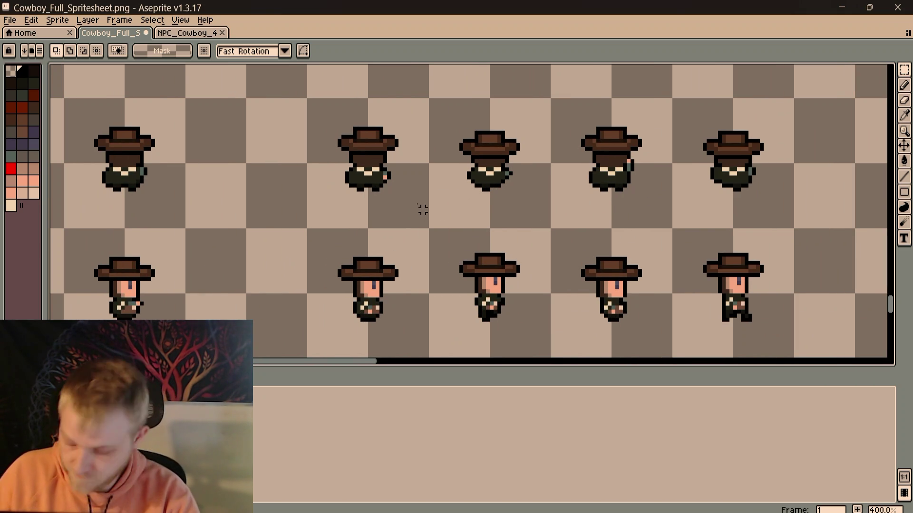
pyautogui.moveTo(610, 169); pyautogui.dragTo(485, 248)
pyautogui.scroll(-1, 484, 248)
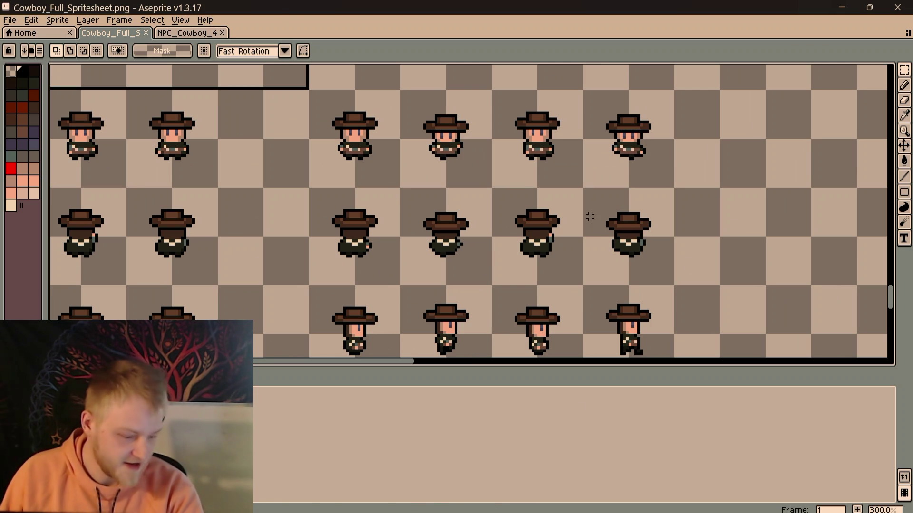
pyautogui.hotkey('alt', 'Tab')
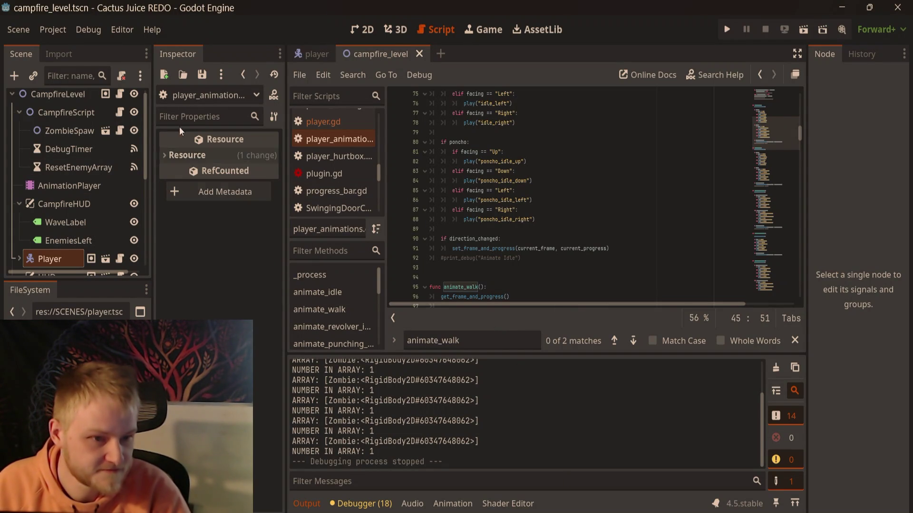
# Duplicate the player sprite's punch_idle_right animation and rename the copy punch_walk_down.
pyautogui.click(305, 53)
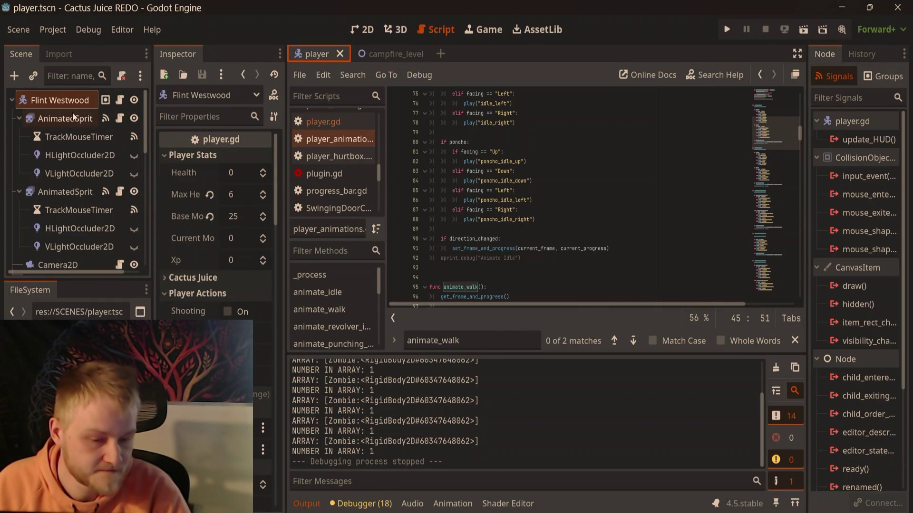
pyautogui.click(71, 116)
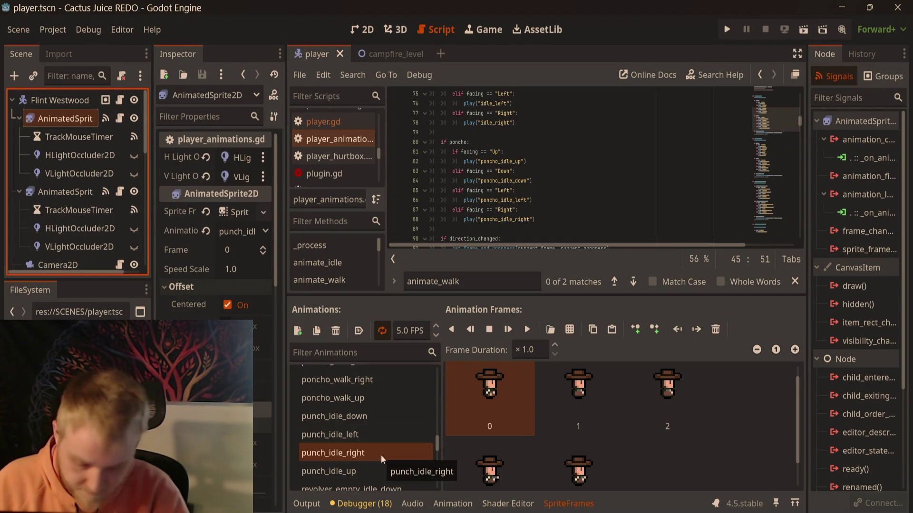
pyautogui.click(319, 331)
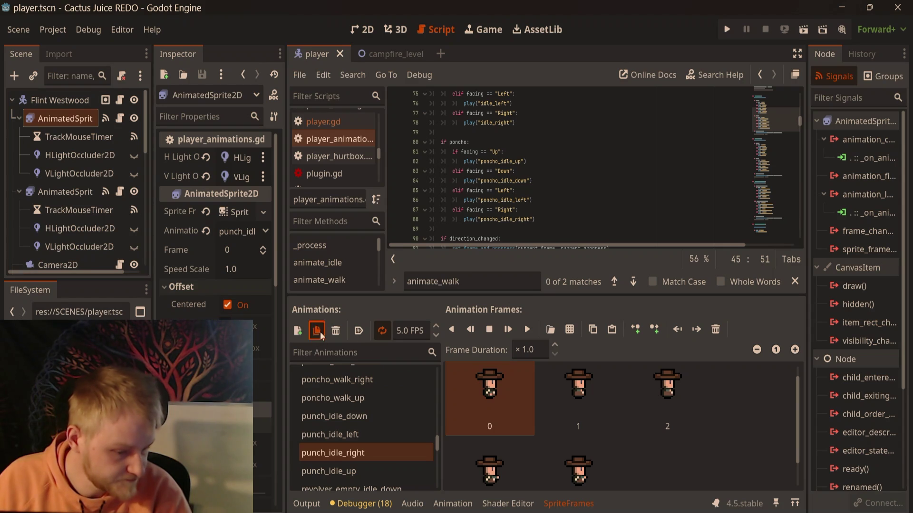
pyautogui.click(366, 415)
pyautogui.click(370, 413)
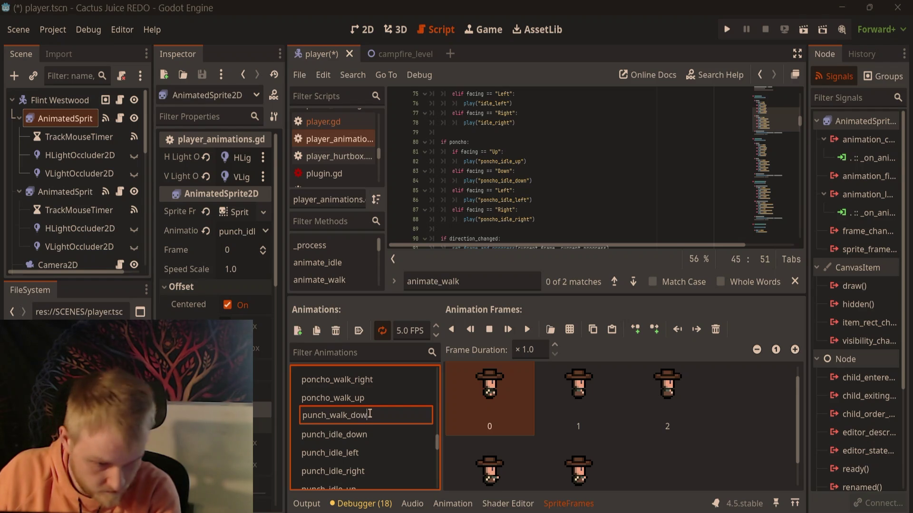
pyautogui.write('n')
pyautogui.press('Return')
# Clear punch_walk_down's copied frames and bring up the sprite-sheet file picker.
pyautogui.keyDown('shift'); pyautogui.click(585, 478); pyautogui.keyUp('shift')
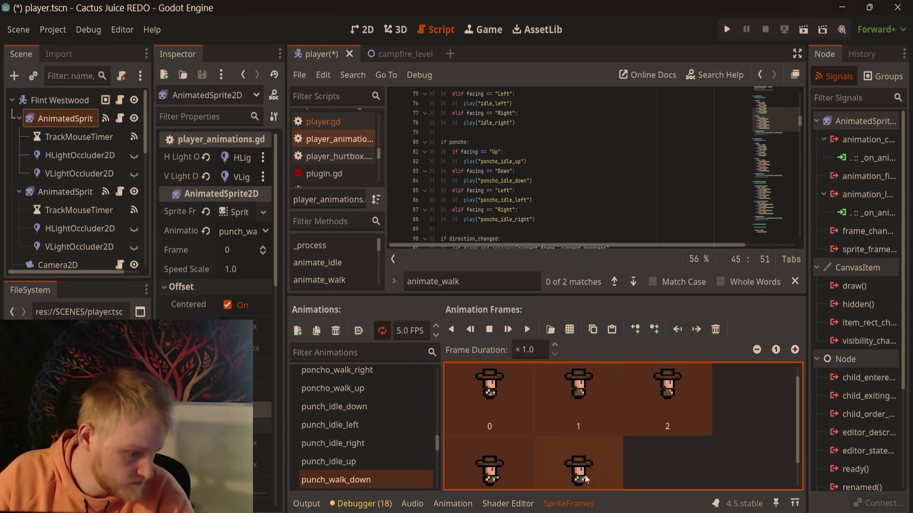
pyautogui.press('Delete')
pyautogui.click(567, 330)
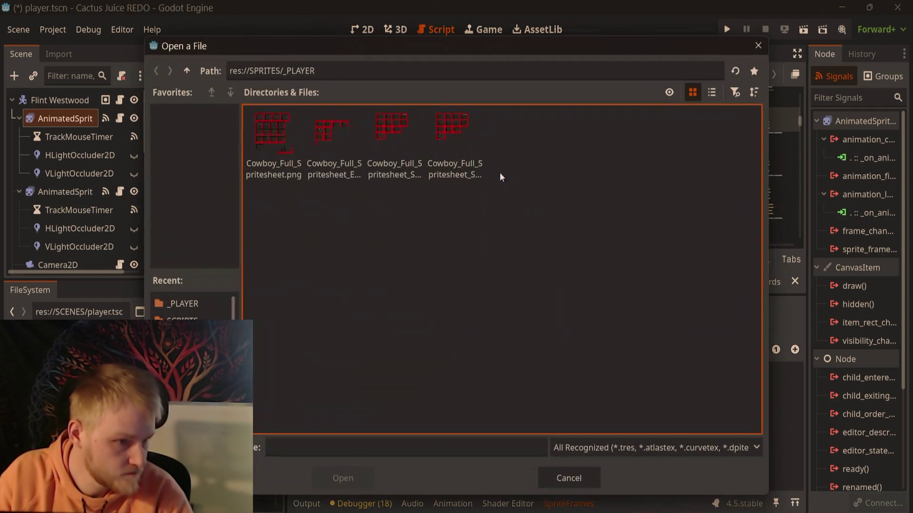
# Add four IDLE cells from Cowboy_Full_Spritesheet.png to punch_walk_down.
pyautogui.doubleClick(290, 153)
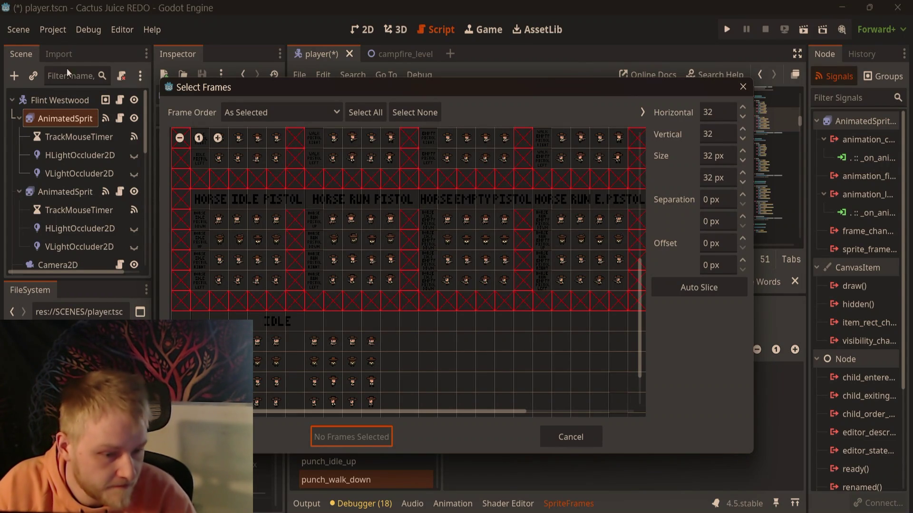
pyautogui.click(313, 341)
pyautogui.click(333, 341)
pyautogui.click(352, 341)
pyautogui.click(371, 341)
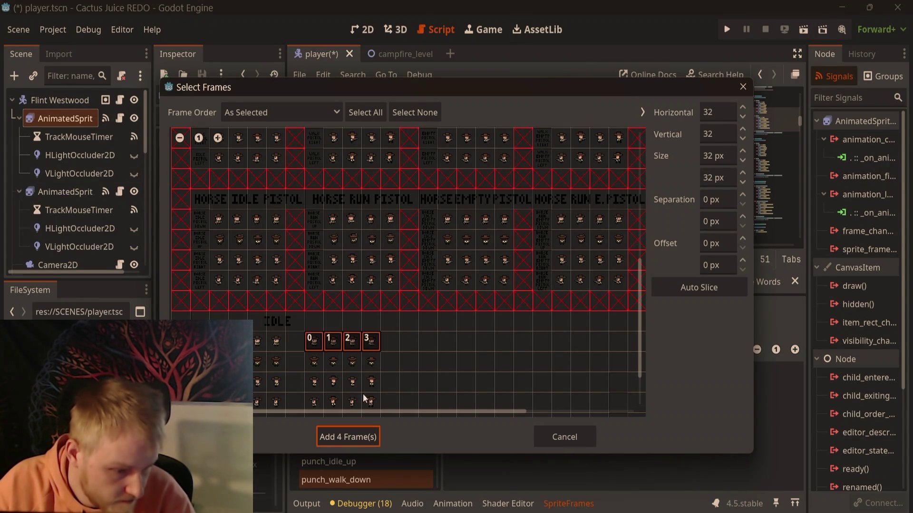
pyautogui.click(363, 436)
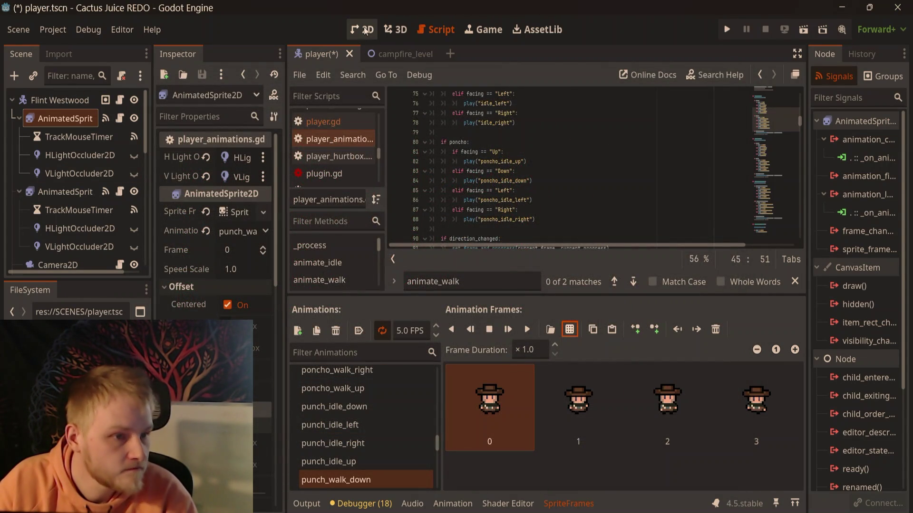
# Preview punch_walk_down playing in the 2D view.
pyautogui.click(365, 30)
pyautogui.scroll(4, 523, 197)
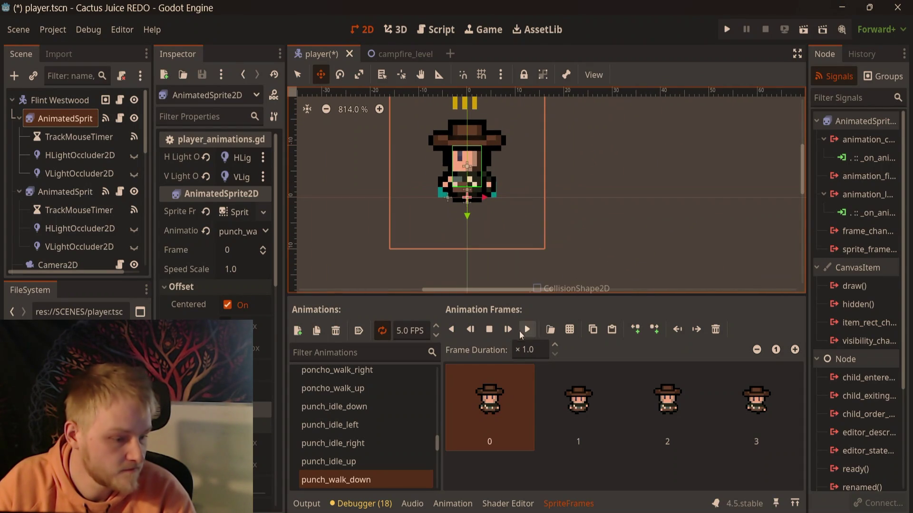
pyautogui.click(527, 330)
pyautogui.click(489, 329)
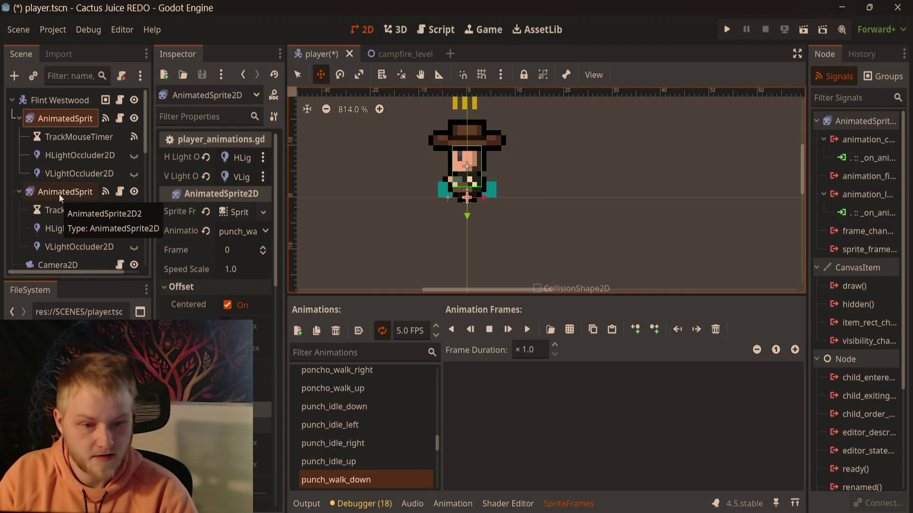
# Delete the duplicate AnimatedSprite2D2 node.
pyautogui.click(59, 194)
pyautogui.press('Delete')
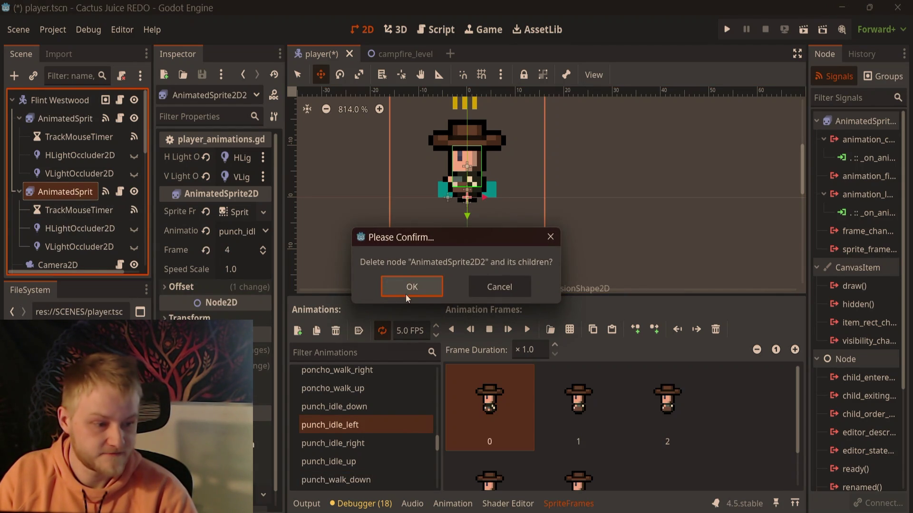
pyautogui.click(406, 295)
# Refill the empty punch_walk_down with four IDLE cells from the cowboy spritesheet.
pyautogui.click(68, 117)
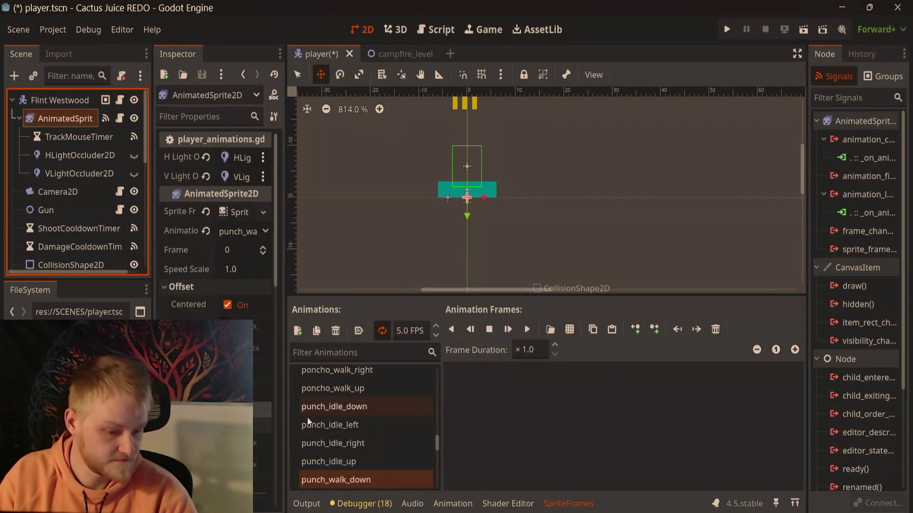
pyautogui.click(323, 462)
pyautogui.press('Down')
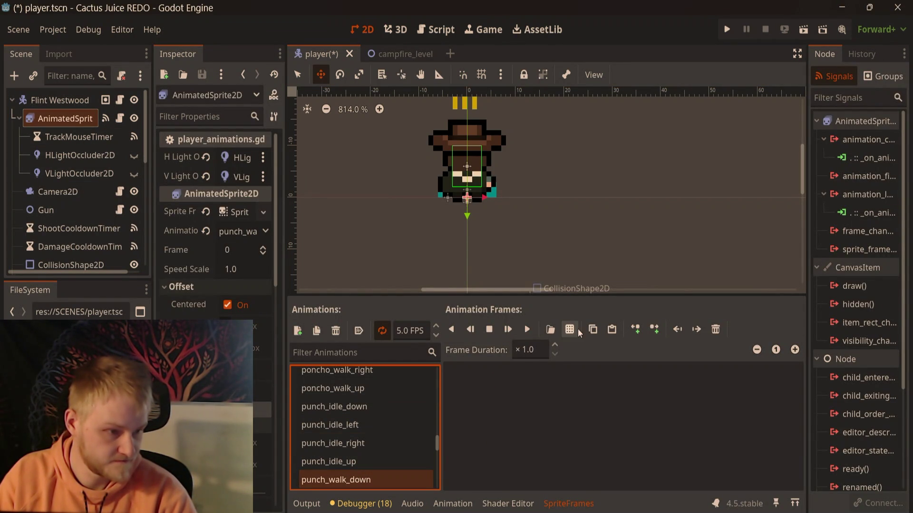
pyautogui.click(572, 328)
pyautogui.doubleClick(284, 144)
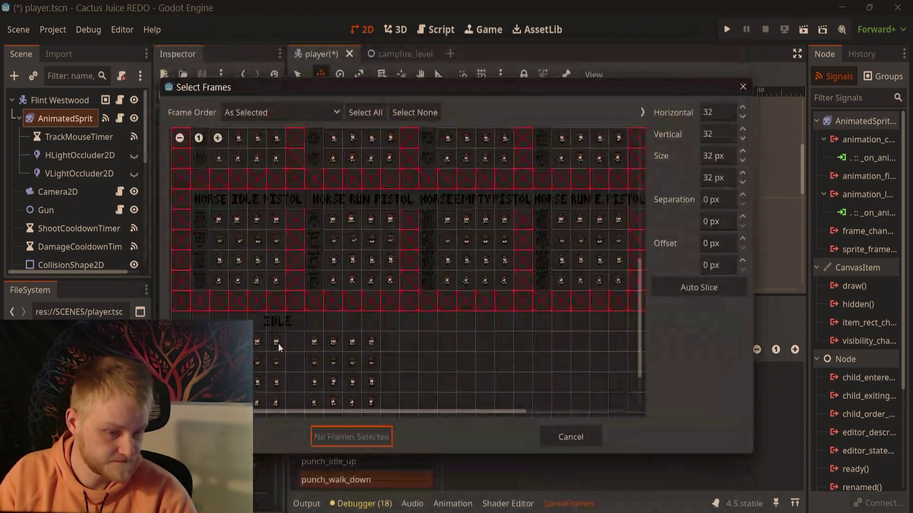
pyautogui.moveTo(314, 341)
pyautogui.mouseDown()
pyautogui.moveTo(368, 361)
pyautogui.moveTo(354, 348)
pyautogui.moveTo(372, 340)
pyautogui.mouseUp()
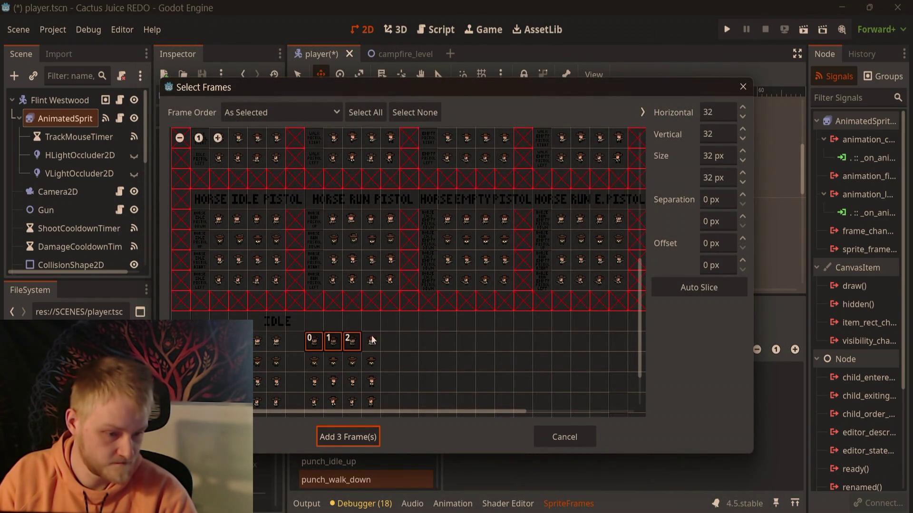
pyautogui.click(372, 342)
pyautogui.click(347, 444)
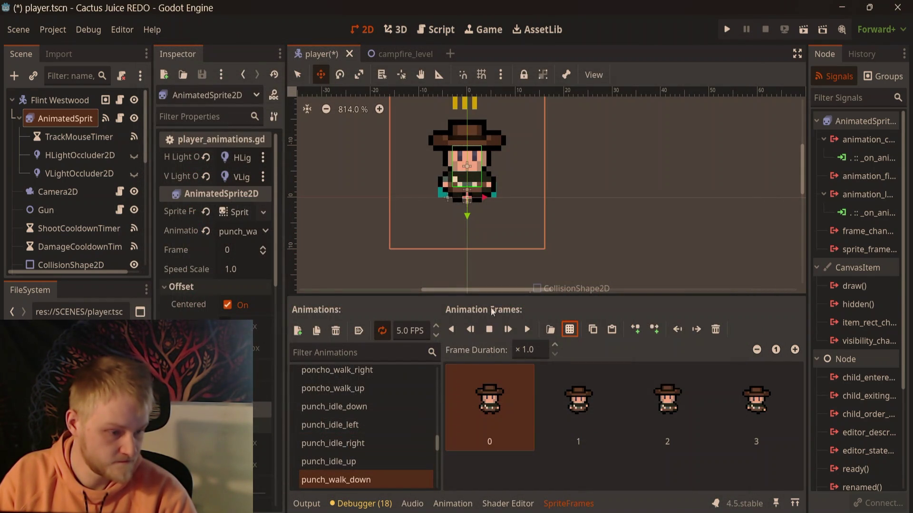
# Preview punch_walk_down playing, then bring the cowboy spritesheet forward.
pyautogui.click(524, 330)
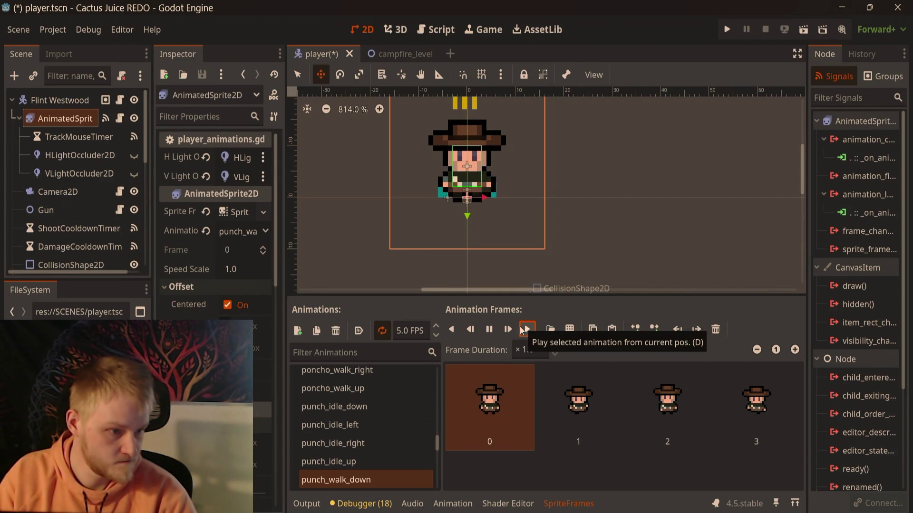
pyautogui.click(492, 334)
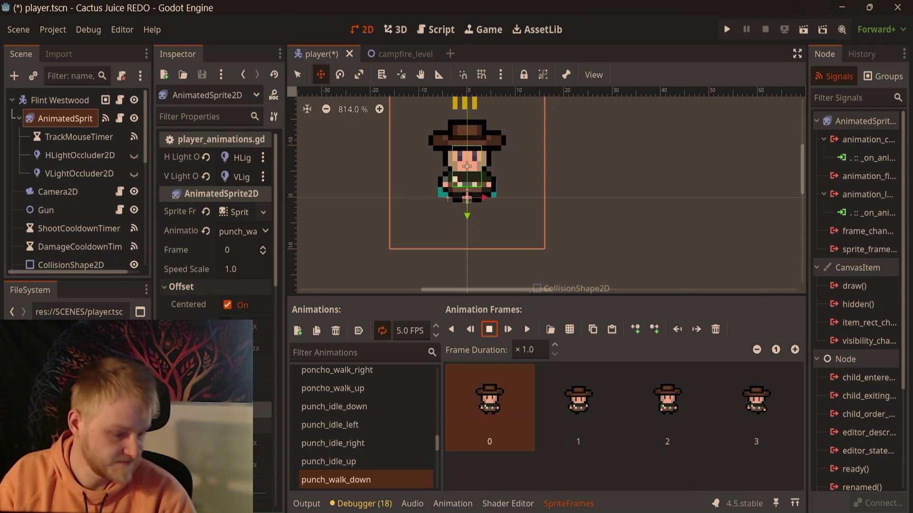
pyautogui.moveTo(578, 459)
pyautogui.click(715, 470)
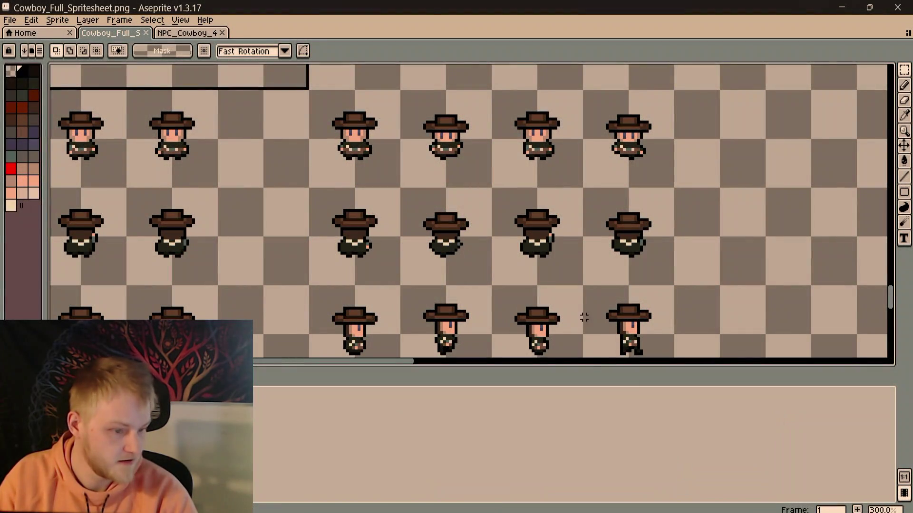
# Set punch_walk_down's playback speed to 4 FPS and preview it.
pyautogui.hotkey('alt', 'Tab')
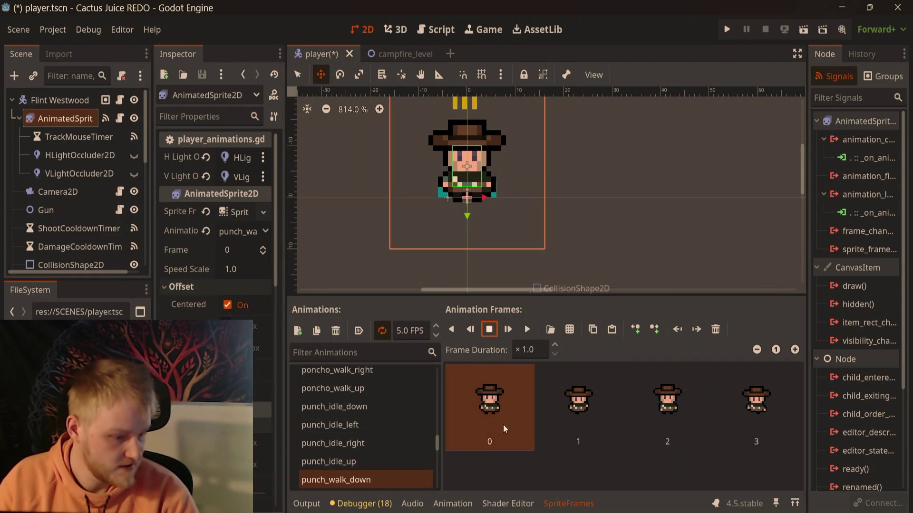
pyautogui.click(436, 335)
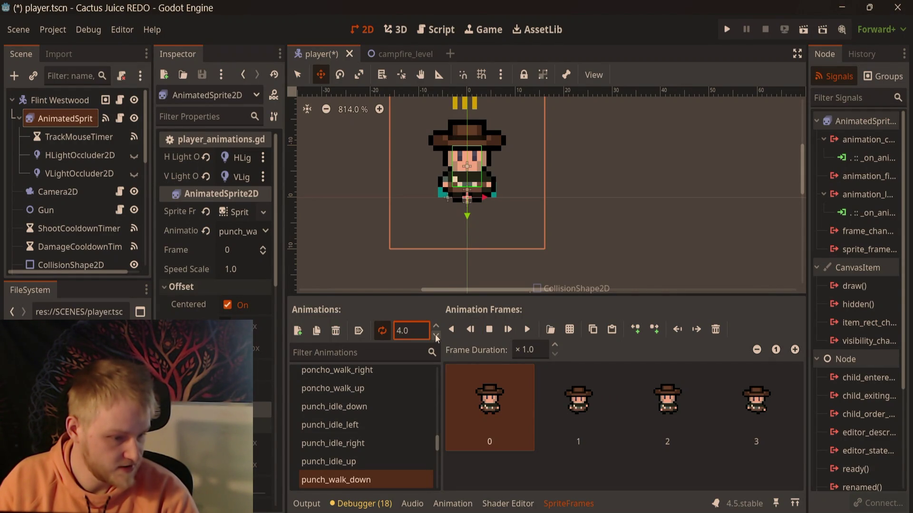
pyautogui.click(526, 328)
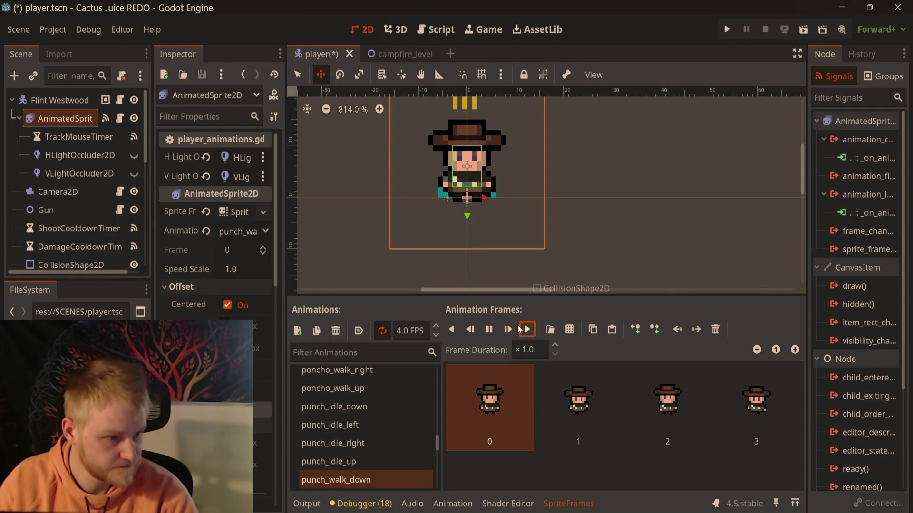
pyautogui.scroll(1, 395, 452)
pyautogui.scroll(3, 392, 443)
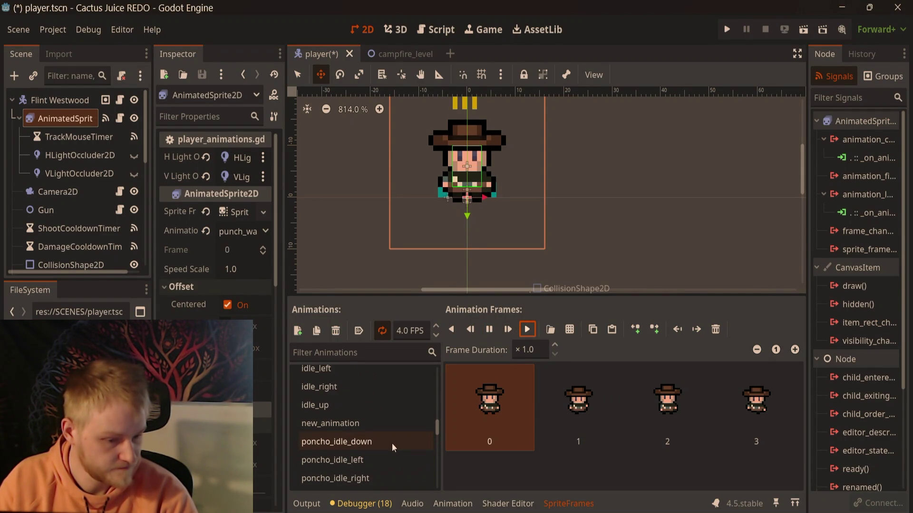
pyautogui.scroll(3, 392, 438)
pyautogui.scroll(3, 390, 423)
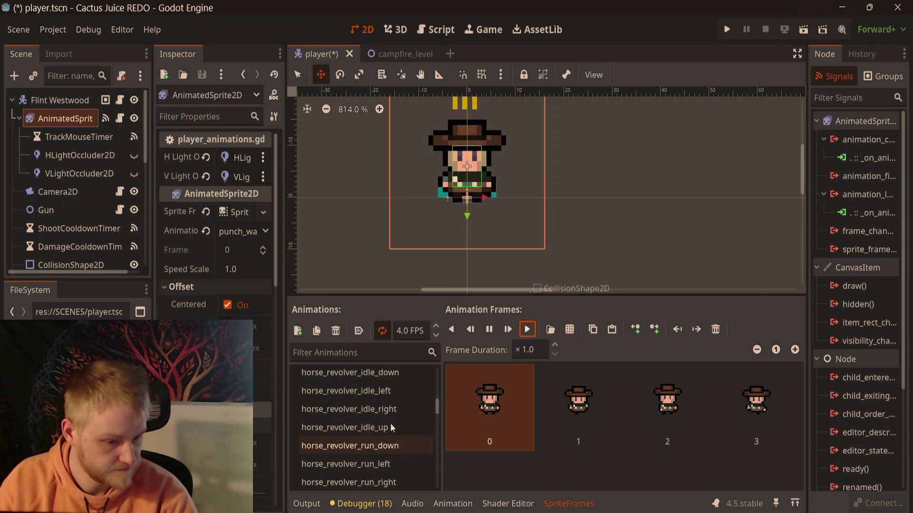
pyautogui.scroll(-5, 390, 423)
pyautogui.scroll(-5, 390, 423)
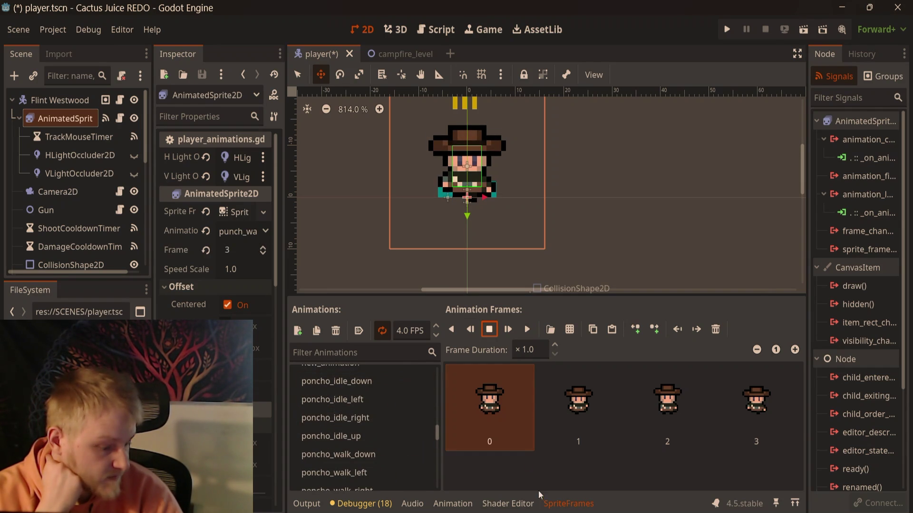
# Bring Aseprite's Cowboy_Full_Spritesheet.png back to the front.
pyautogui.moveTo(589, 510)
pyautogui.click(679, 500)
pyautogui.scroll(-3, 401, 210)
pyautogui.scroll(5, 402, 210)
pyautogui.scroll(4, 362, 148)
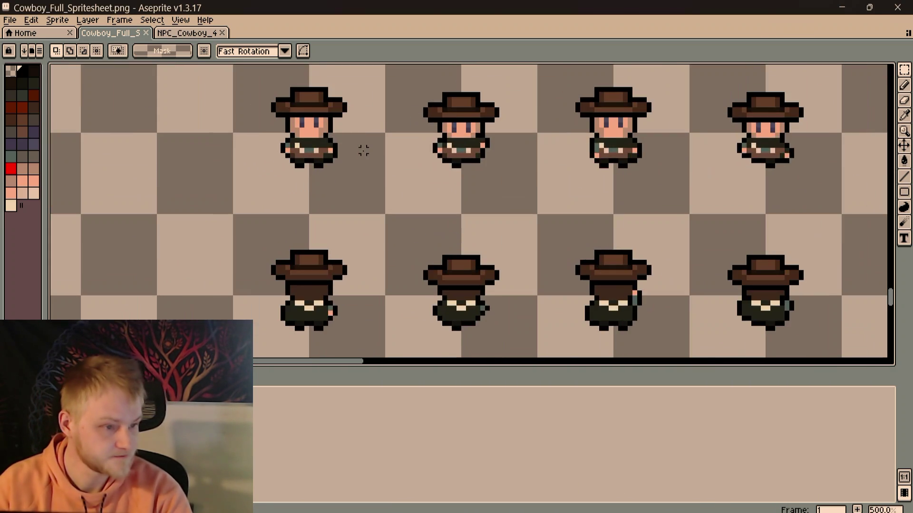
# Raise the front-facing cowboy's extended punching arm one pixel, then return to Godot.
pyautogui.moveTo(362, 147)
pyautogui.mouseDown()
pyautogui.moveTo(412, 167)
pyautogui.moveTo(394, 219)
pyautogui.moveTo(440, 307)
pyautogui.mouseUp()
pyautogui.scroll(3, 542, 174)
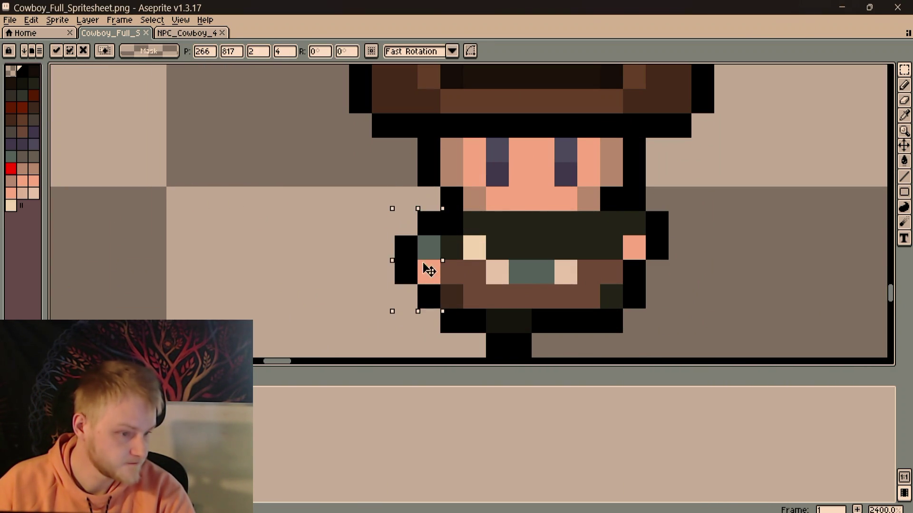
pyautogui.moveTo(428, 271); pyautogui.dragTo(427, 248)
pyautogui.click(382, 272)
pyautogui.scroll(-2, 375, 269)
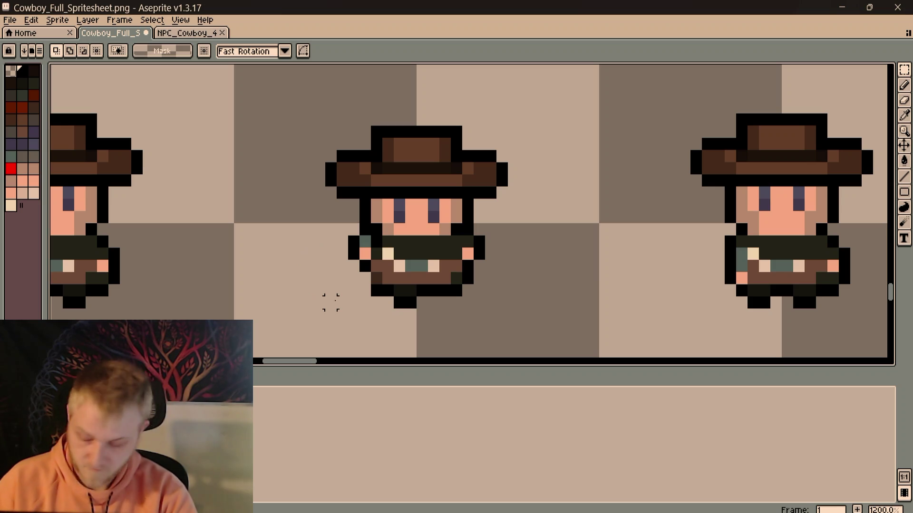
pyautogui.press('b')
pyautogui.moveTo(547, 273); pyautogui.dragTo(464, 256)
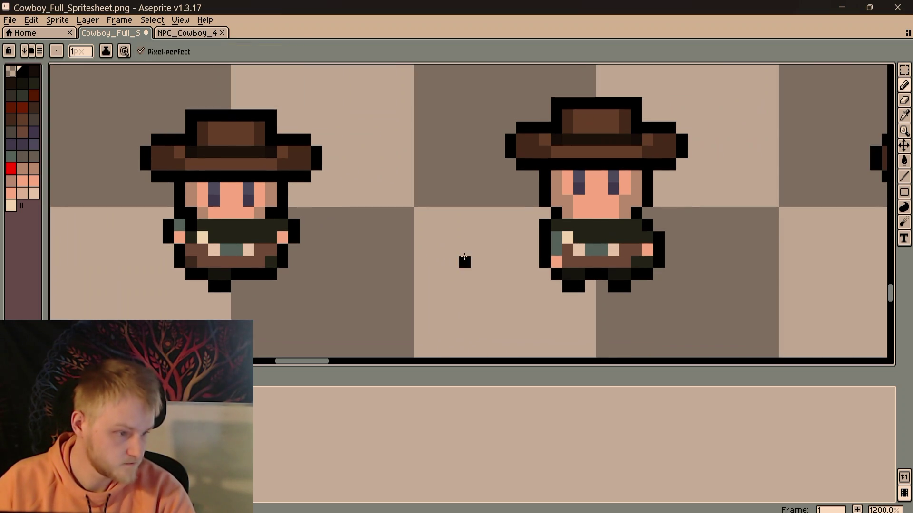
pyautogui.scroll(-4, 499, 250)
pyautogui.press('v')
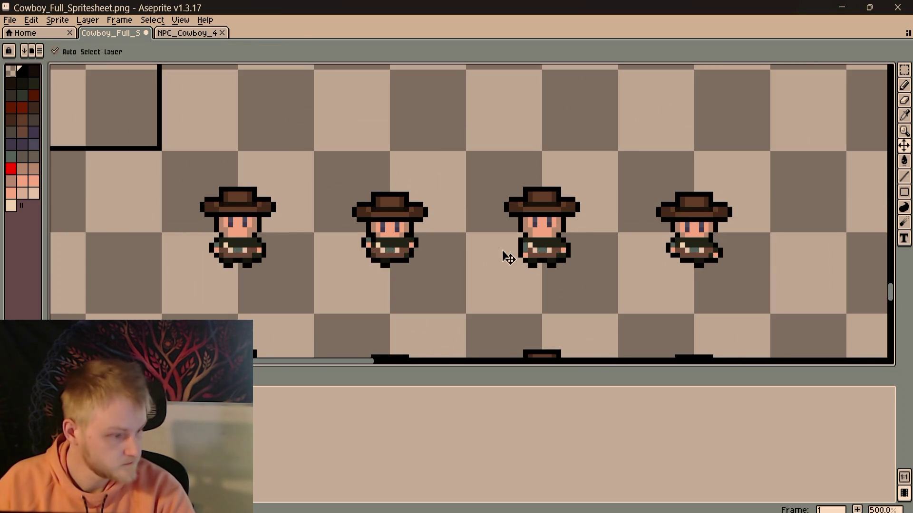
pyautogui.hotkey('alt', 'Tab')
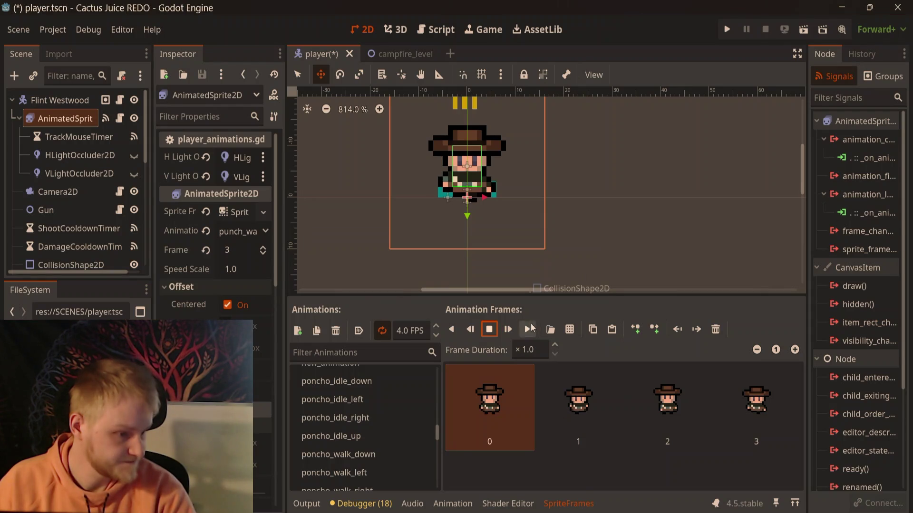
pyautogui.click(530, 327)
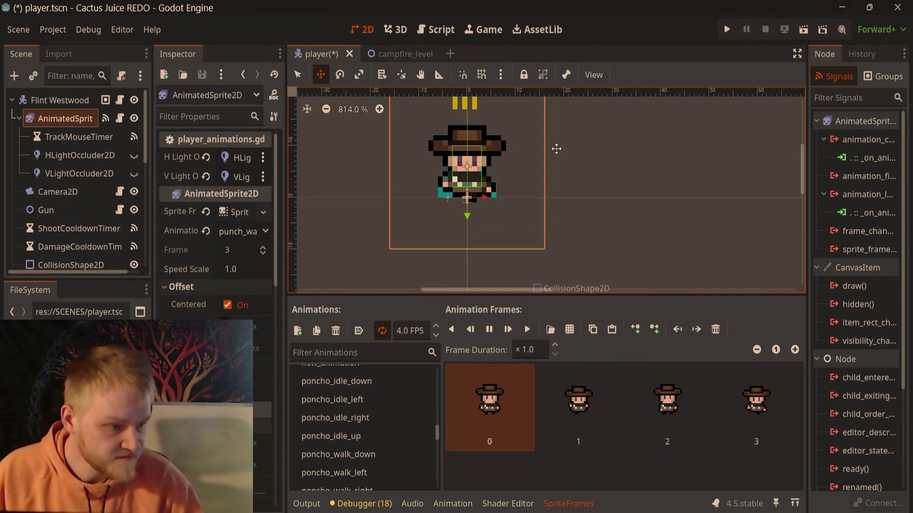
pyautogui.click(489, 328)
pyautogui.scroll(-1, 409, 408)
pyautogui.scroll(-3, 405, 410)
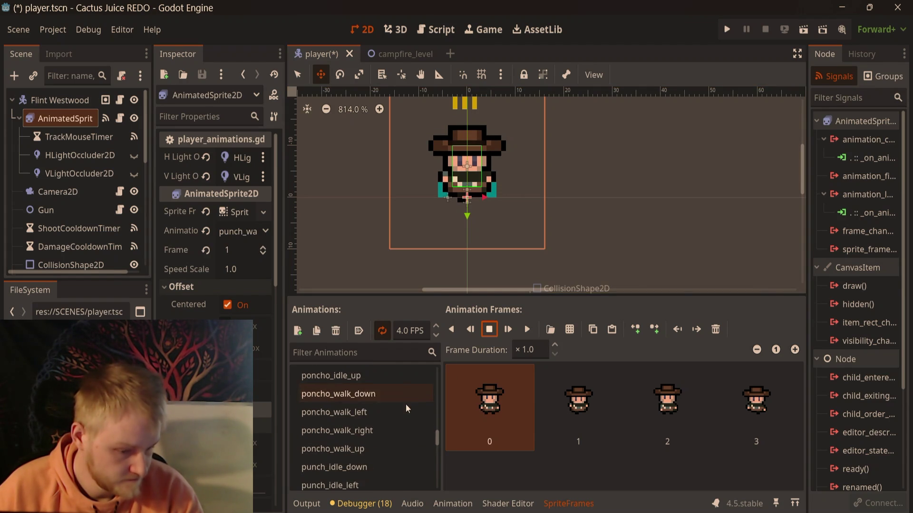
pyautogui.scroll(4, 402, 411)
pyautogui.scroll(3, 402, 416)
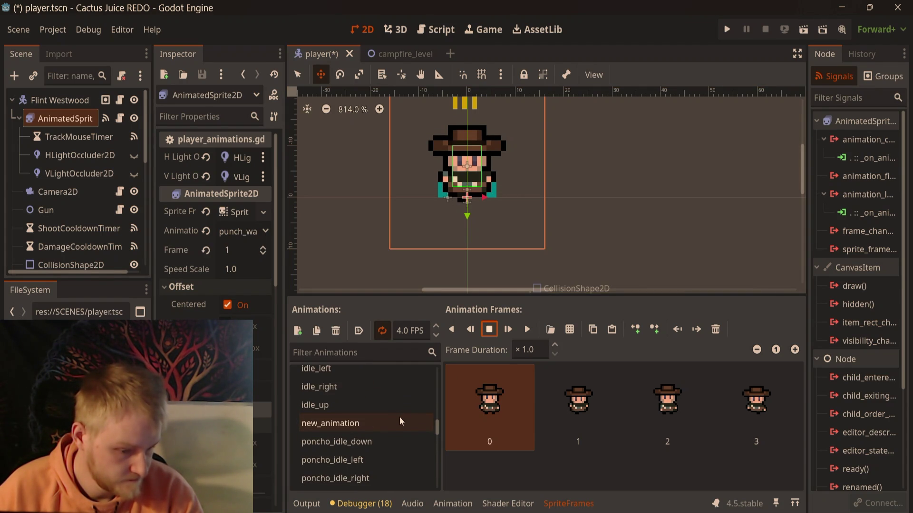
# Rename the punch_walk_ animation to punch_walk_up.
pyautogui.scroll(-12, 400, 415)
pyautogui.doubleClick(351, 449)
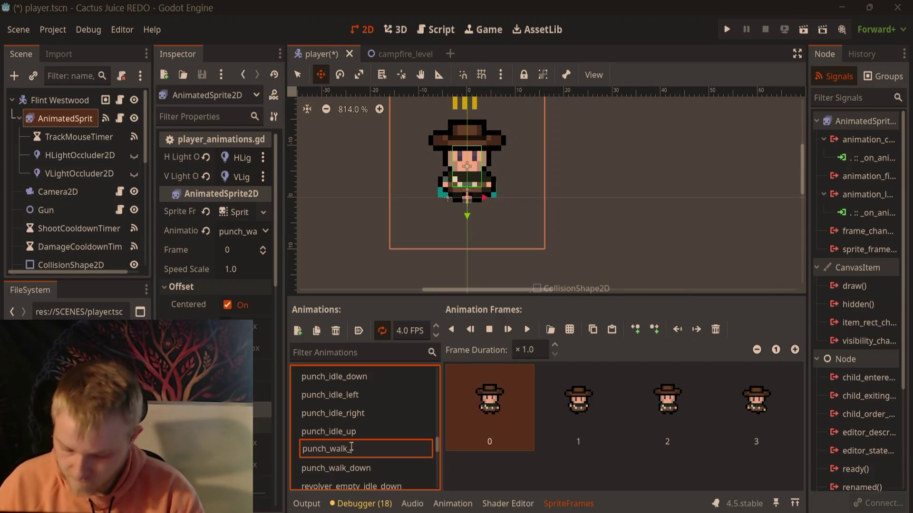
pyautogui.write('up')
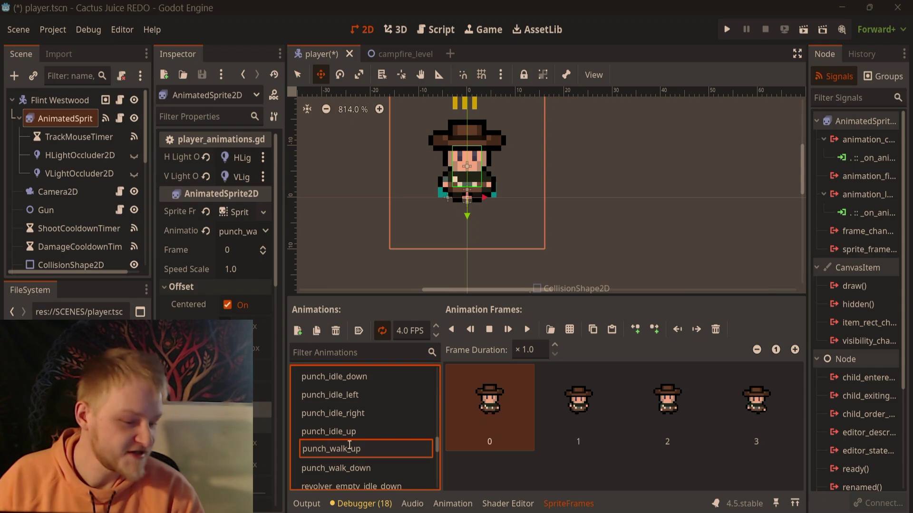
pyautogui.press('Return')
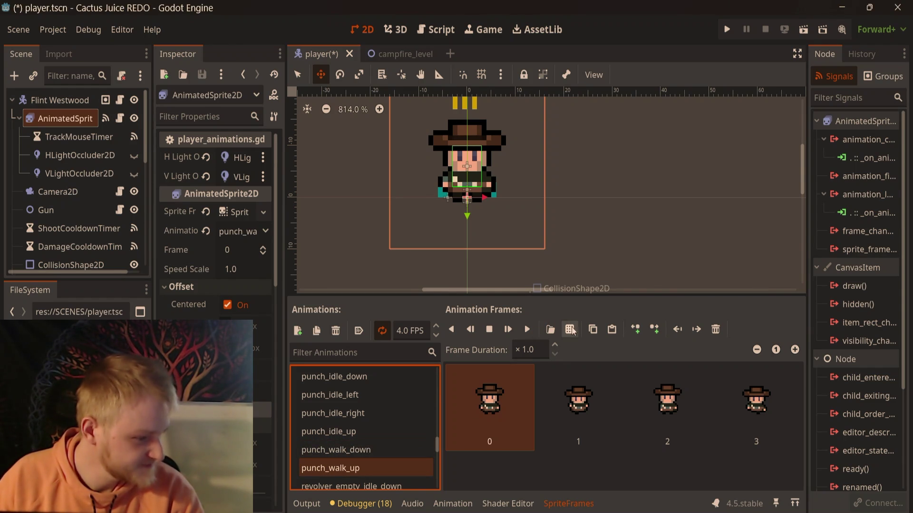
# Select and delete punch_walk_up's four old down-facing frames.
pyautogui.click(509, 404)
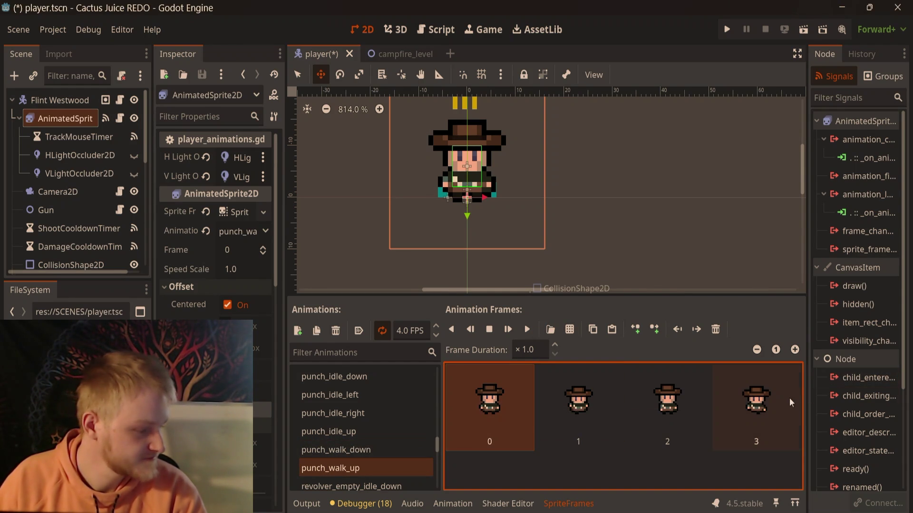
pyautogui.click(758, 400)
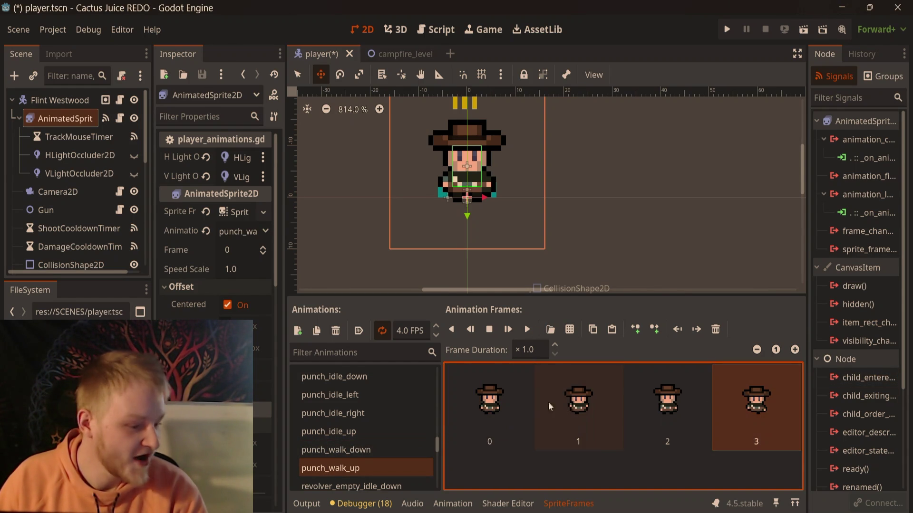
pyautogui.keyDown('shift'); pyautogui.click(483, 407); pyautogui.keyUp('shift')
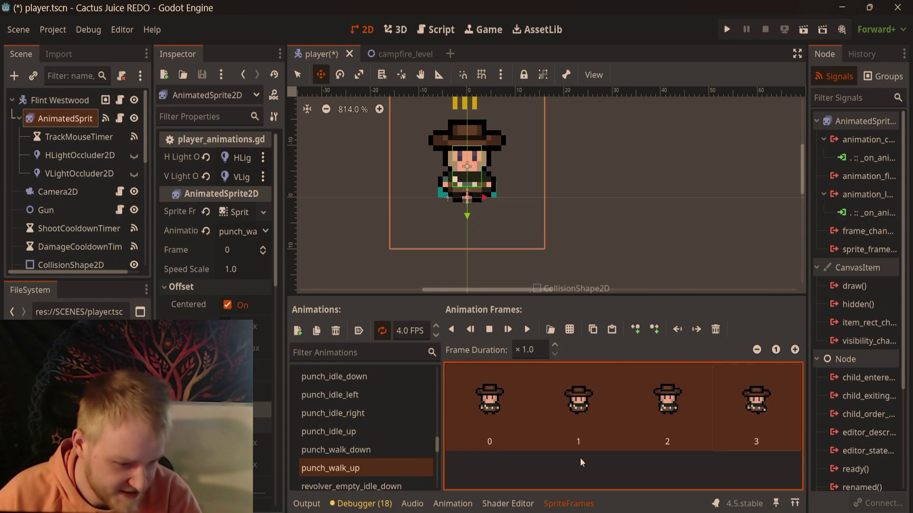
pyautogui.press('Delete')
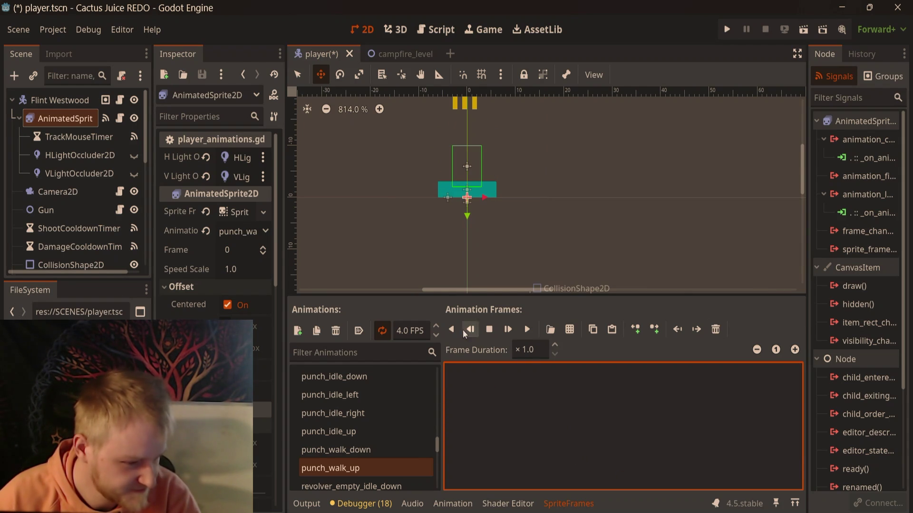
# Add four back-facing punch frames from Cowboy_Full_Spritesheet.png to punch_walk_up.
pyautogui.click(572, 330)
pyautogui.doubleClick(278, 143)
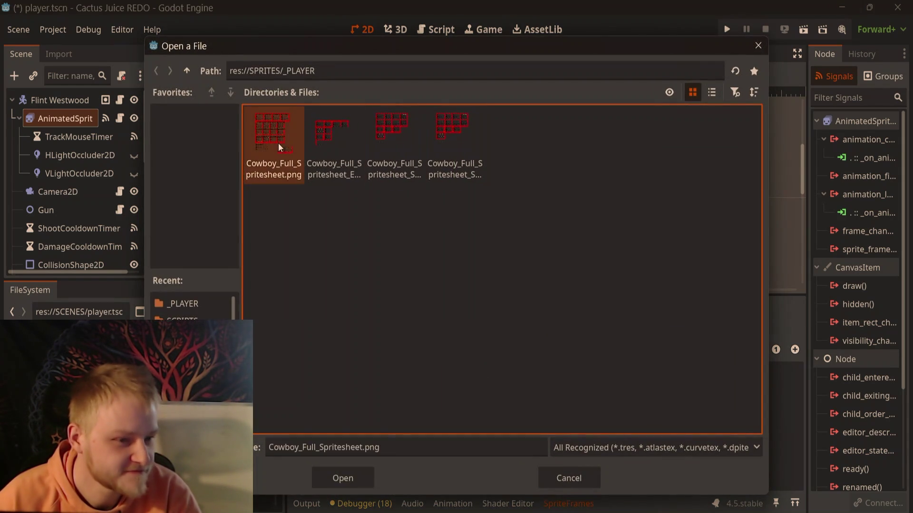
pyautogui.moveTo(309, 364); pyautogui.dragTo(371, 365)
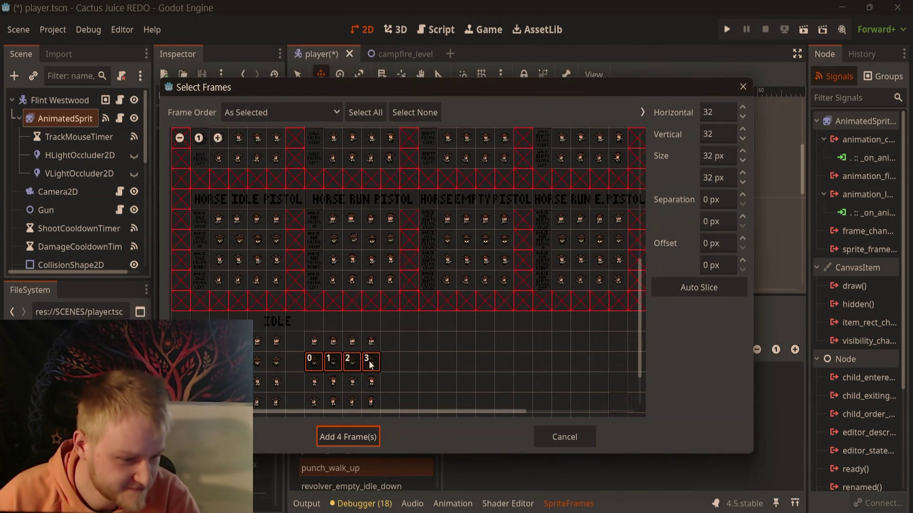
pyautogui.click(351, 440)
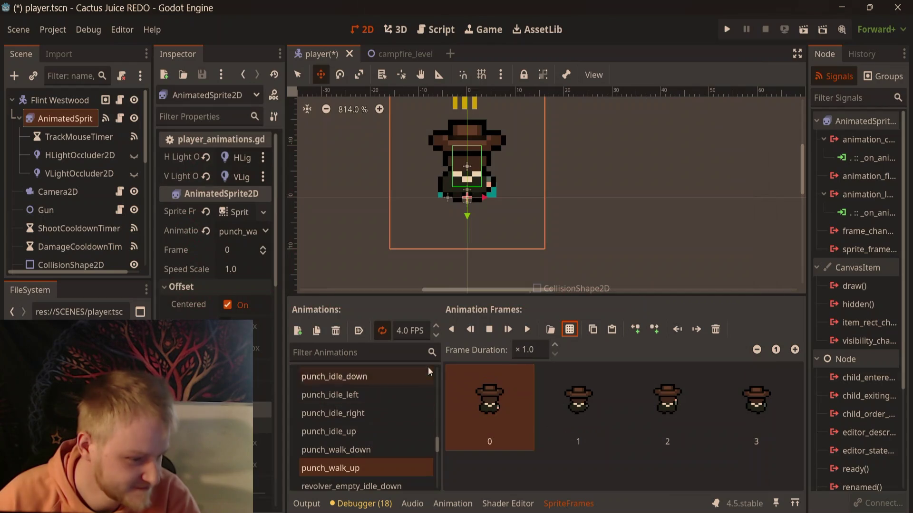
# Preview punch_walk_up playing, then bring the Aseprite spritesheet forward.
pyautogui.click(528, 331)
pyautogui.scroll(2, 529, 172)
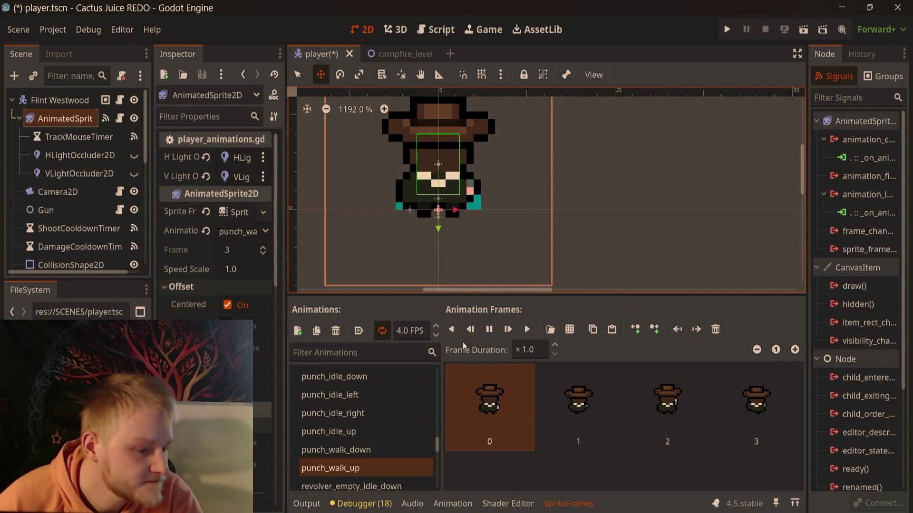
pyautogui.click(495, 329)
pyautogui.moveTo(587, 512)
pyautogui.click(684, 489)
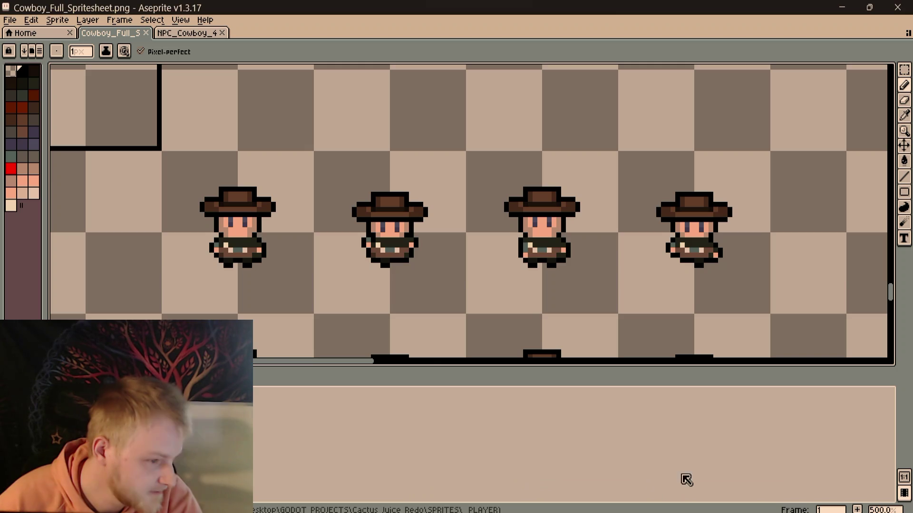
# Zoom and pan over the back-facing punch frames in Aseprite, then return to Godot.
pyautogui.scroll(3, 513, 231)
pyautogui.scroll(1, 514, 232)
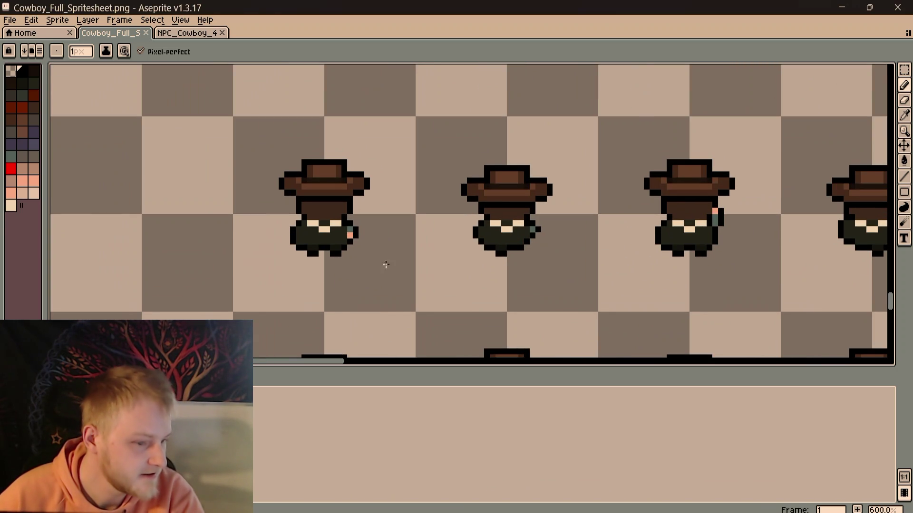
pyautogui.scroll(3, 446, 232)
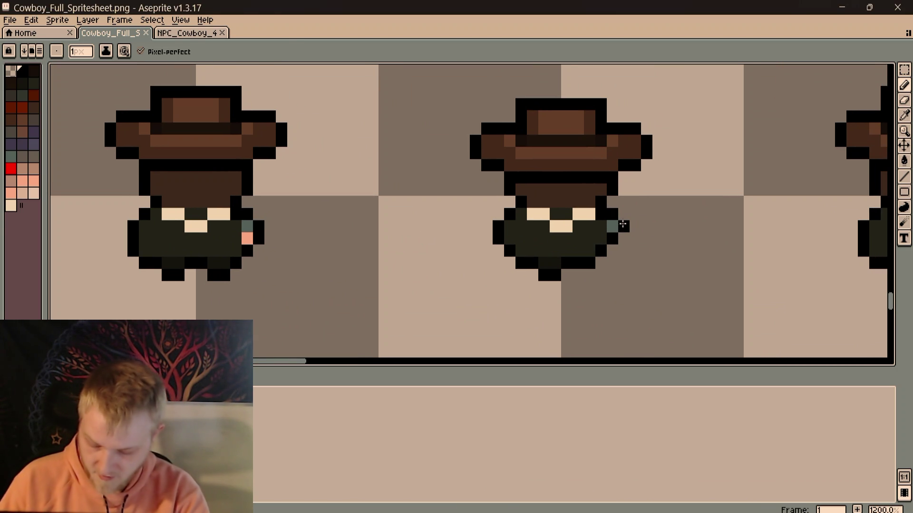
pyautogui.press('m')
pyautogui.scroll(-3, 501, 208)
pyautogui.moveTo(500, 211); pyautogui.dragTo(620, 195)
pyautogui.scroll(-2, 614, 195)
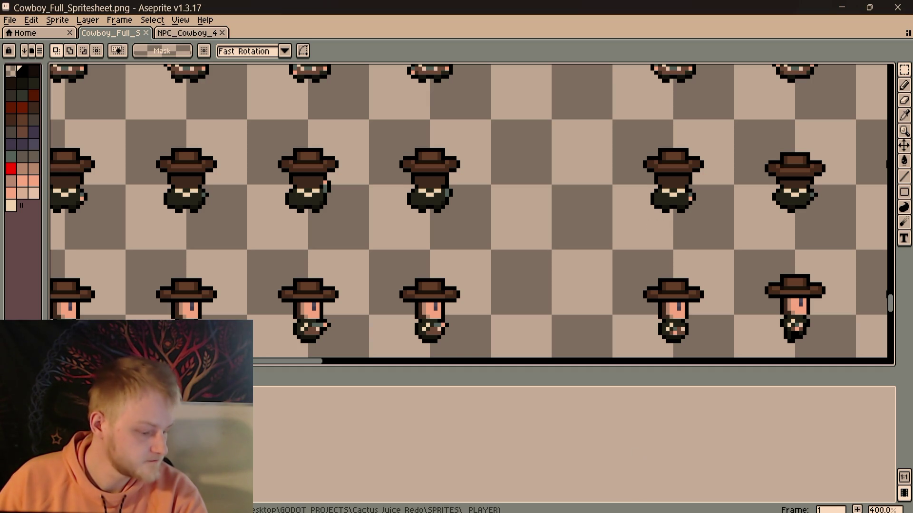
pyautogui.hotkey('alt', 'Tab')
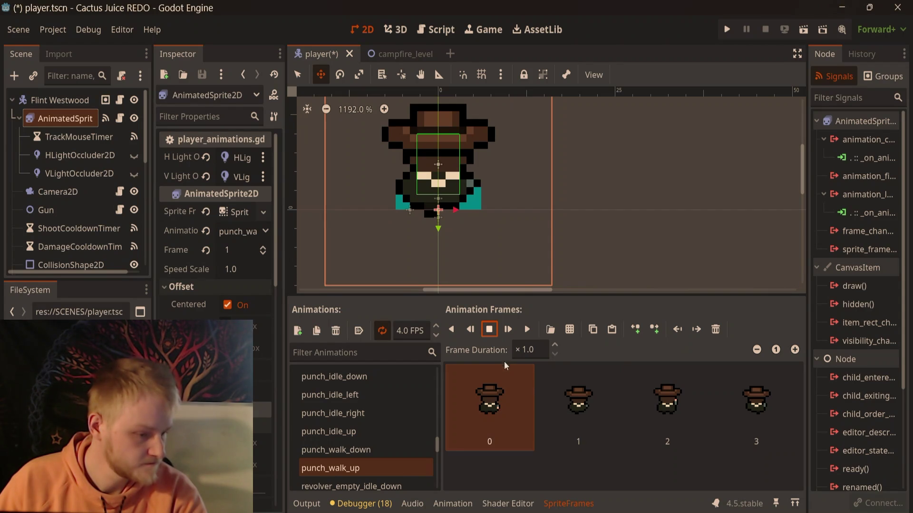
pyautogui.click(524, 329)
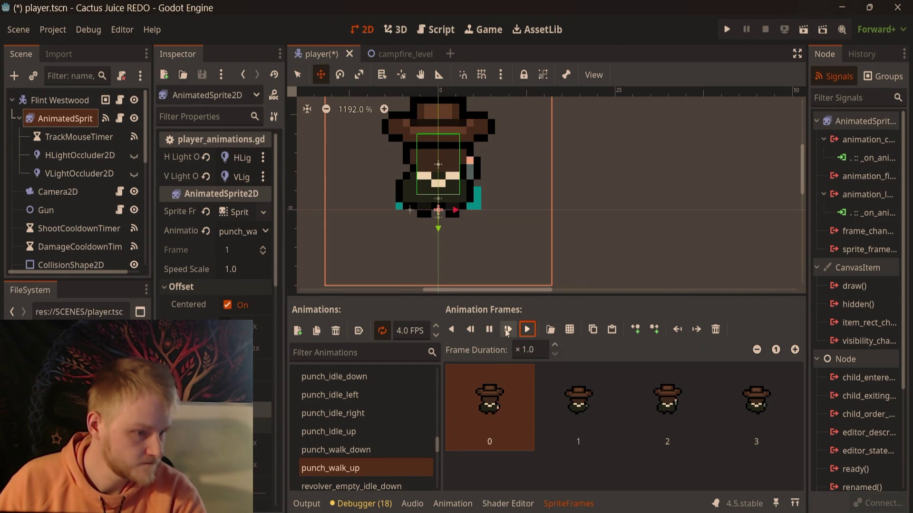
pyautogui.scroll(-2, 505, 240)
pyautogui.scroll(-1, 527, 241)
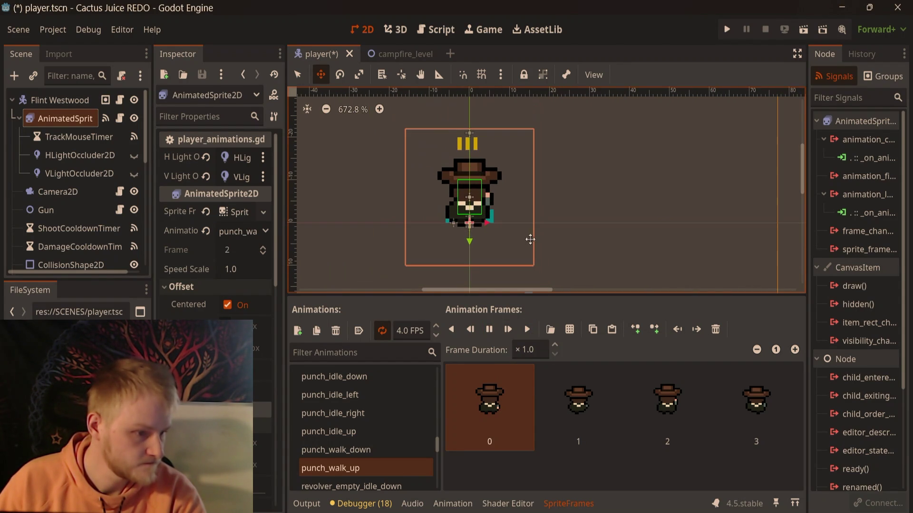
pyautogui.click(488, 330)
# Paint a skin-coloured hand pixel on the right up-facing punch frame and save the spritesheet.
pyautogui.click(716, 489)
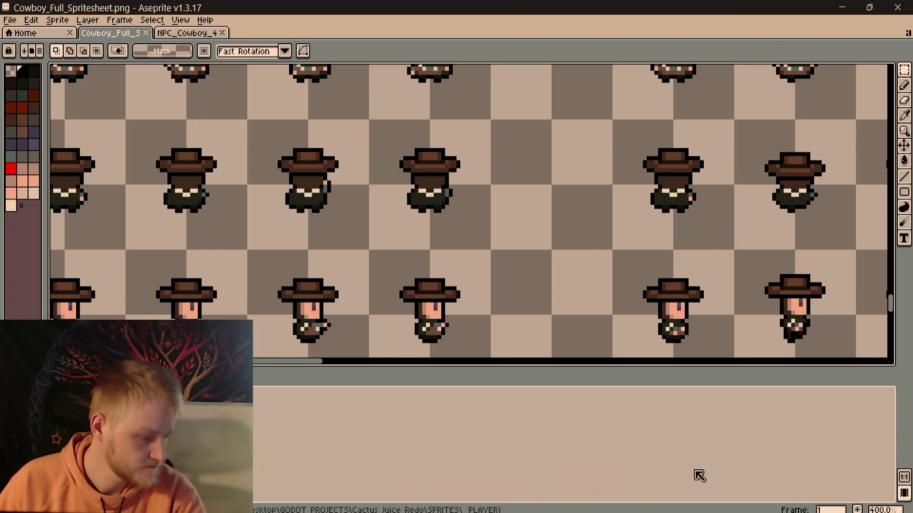
pyautogui.scroll(-5, 647, 221)
pyautogui.scroll(2, 343, 201)
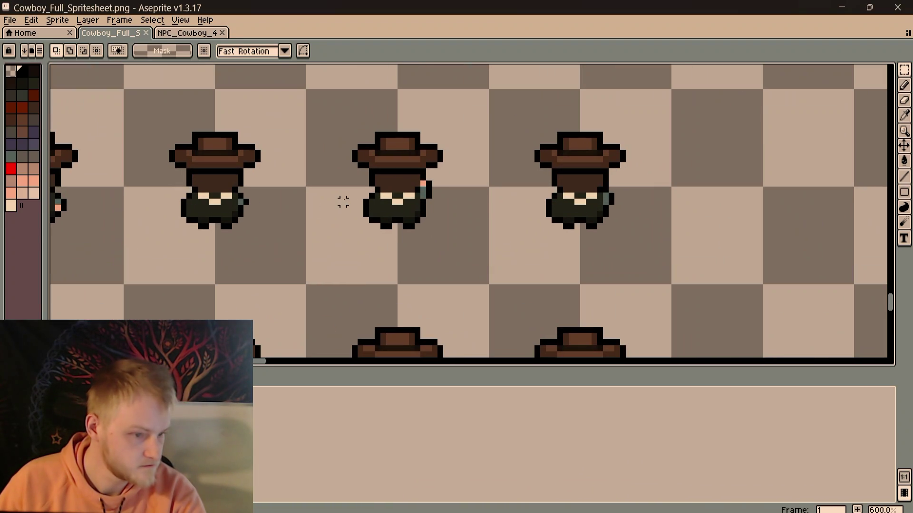
pyautogui.moveTo(342, 201); pyautogui.dragTo(465, 229)
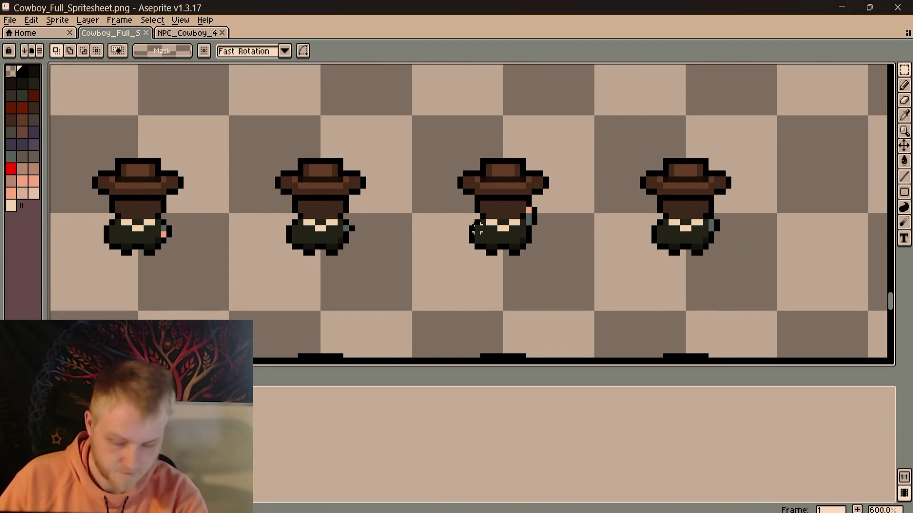
pyautogui.press('i')
pyautogui.scroll(4, 388, 212)
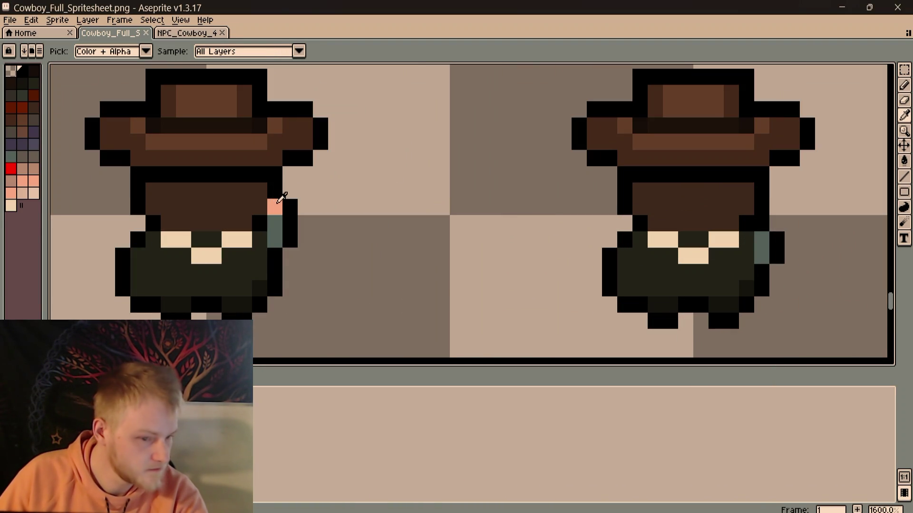
pyautogui.click(277, 202)
pyautogui.press('m')
pyautogui.press('b')
pyautogui.click(761, 239)
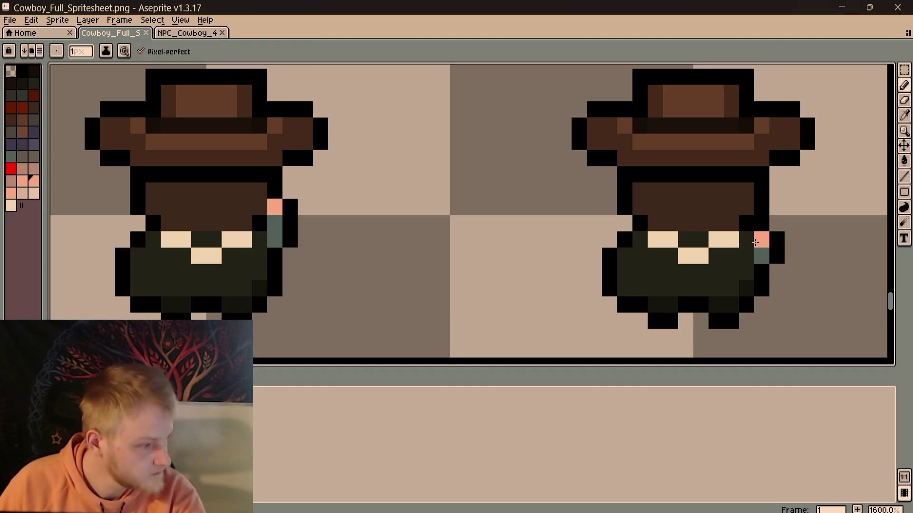
pyautogui.scroll(-4, 430, 239)
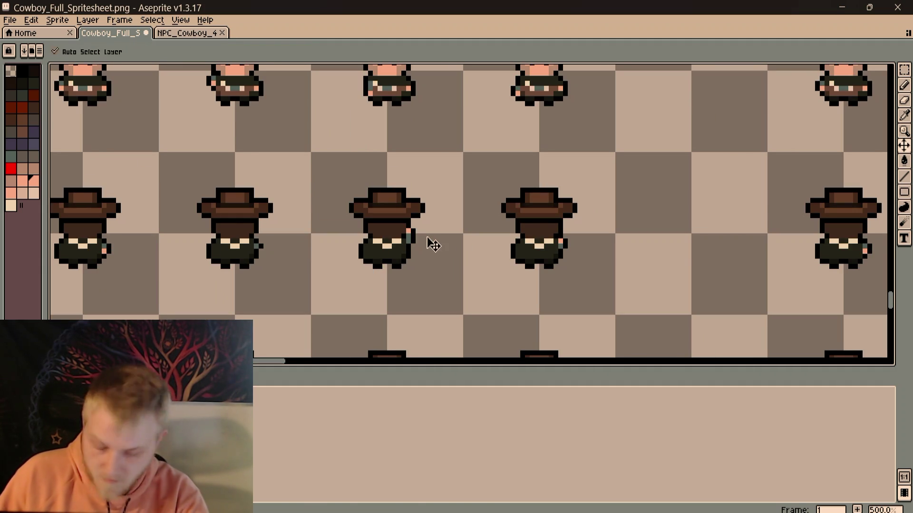
pyautogui.hotkey('ctrl', 's')
# Preview the updated punch_walk_up in Godot, then return to the spritesheet.
pyautogui.hotkey('alt', 'Tab')
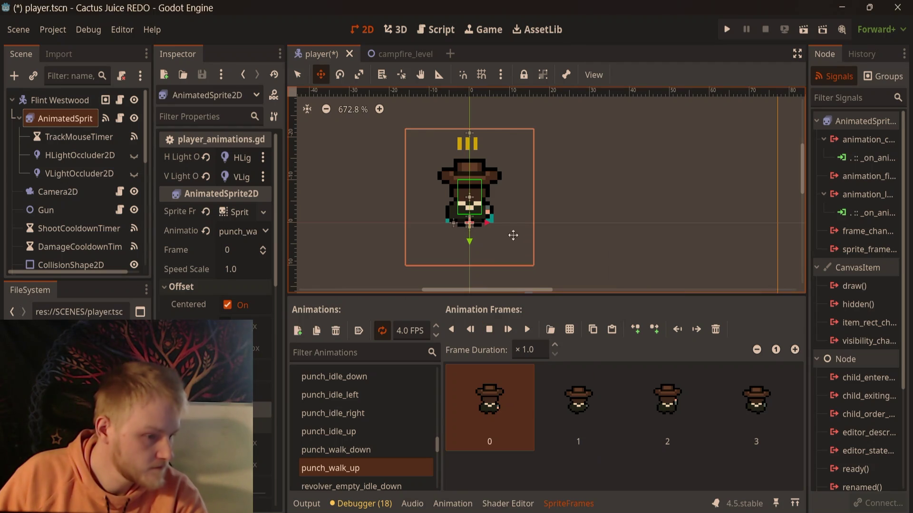
pyautogui.click(526, 330)
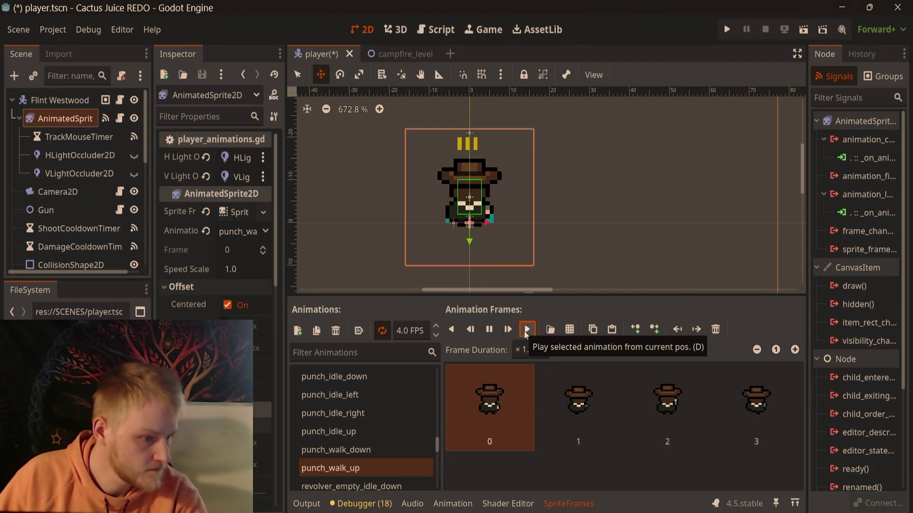
pyautogui.click(491, 334)
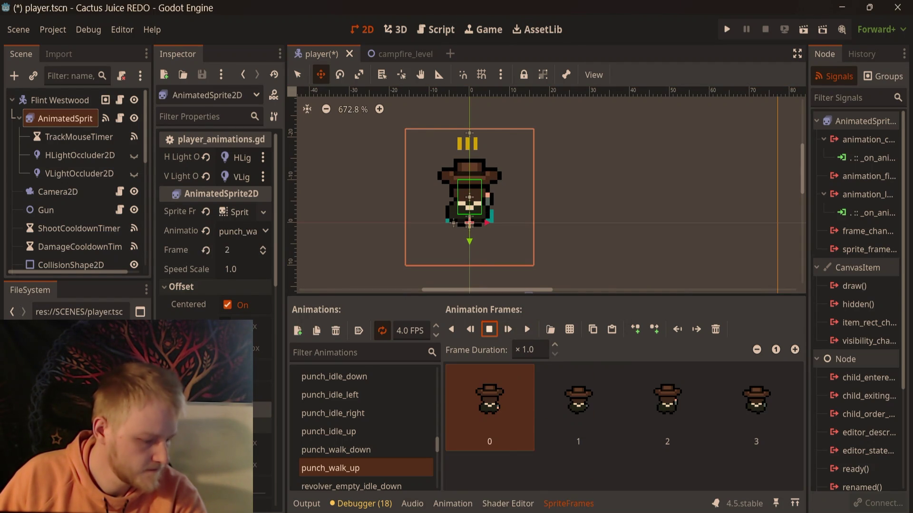
pyautogui.hotkey('alt', 'Tab')
pyautogui.scroll(-1, 620, 275)
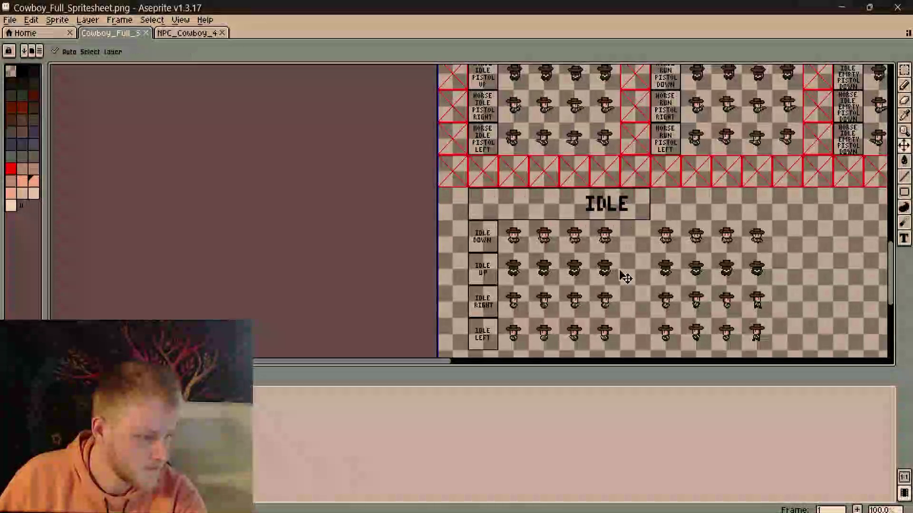
# Paint a trial skin-coloured pixel at the right cowboy's hand and save the spritesheet for reimport.
pyautogui.scroll(5, 620, 274)
pyautogui.click(432, 261)
pyautogui.hotkey('ctrl', 'z')
pyautogui.scroll(-1, 320, 293)
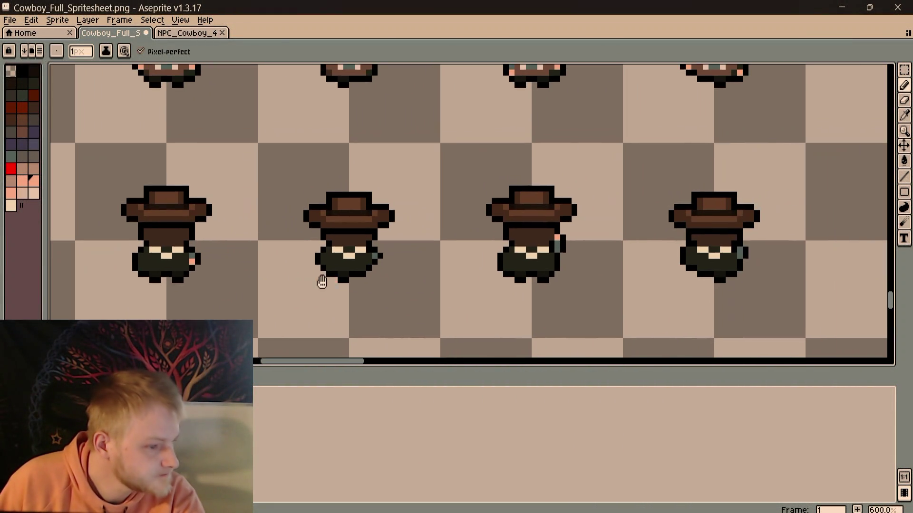
pyautogui.scroll(2, 597, 230)
pyautogui.click(685, 250)
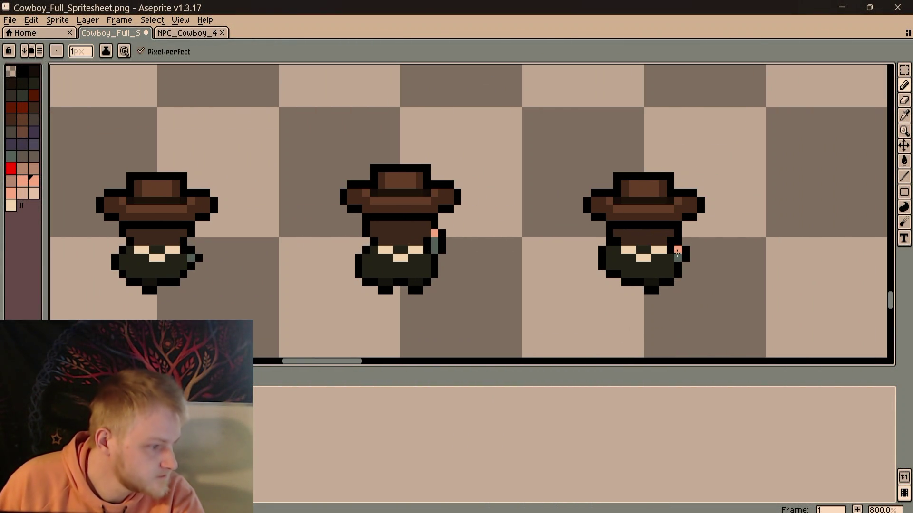
pyautogui.hotkey('ctrl', 's')
pyautogui.hotkey('alt', 'Tab')
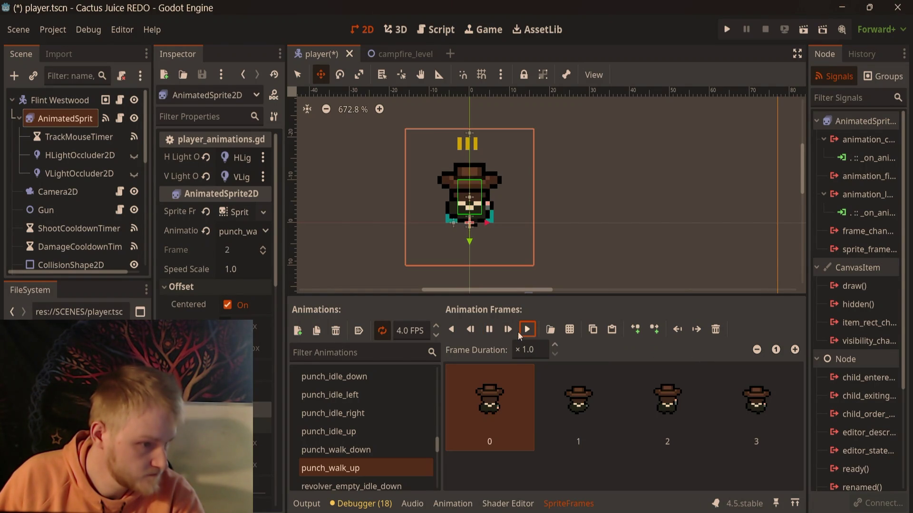
# Stop the punch_walk_up preview in Godot and save Cowboy_Full_Spritesheet.png again from Aseprite.
pyautogui.click(490, 330)
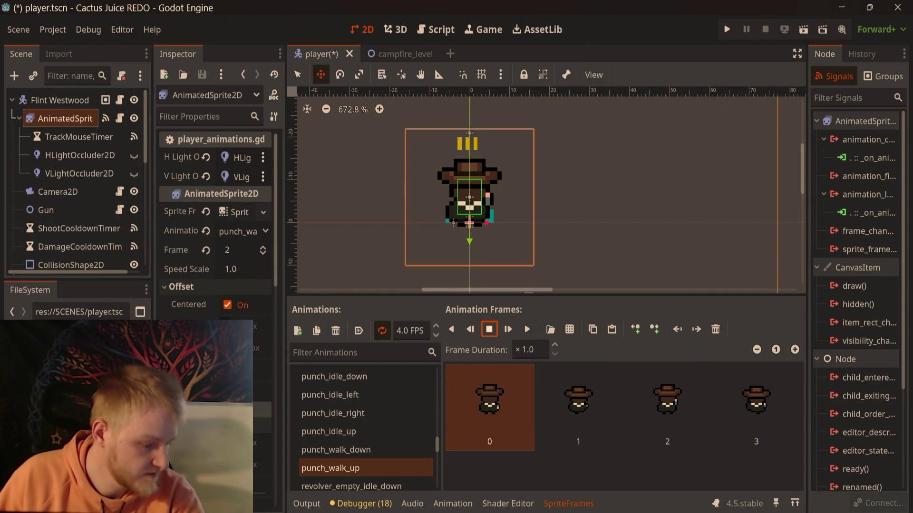
pyautogui.moveTo(708, 512)
pyautogui.click(708, 473)
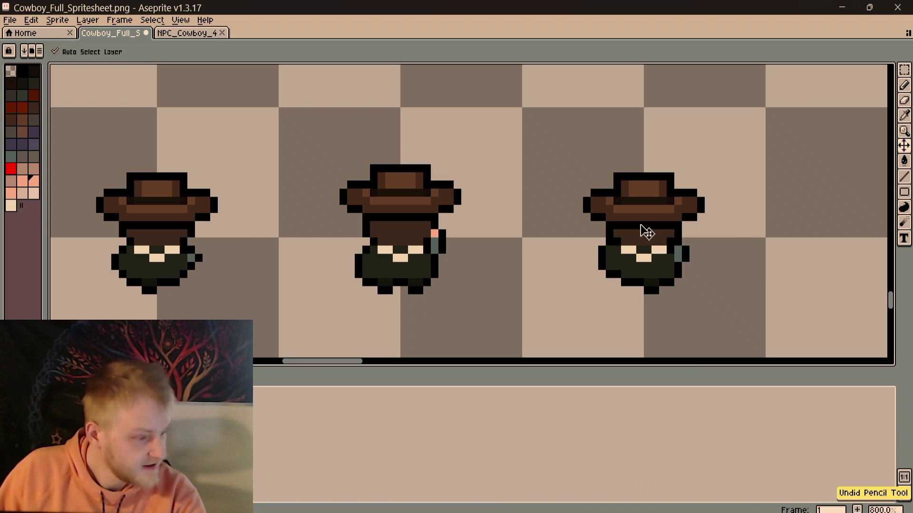
pyautogui.hotkey('ctrl', 's')
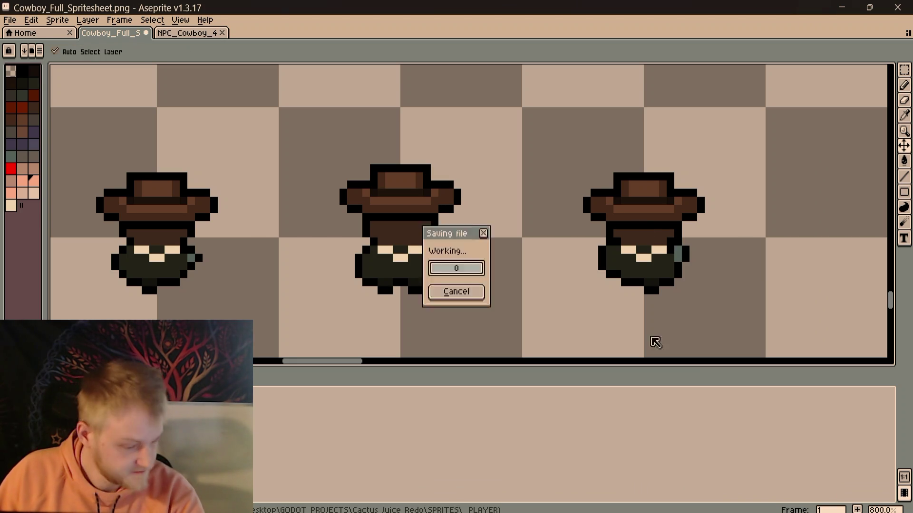
pyautogui.hotkey('alt', 'Tab')
pyautogui.click(527, 330)
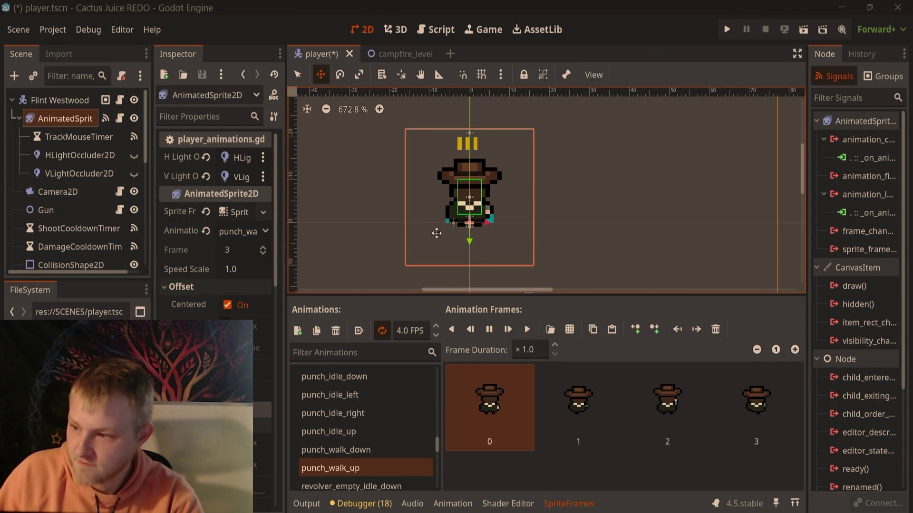
pyautogui.click(556, 424)
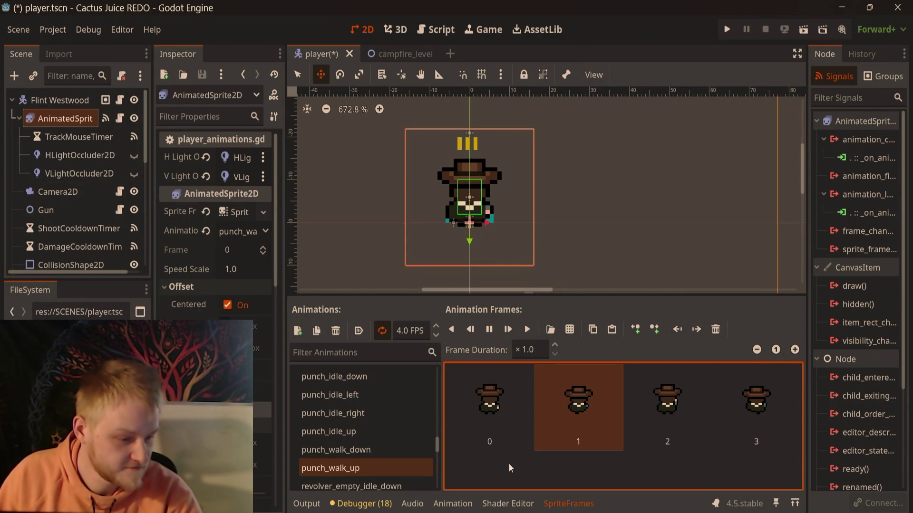
pyautogui.scroll(3, 543, 208)
pyautogui.scroll(2, 351, 146)
pyautogui.click(490, 330)
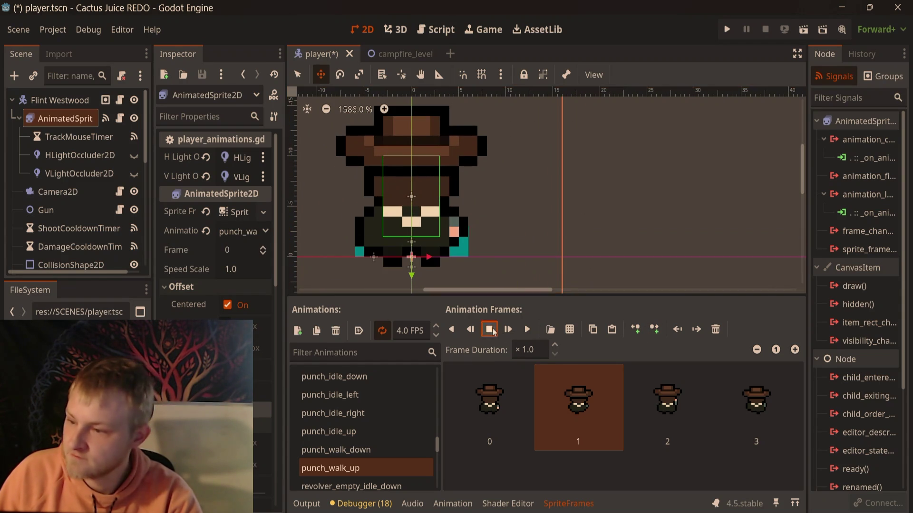
pyautogui.scroll(2, 478, 203)
pyautogui.click(527, 330)
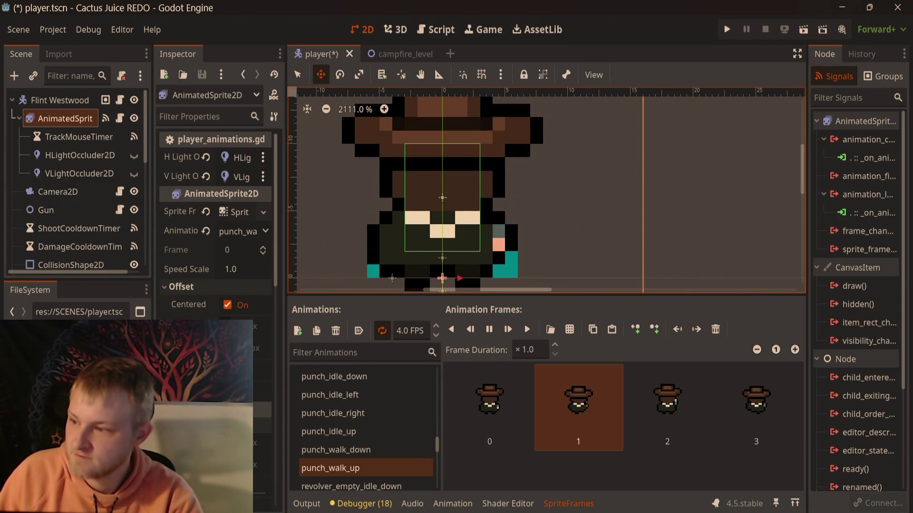
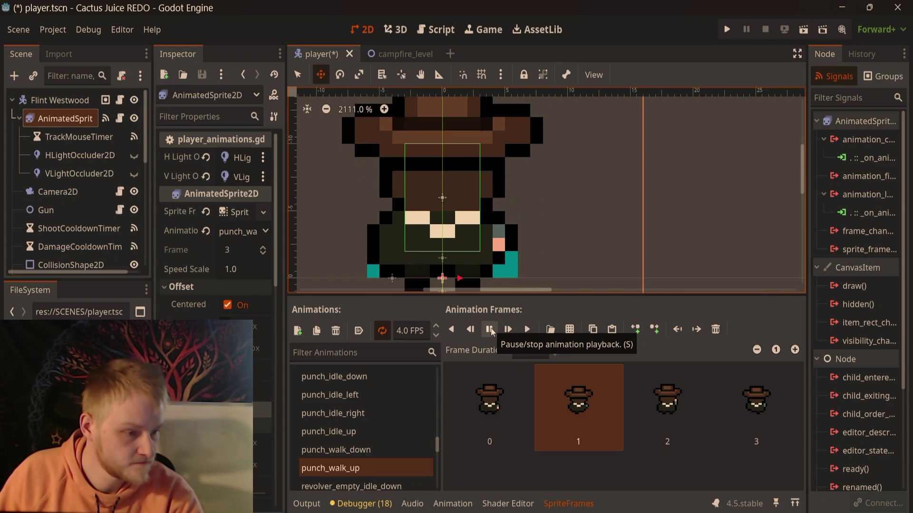
# Stop the four-frame punch_walk_up preview and bring up Cowboy_Full_Spritesheet in Aseprite.
pyautogui.click(490, 330)
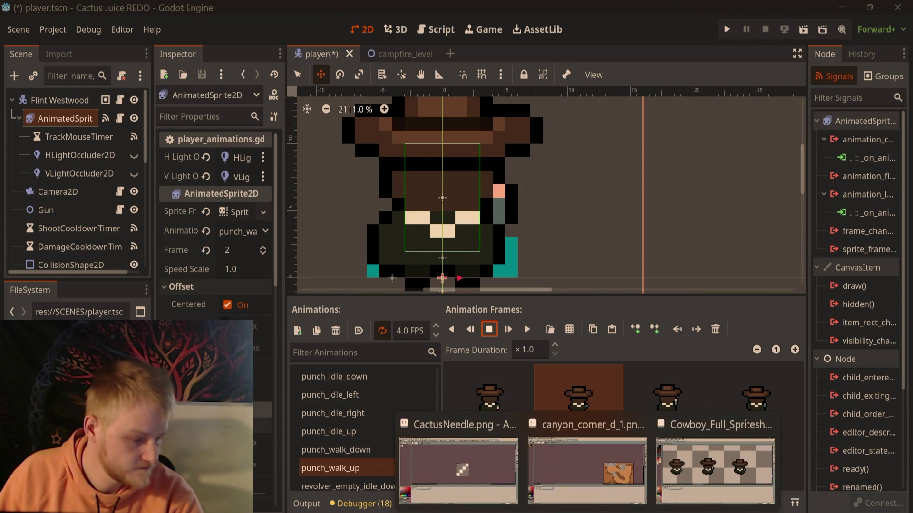
pyautogui.click(717, 468)
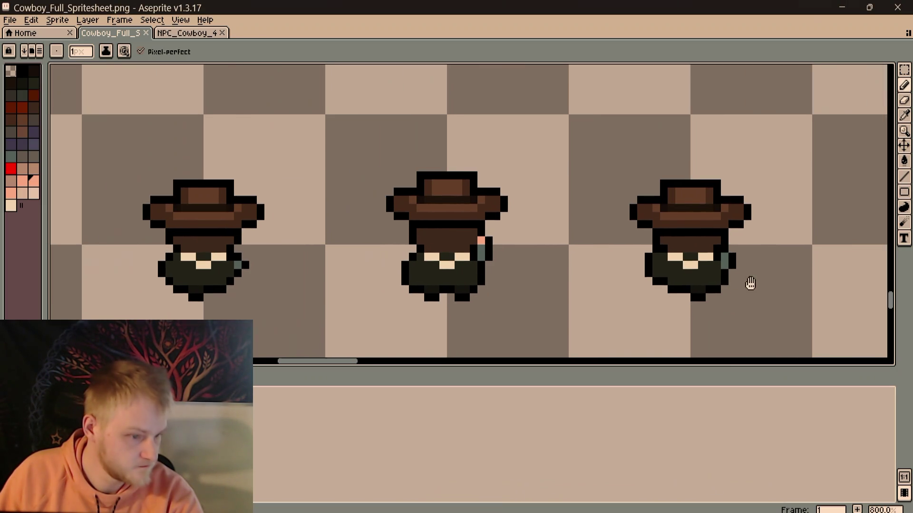
# Paint over the salmon pixels beside the back-facing cowboy's belt and erase the stray black pixel.
pyautogui.moveTo(750, 284); pyautogui.dragTo(821, 283)
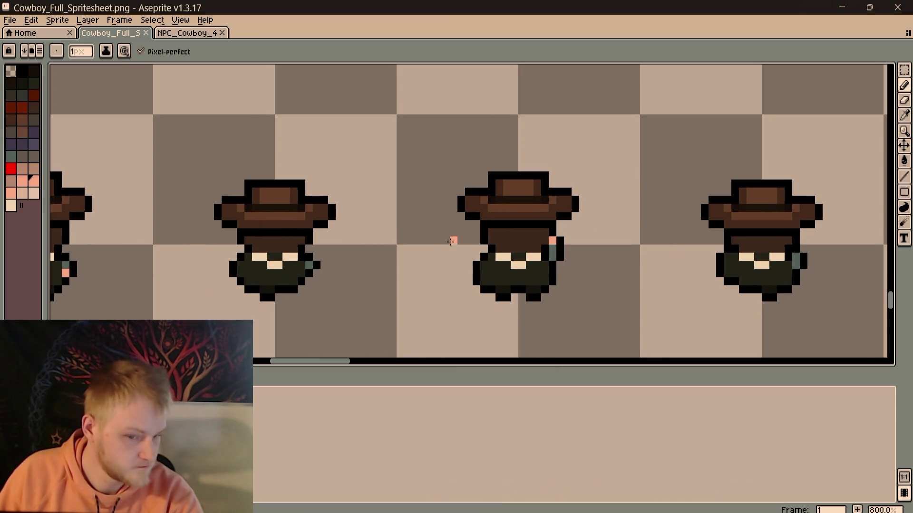
pyautogui.moveTo(88, 300); pyautogui.dragTo(489, 278)
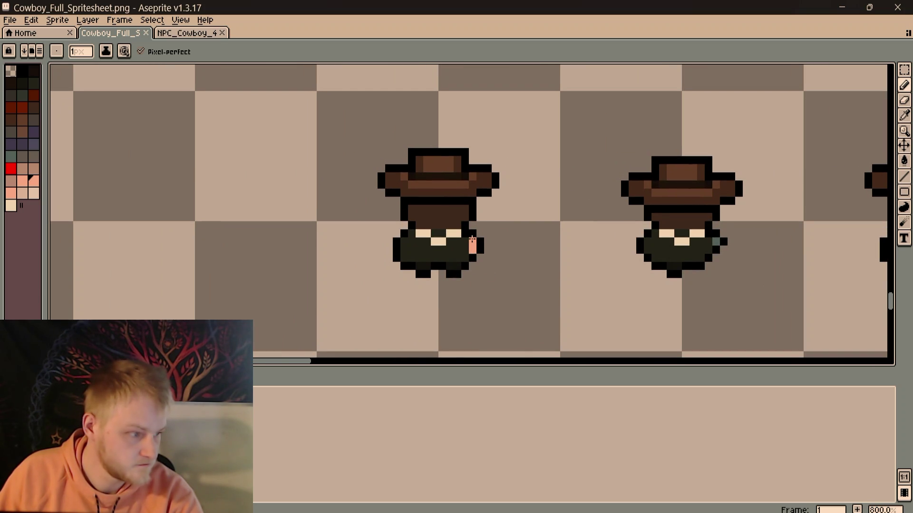
pyautogui.scroll(2, 472, 237)
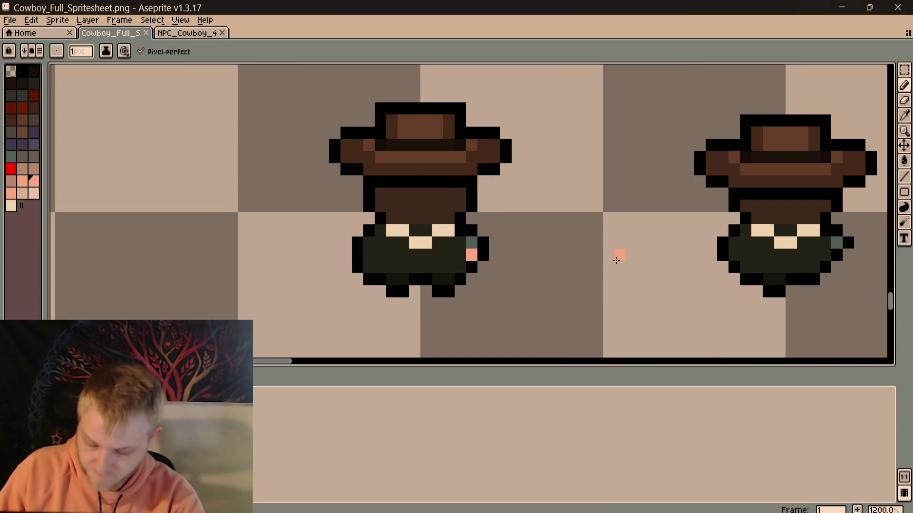
pyautogui.scroll(1, 594, 268)
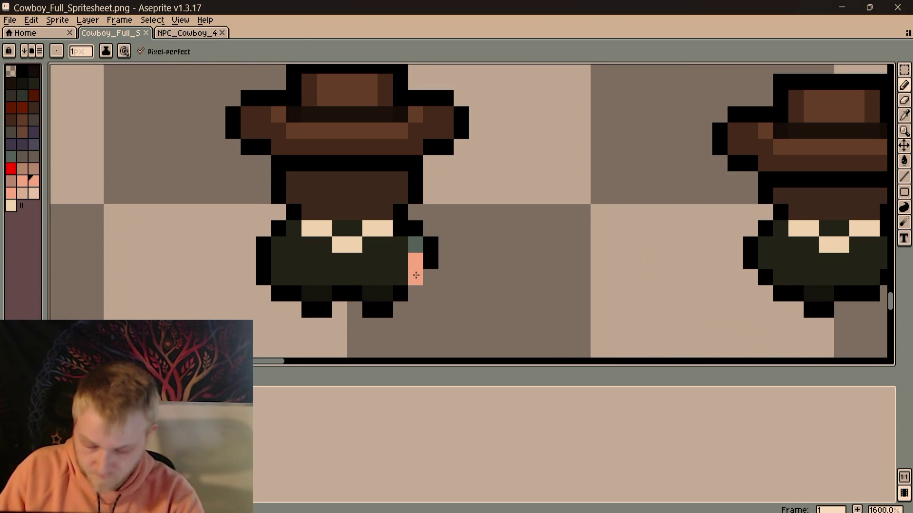
pyautogui.keyDown('alt'); pyautogui.click(428, 248); pyautogui.keyUp('alt')
pyautogui.moveTo(415, 277); pyautogui.dragTo(416, 263)
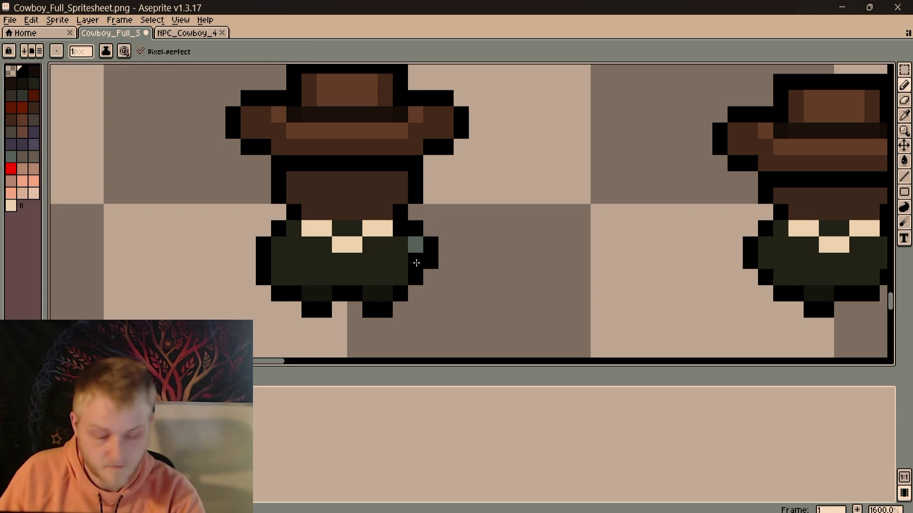
pyautogui.press('e')
pyautogui.click(416, 277)
pyautogui.press('b')
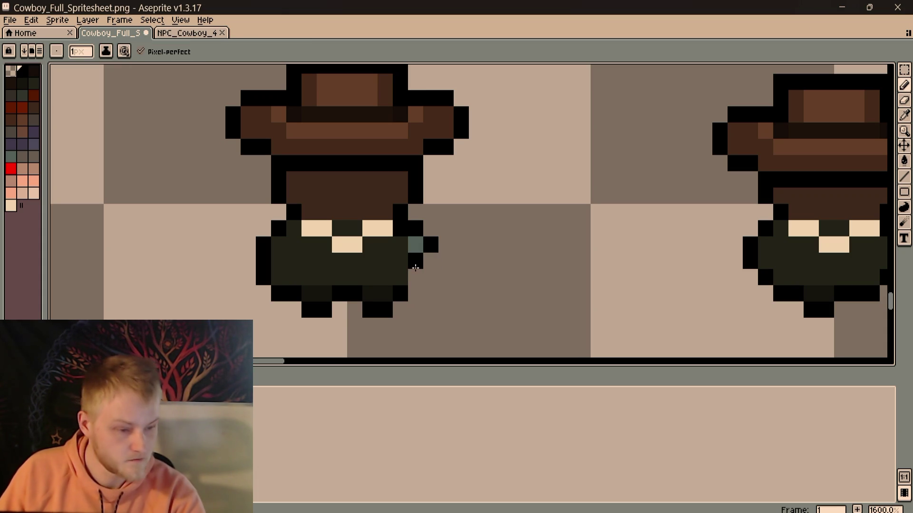
# Save the spritesheet and return to Godot.
pyautogui.scroll(-3, 501, 255)
pyautogui.hotkey('ctrl', 's')
pyautogui.hotkey('alt', 'Tab')
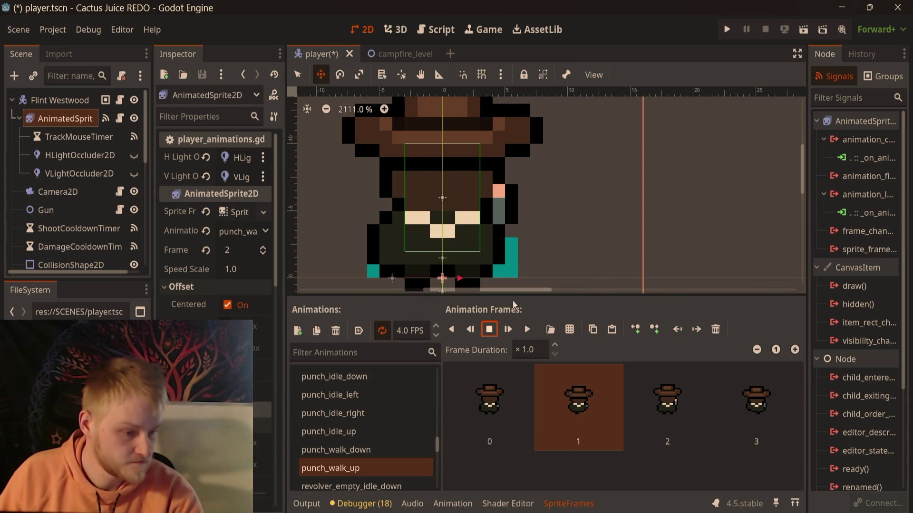
pyautogui.scroll(-5, 585, 193)
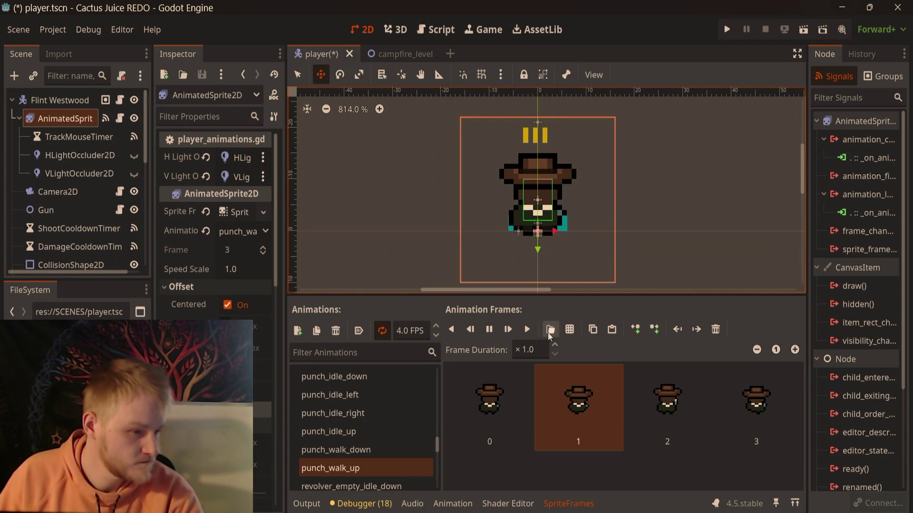
pyautogui.click(406, 448)
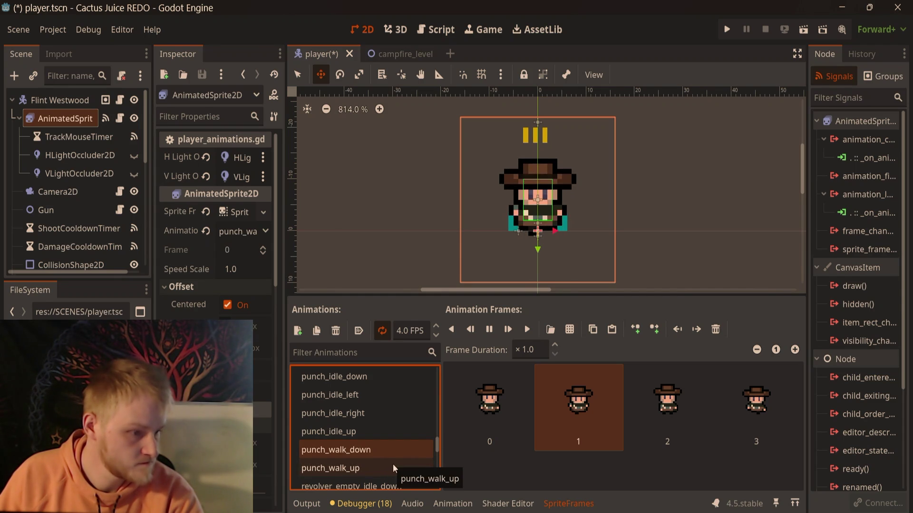
pyautogui.click(392, 465)
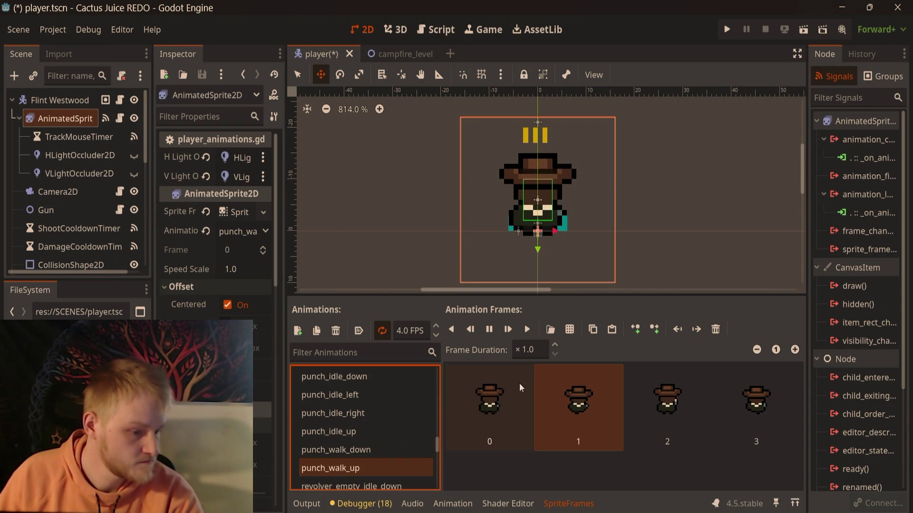
pyautogui.click(487, 328)
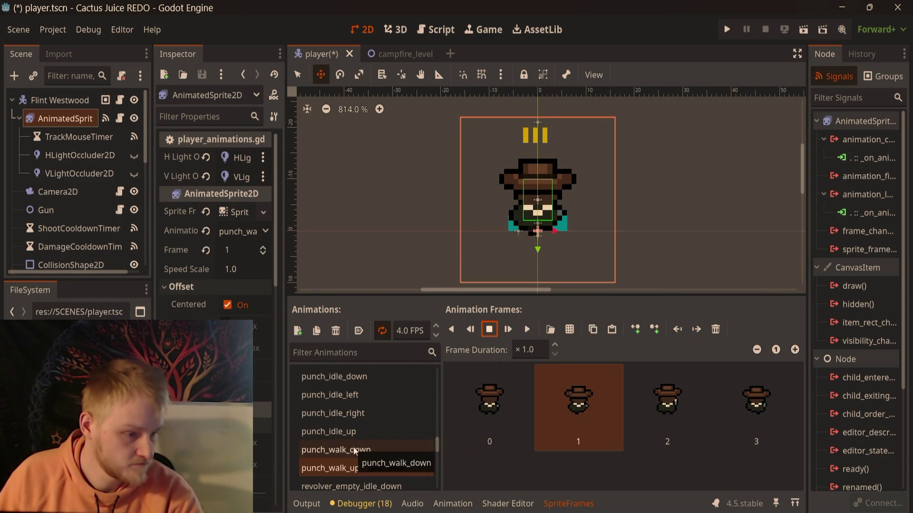
pyautogui.click(526, 333)
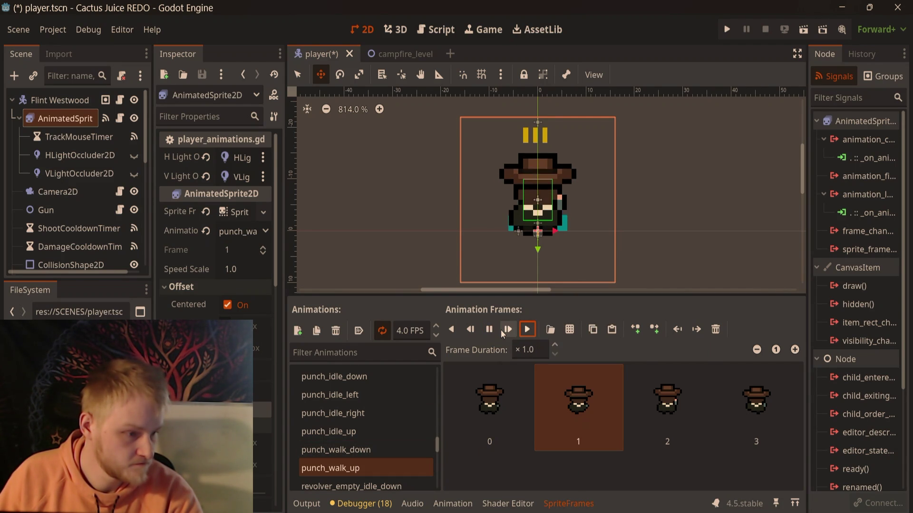
pyautogui.click(489, 330)
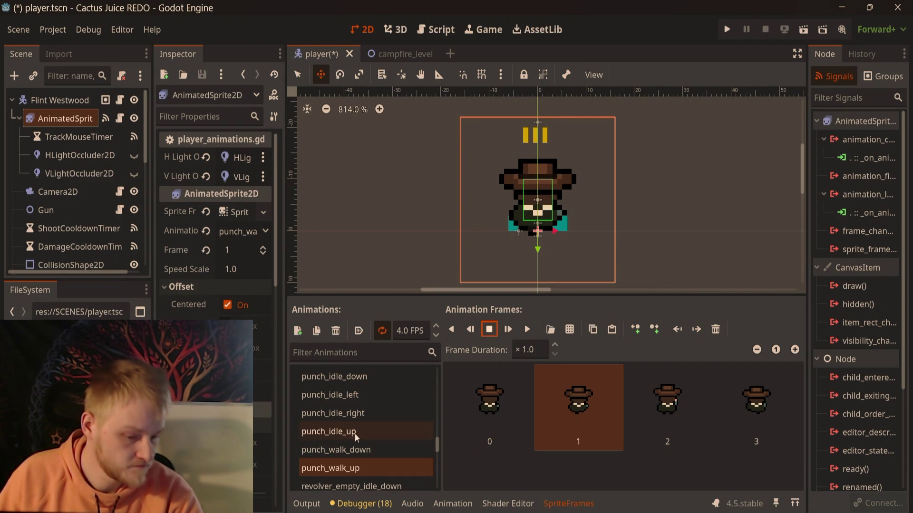
pyautogui.scroll(-2, 362, 436)
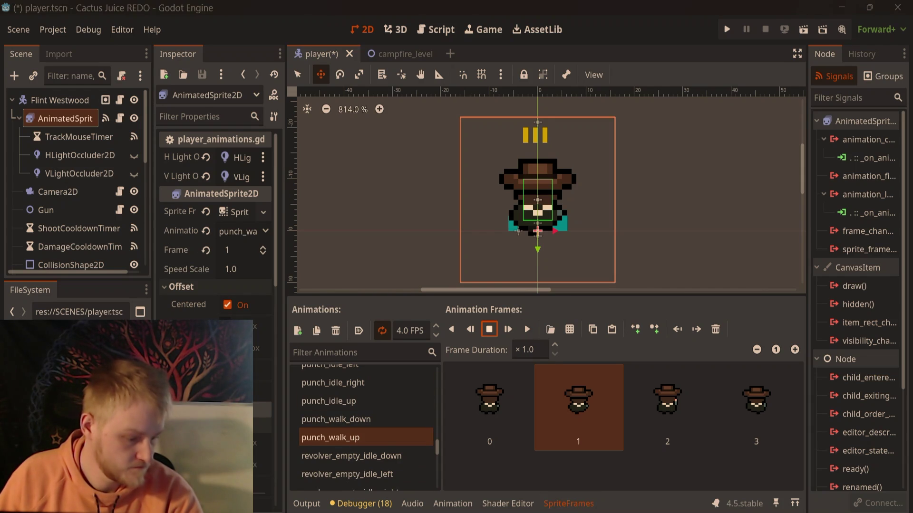
pyautogui.click(825, 464)
# Select the first three right-facing cowboy frames and shift them right and down.
pyautogui.scroll(-3, 442, 237)
pyautogui.scroll(-1, 441, 237)
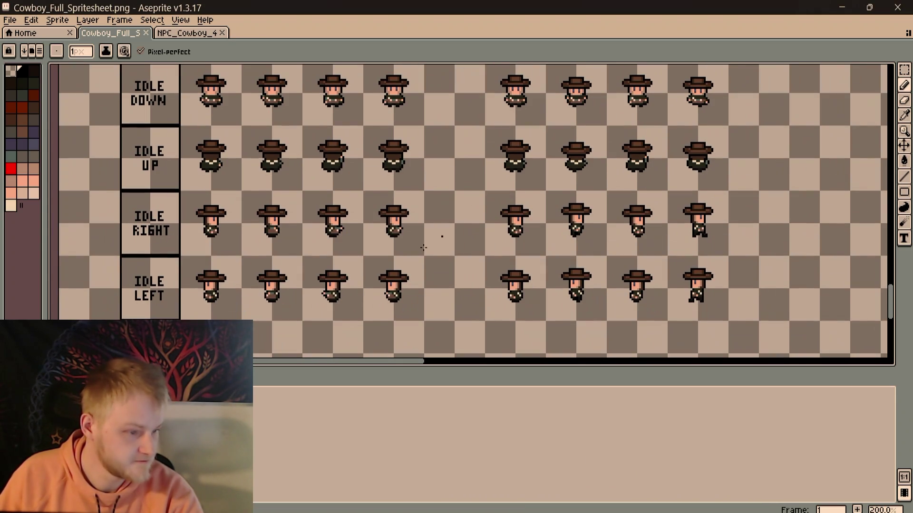
pyautogui.scroll(1, 328, 241)
pyautogui.scroll(-1, 347, 214)
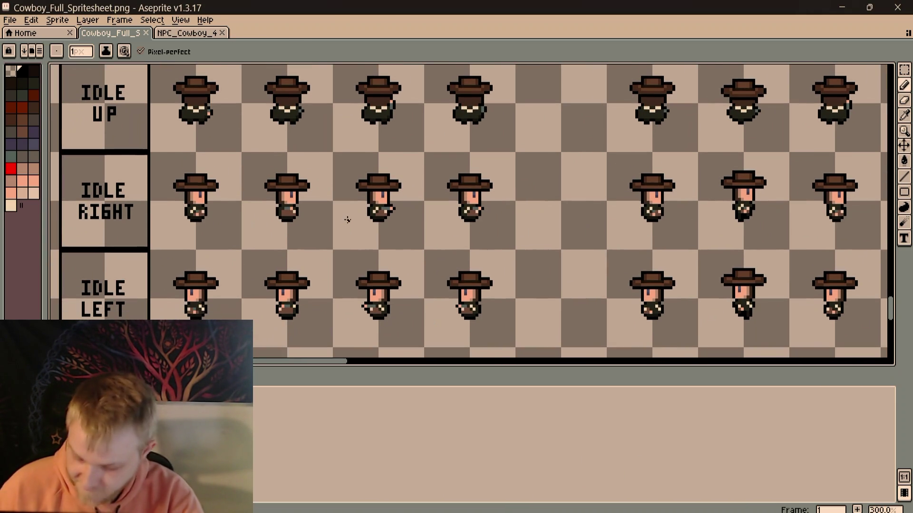
pyautogui.press('m')
pyautogui.scroll(2, 546, 220)
pyautogui.scroll(1, 234, 209)
pyautogui.hscroll(-1, 545, 257)
pyautogui.scroll(2, 652, 230)
pyautogui.scroll(-3, 281, 256)
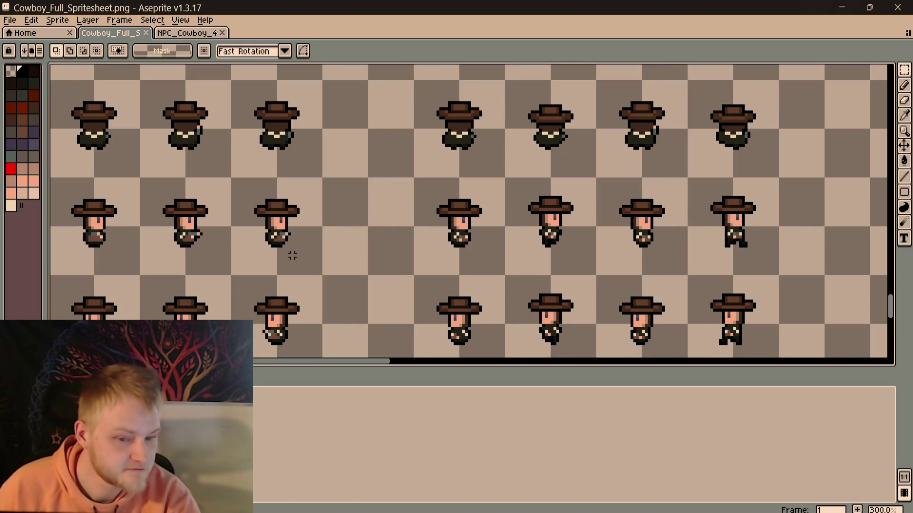
pyautogui.moveTo(66, 188)
pyautogui.mouseDown()
pyautogui.moveTo(316, 274)
pyautogui.moveTo(327, 269)
pyautogui.mouseUp()
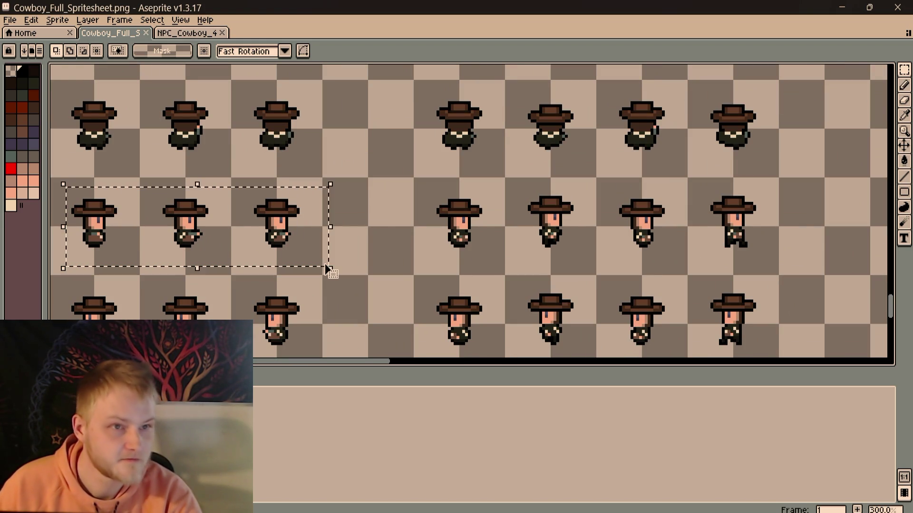
pyautogui.moveTo(393, 310); pyautogui.dragTo(332, 269)
pyautogui.click(199, 197)
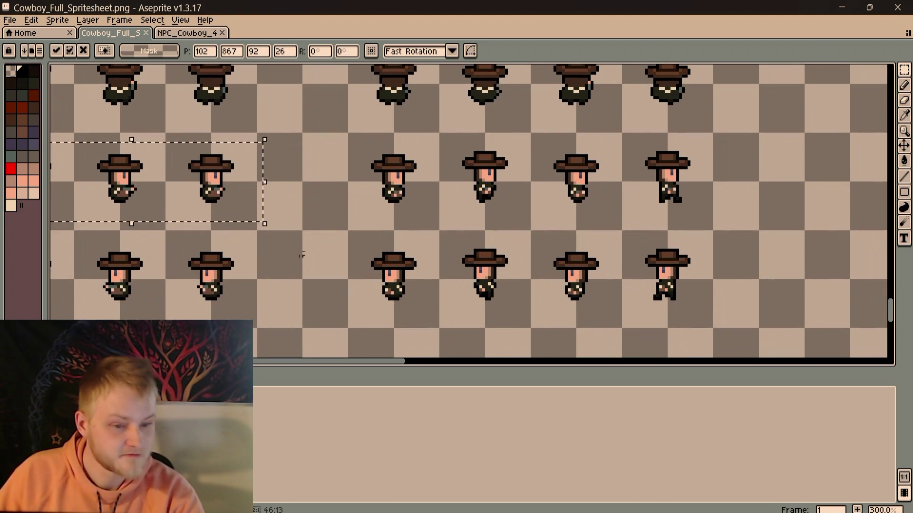
pyautogui.moveTo(200, 197); pyautogui.dragTo(701, 245)
pyautogui.click(297, 220)
# Move the middle cowboy's face and torso onto the upper-middle cowboy.
pyautogui.scroll(2, 372, 250)
pyautogui.moveTo(373, 251)
pyautogui.mouseDown()
pyautogui.moveTo(293, 287)
pyautogui.moveTo(311, 309)
pyautogui.mouseUp()
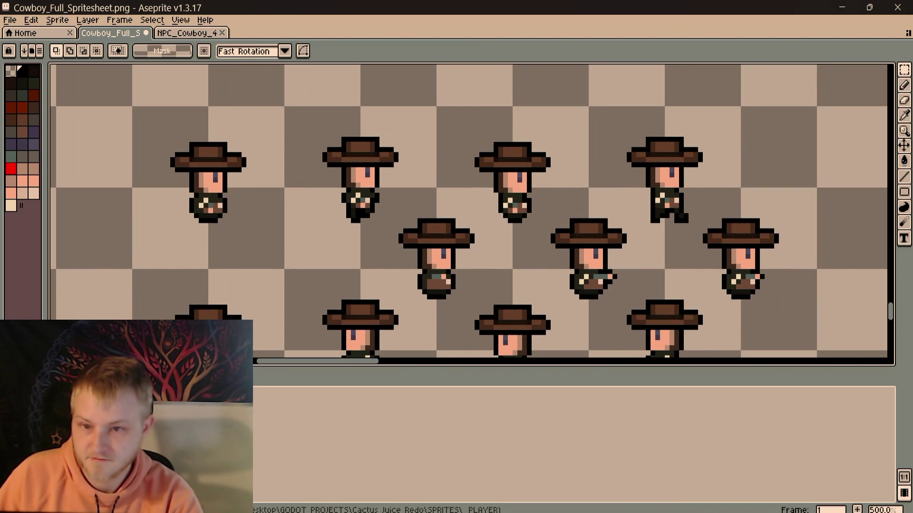
pyautogui.moveTo(261, 258)
pyautogui.mouseDown()
pyautogui.moveTo(320, 226)
pyautogui.moveTo(316, 199)
pyautogui.mouseUp()
pyautogui.scroll(1, 314, 243)
pyautogui.scroll(1, 455, 216)
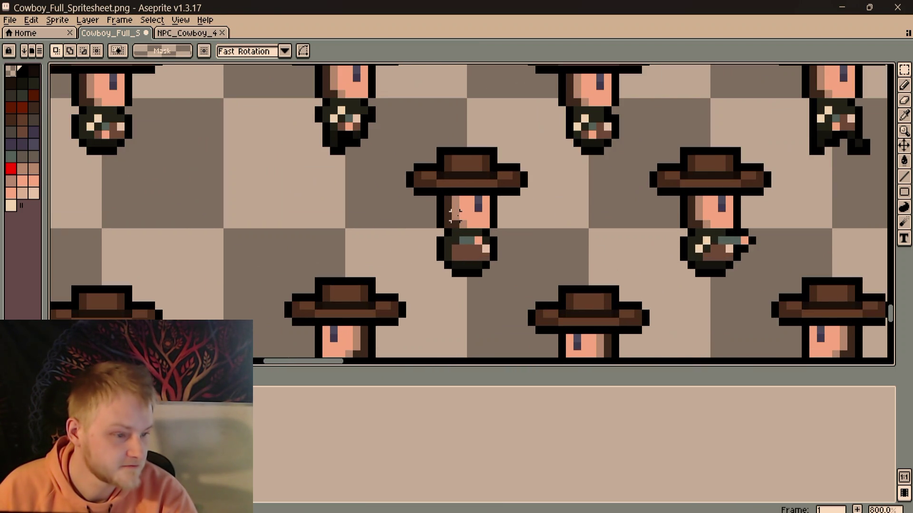
pyautogui.moveTo(431, 215); pyautogui.dragTo(472, 286)
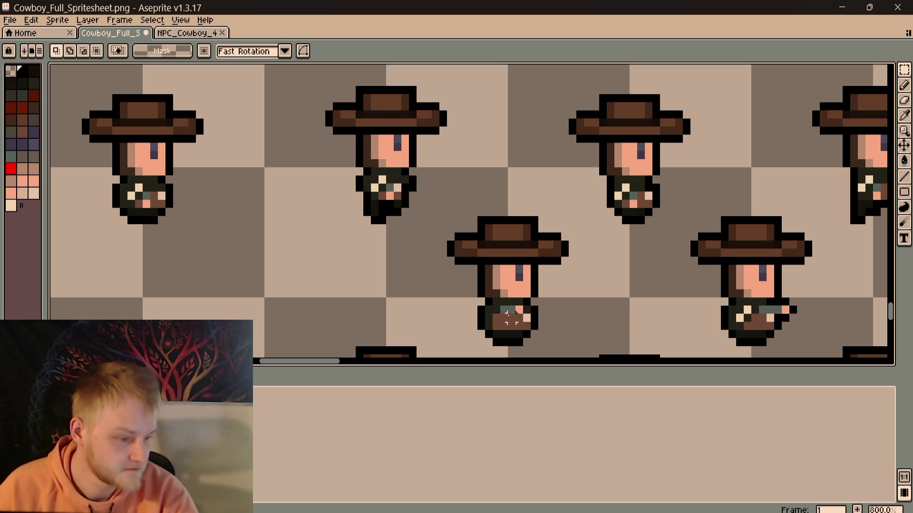
pyautogui.moveTo(547, 315); pyautogui.dragTo(468, 264)
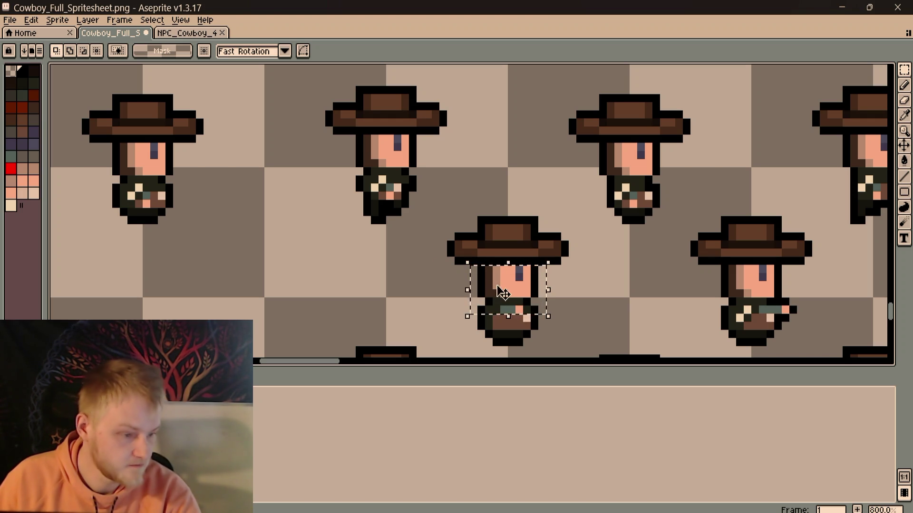
pyautogui.moveTo(530, 305)
pyautogui.mouseDown()
pyautogui.moveTo(418, 173)
pyautogui.moveTo(396, 170)
pyautogui.mouseUp()
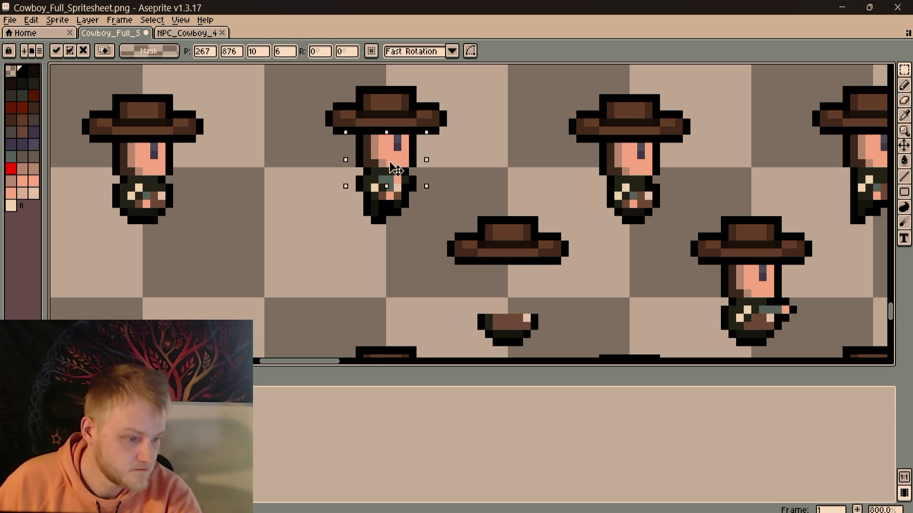
pyautogui.moveTo(396, 170)
pyautogui.mouseDown()
pyautogui.moveTo(500, 170)
pyautogui.moveTo(398, 171)
pyautogui.mouseUp()
pyautogui.click(466, 179)
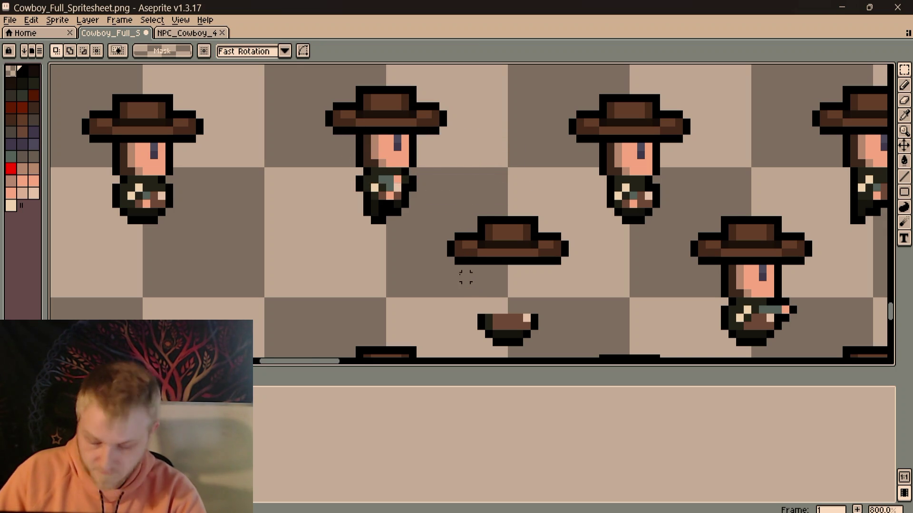
# Sample a colour from the sprite with the eyedropper.
pyautogui.scroll(1, 473, 276)
pyautogui.press('i')
pyautogui.click(362, 119)
pyautogui.scroll(-2, 361, 118)
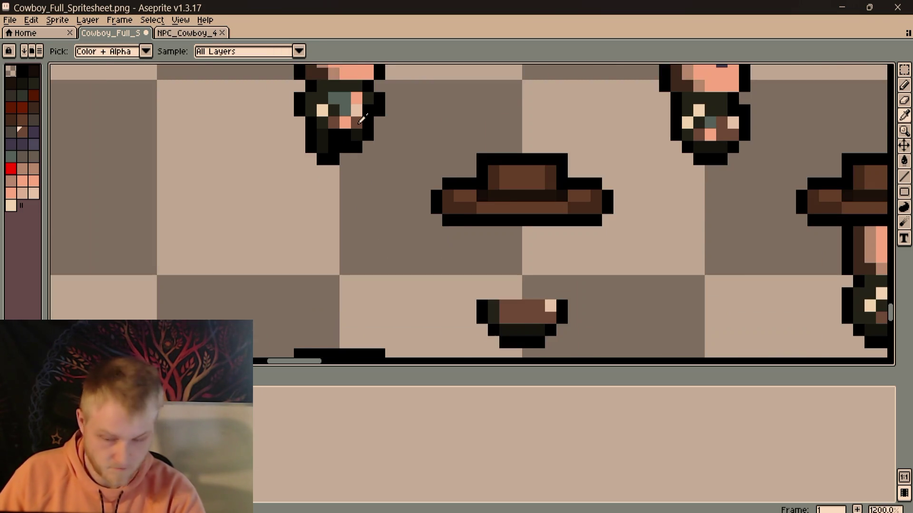
# Centre the view on the punch frames and sample a dark colour from the sprite.
pyautogui.press('b')
pyautogui.moveTo(384, 152); pyautogui.dragTo(432, 204)
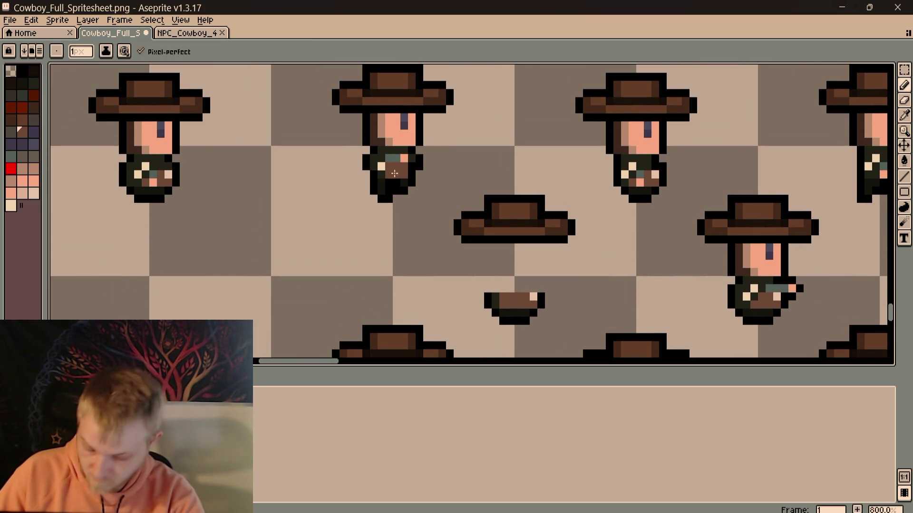
pyautogui.press('i')
pyautogui.scroll(-4, 385, 154)
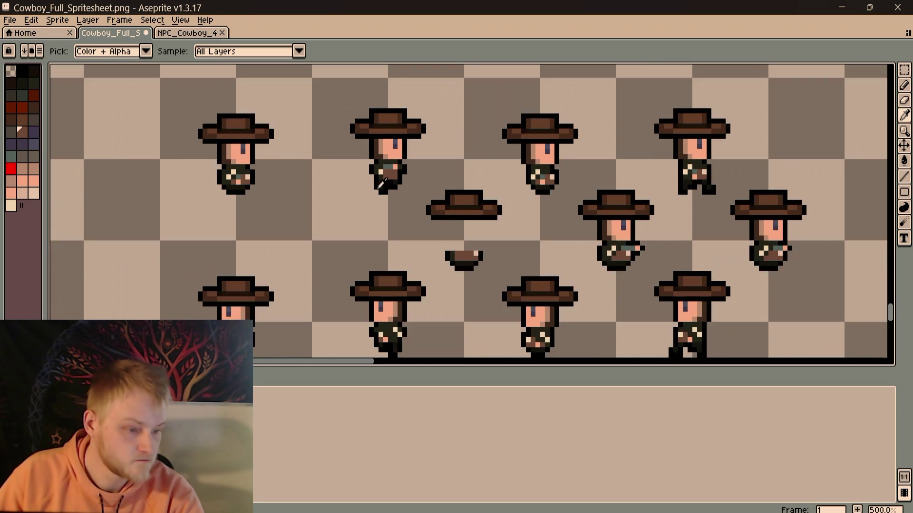
pyautogui.moveTo(560, 203); pyautogui.dragTo(583, 198)
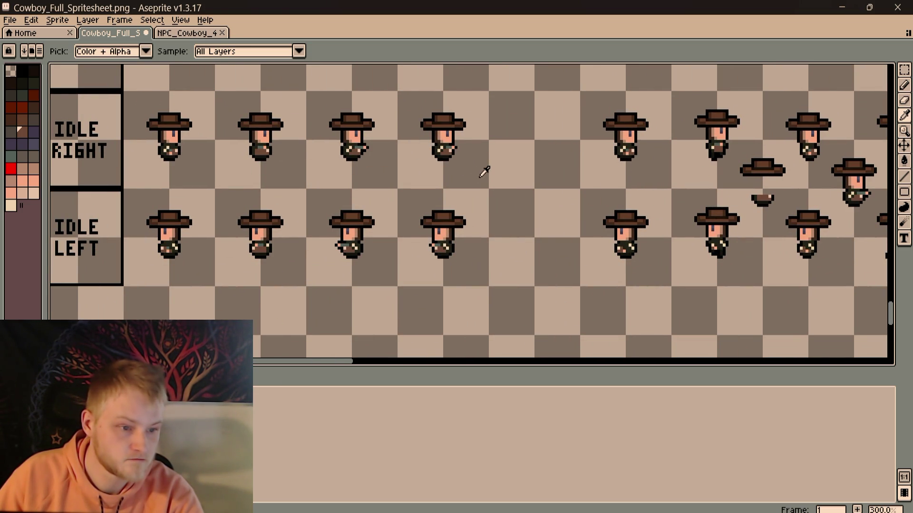
pyautogui.scroll(3, 571, 185)
pyautogui.moveTo(519, 269)
pyautogui.mouseDown()
pyautogui.moveTo(540, 285)
pyautogui.moveTo(494, 255)
pyautogui.mouseUp()
pyautogui.keyDown('alt'); pyautogui.click(498, 257); pyautogui.keyUp('alt')
pyautogui.scroll(-2, 531, 260)
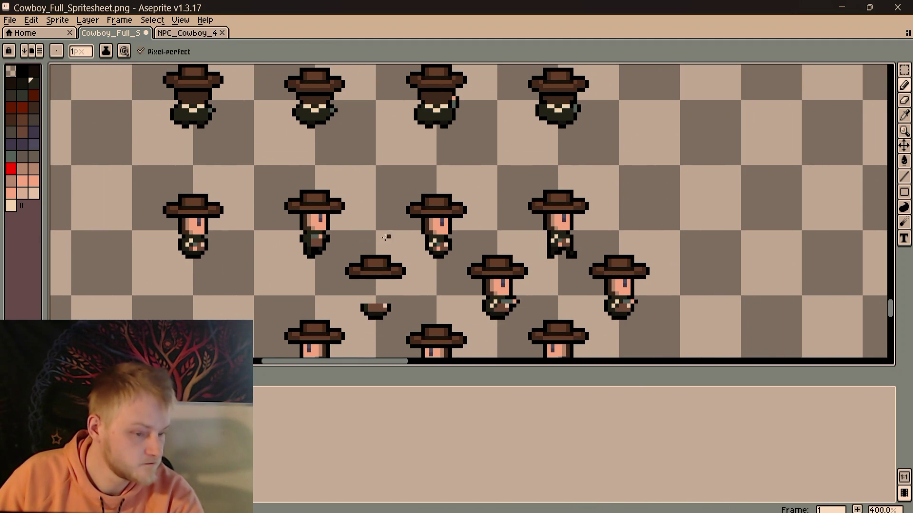
pyautogui.scroll(3, 494, 230)
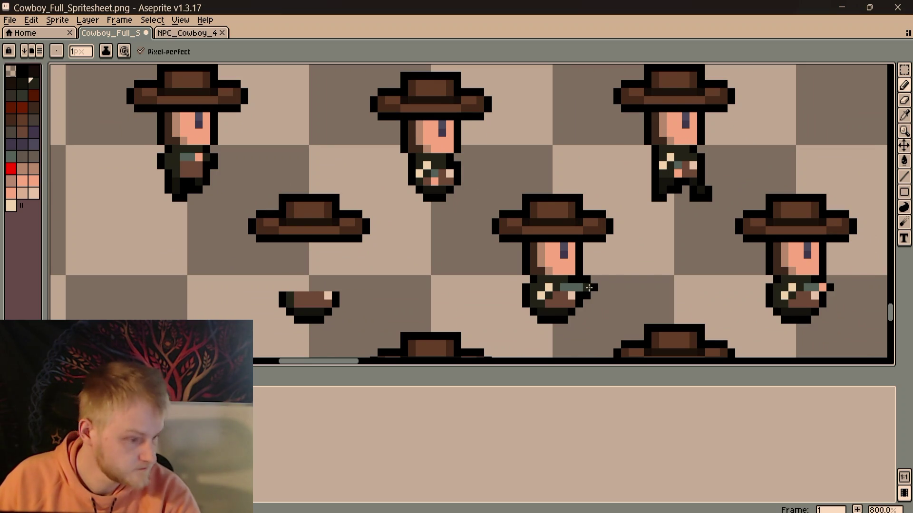
pyautogui.scroll(2, 495, 204)
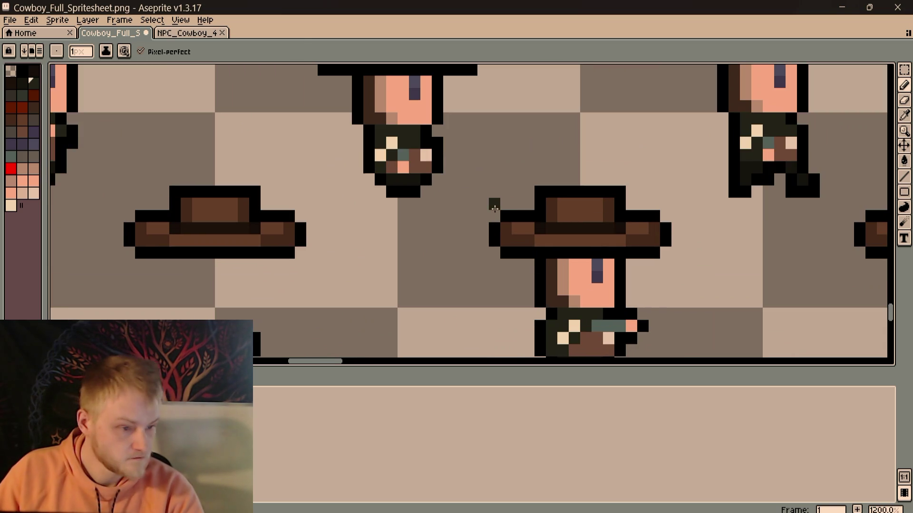
pyautogui.press('i')
pyautogui.moveTo(510, 131); pyautogui.dragTo(508, 145)
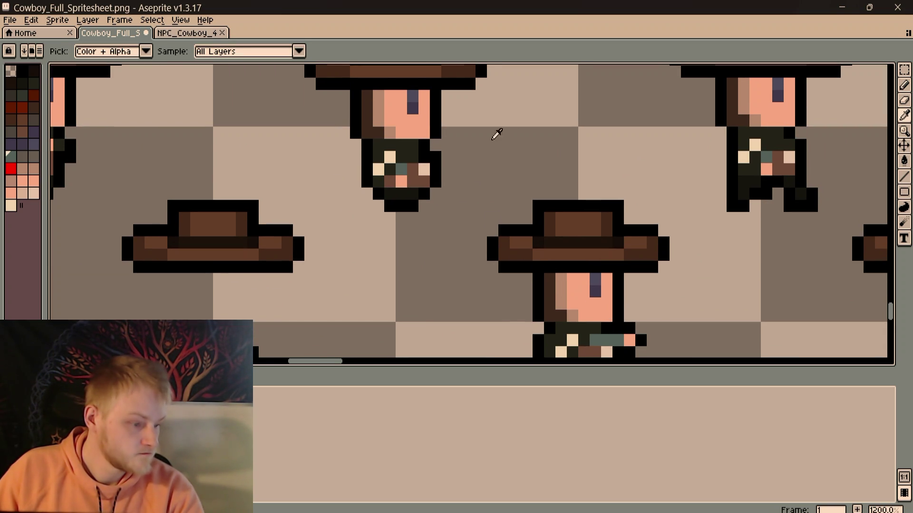
pyautogui.press('b')
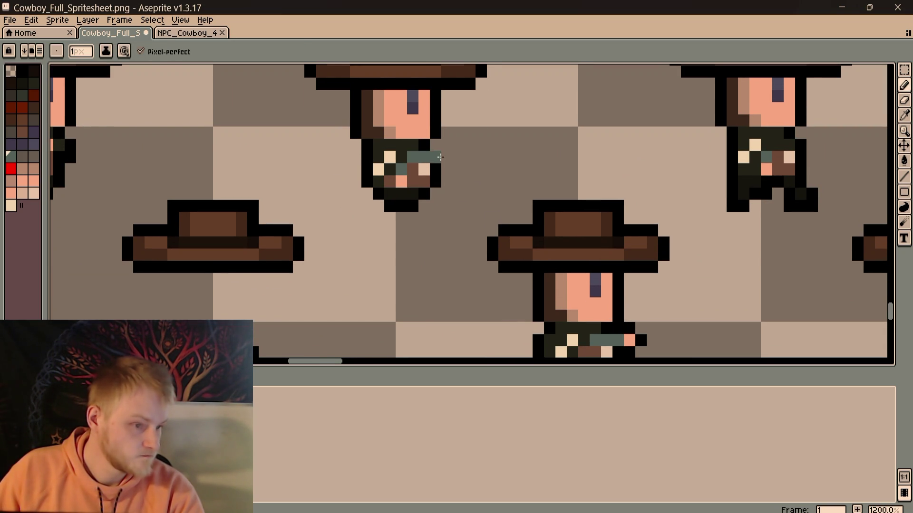
# Extend the first punch frame's arm with a teal sleeve pixel, skin-coloured fist and black outline.
pyautogui.click(445, 156)
pyautogui.press('i')
pyautogui.click(428, 111)
pyautogui.press('b')
pyautogui.click(447, 157)
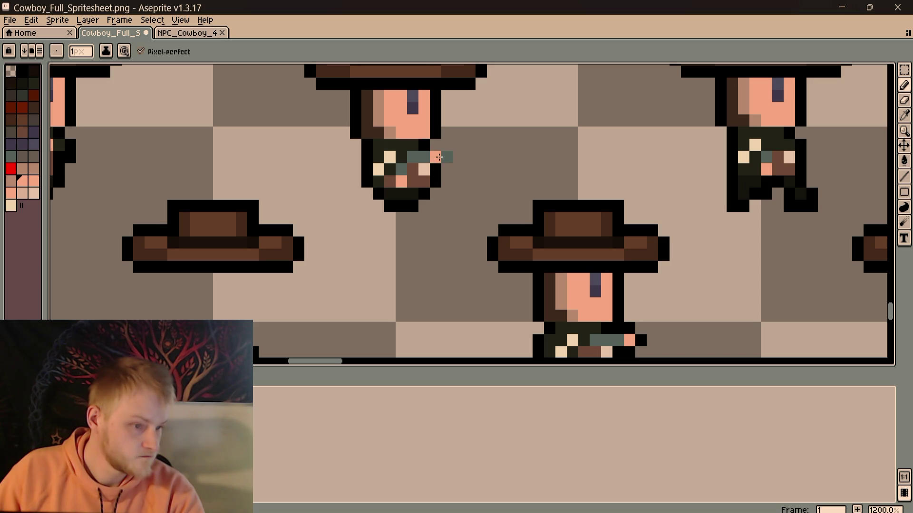
pyautogui.press('i')
pyautogui.click(428, 156)
pyautogui.press('b')
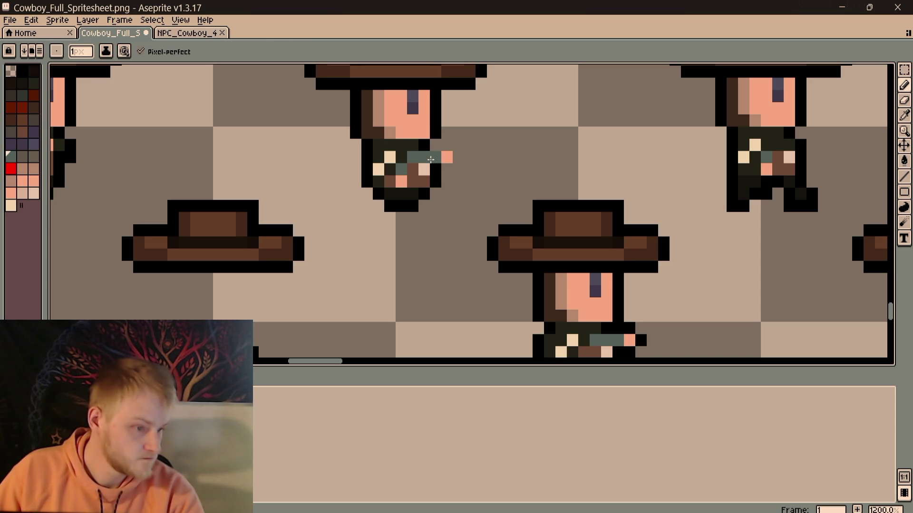
pyautogui.press('i')
pyautogui.click(434, 144)
pyautogui.press('b')
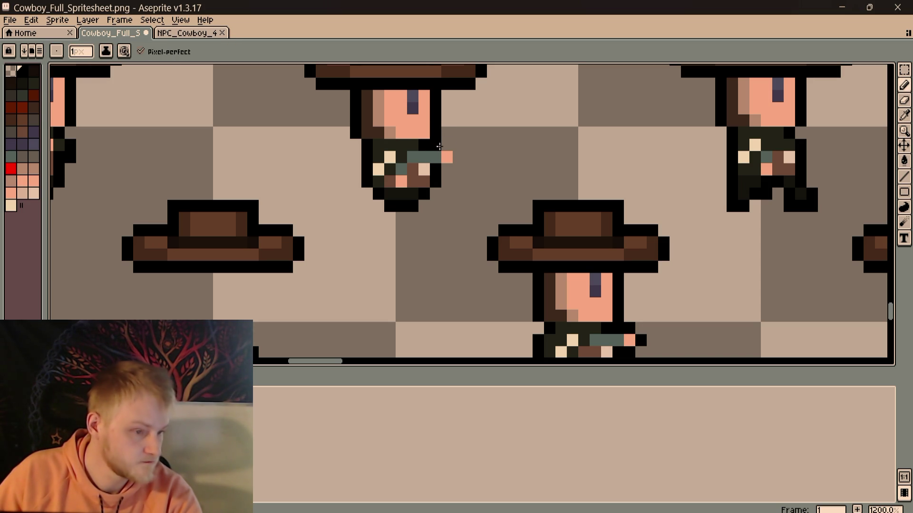
pyautogui.moveTo(458, 157); pyautogui.dragTo(443, 171)
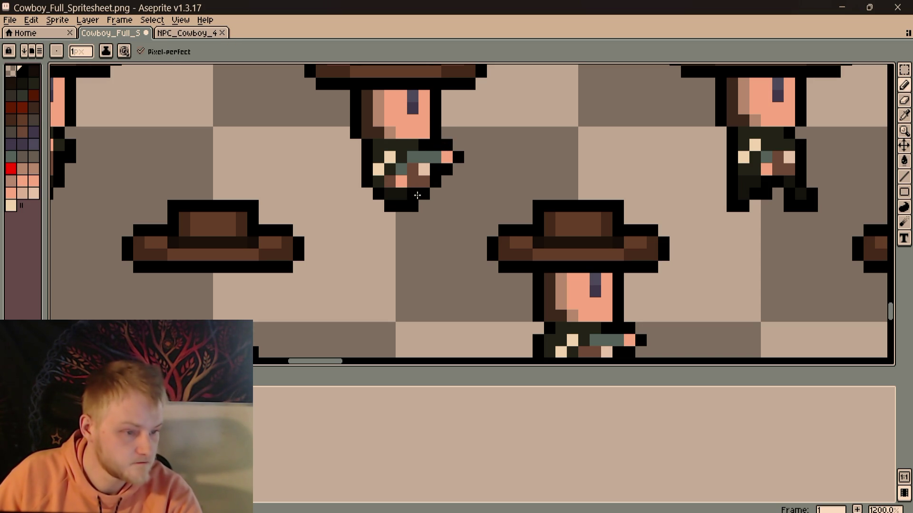
# Add teal sleeve pixels and a skin-coloured fist pixel to the upper punch sprite.
pyautogui.press('i')
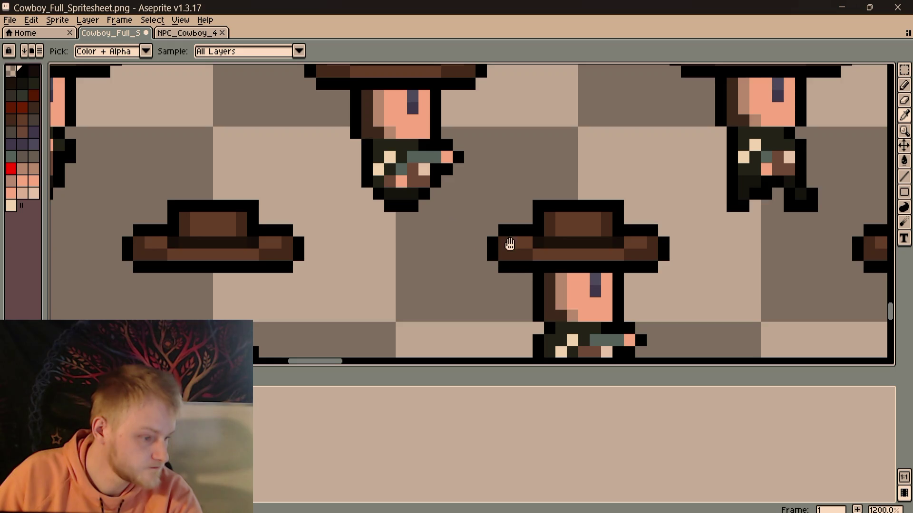
pyautogui.scroll(-3, 492, 147)
pyautogui.keyDown('alt'); pyautogui.click(427, 103); pyautogui.keyUp('alt')
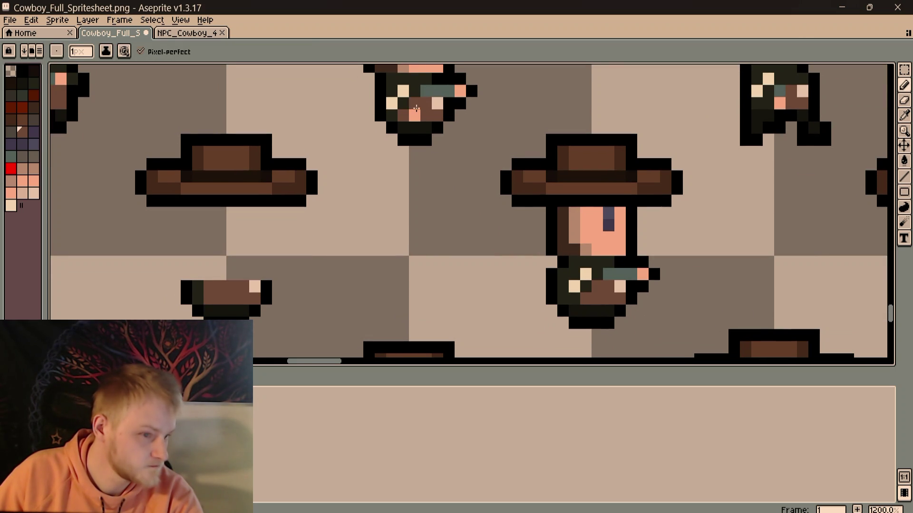
pyautogui.scroll(-2, 423, 199)
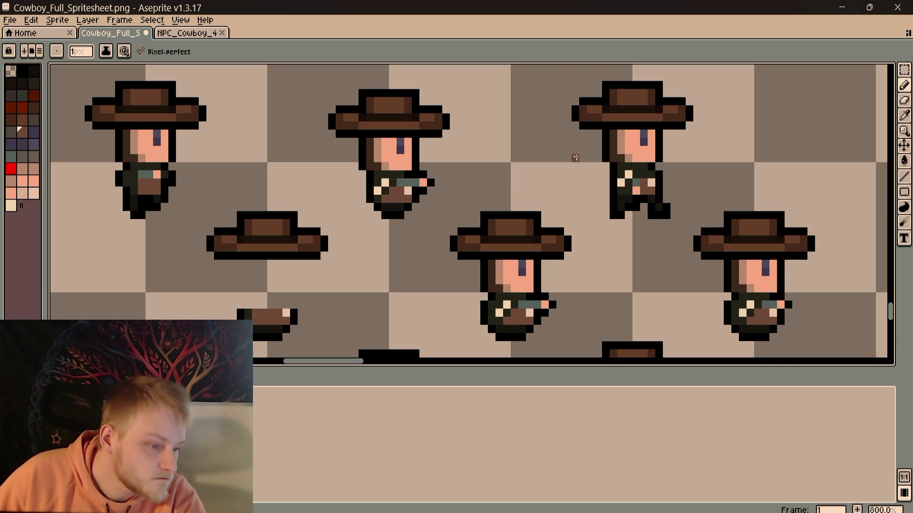
pyautogui.moveTo(566, 157)
pyautogui.mouseDown()
pyautogui.moveTo(534, 167)
pyautogui.moveTo(523, 187)
pyautogui.moveTo(516, 143)
pyautogui.mouseUp()
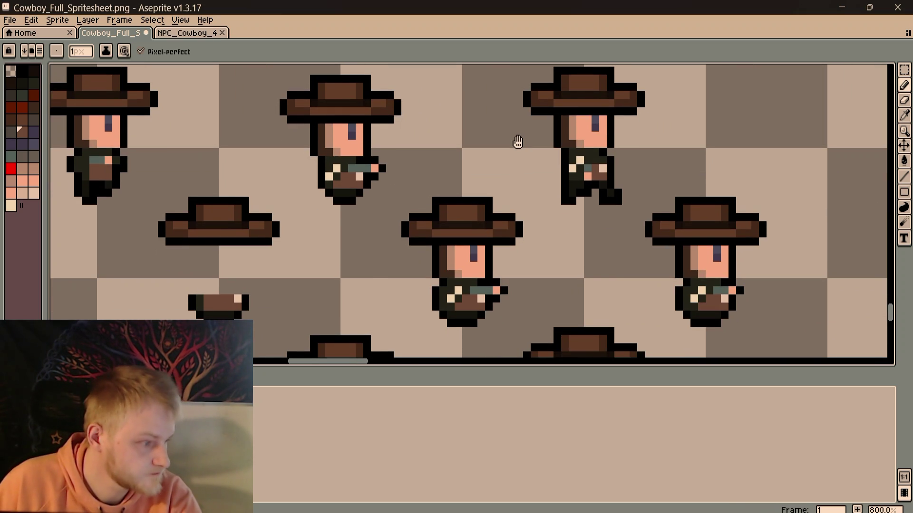
pyautogui.scroll(-1, 590, 220)
pyautogui.scroll(4, 590, 214)
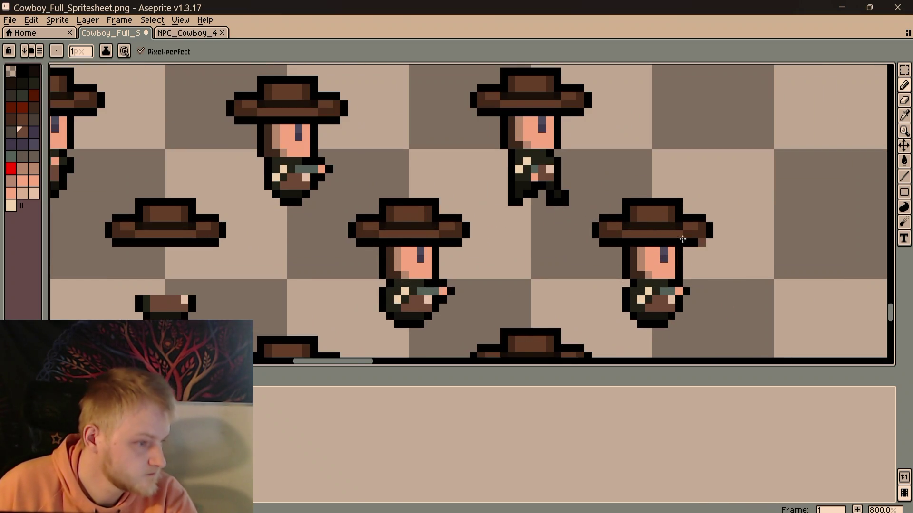
pyautogui.scroll(-2, 616, 209)
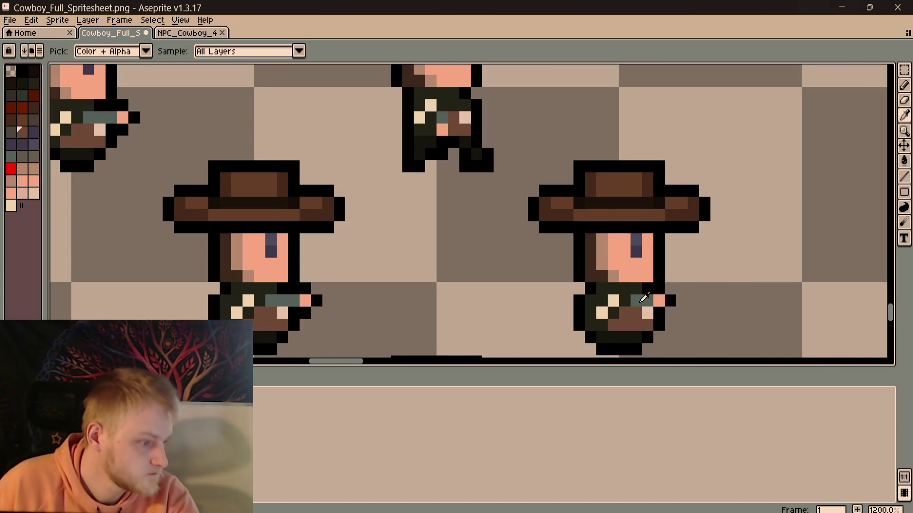
pyautogui.scroll(1, 631, 248)
pyautogui.click(454, 105)
pyautogui.click(465, 105)
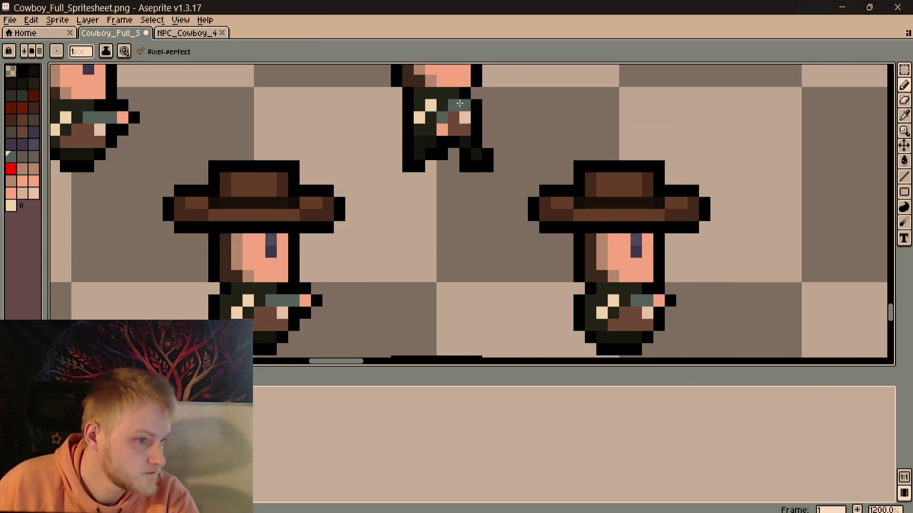
pyautogui.keyDown('alt'); pyautogui.click(466, 116); pyautogui.keyUp('alt')
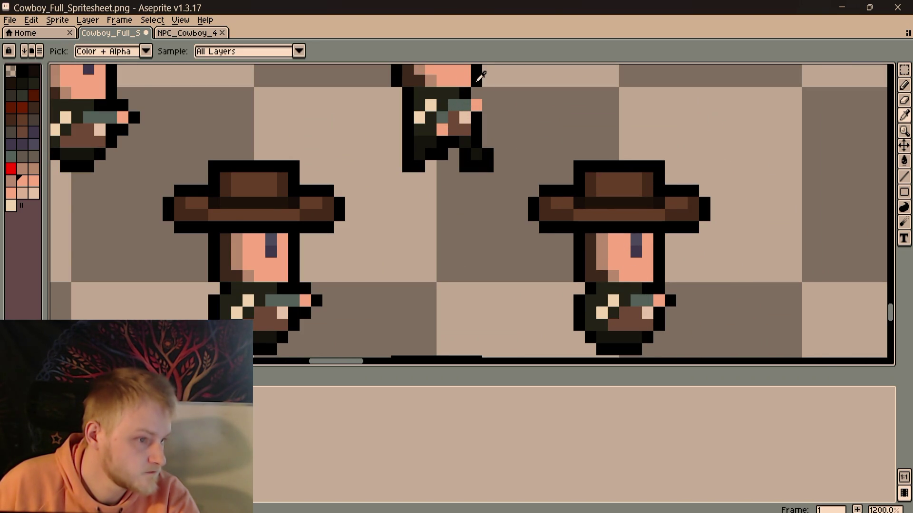
pyautogui.click(476, 105)
pyautogui.press('alt')
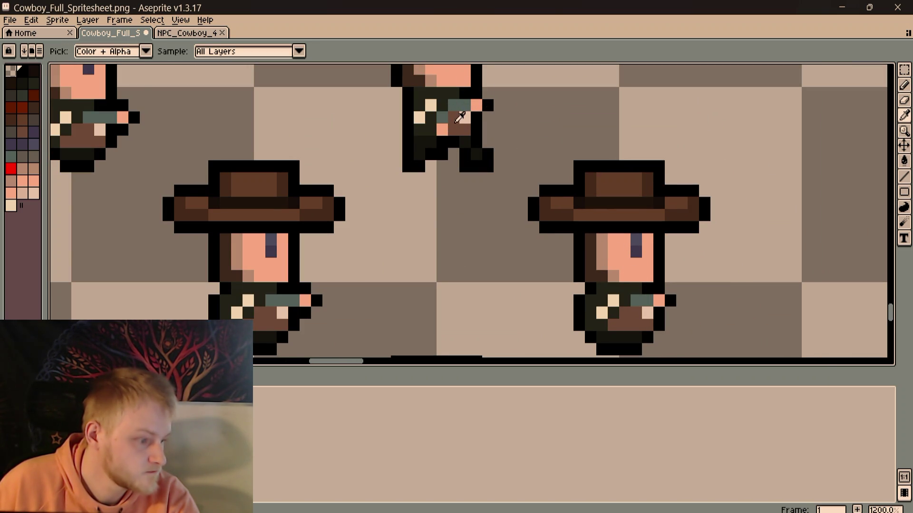
pyautogui.keyDown('alt'); pyautogui.click(459, 117); pyautogui.keyUp('alt')
pyautogui.scroll(-4, 442, 135)
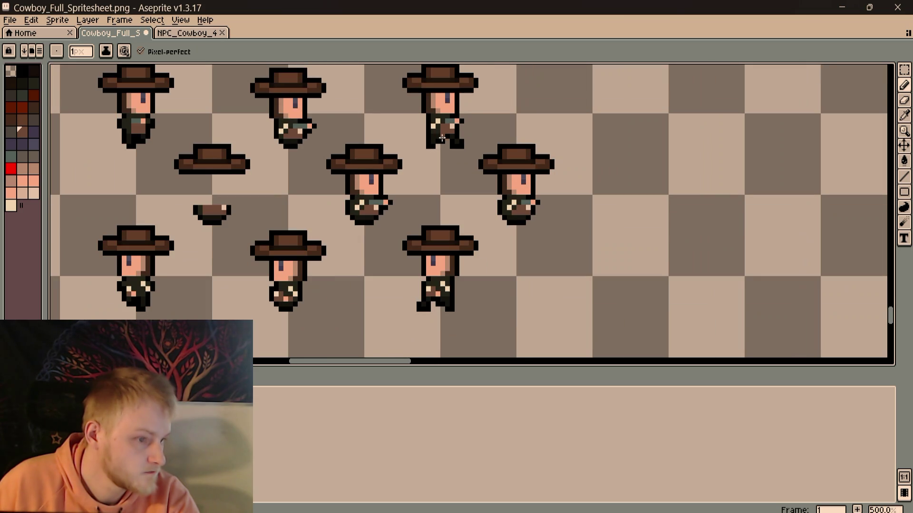
# Delete the loose hat and lower-body piece from the sheet.
pyautogui.scroll(-1, 414, 178)
pyautogui.scroll(2, 414, 177)
pyautogui.scroll(-1, 363, 143)
pyautogui.scroll(1, 400, 208)
pyautogui.moveTo(400, 207); pyautogui.dragTo(423, 165)
pyautogui.press('m')
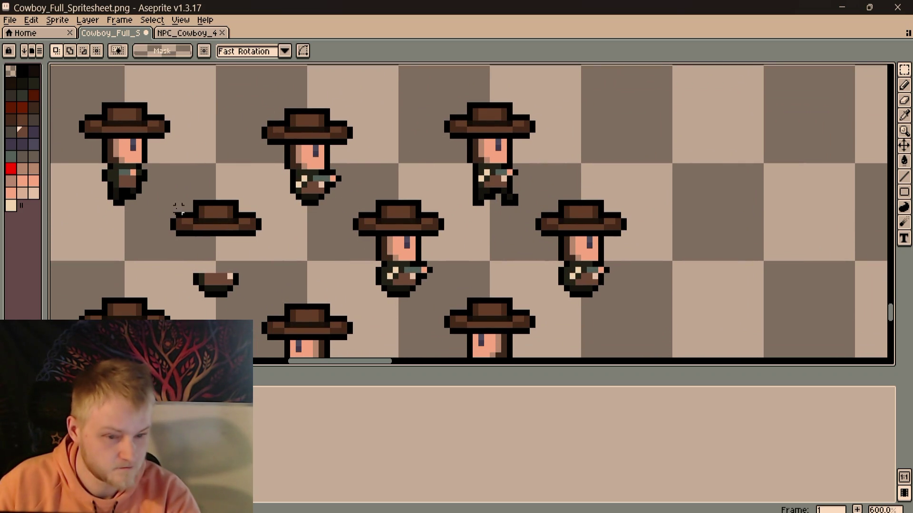
pyautogui.moveTo(167, 203); pyautogui.dragTo(281, 301)
pyautogui.press('Delete')
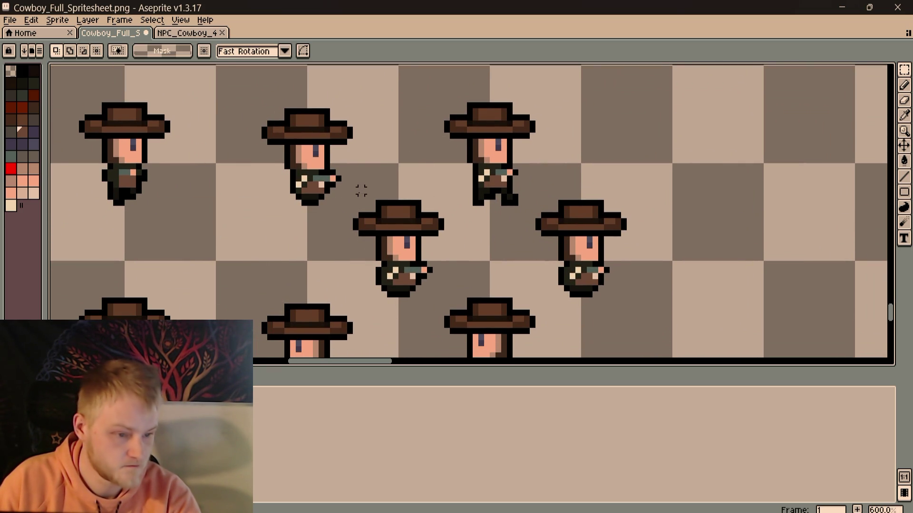
# Delete the middle cowboy, leftover gun fragment and lower-right cowboy, then save and return to Godot.
pyautogui.moveTo(361, 190); pyautogui.dragTo(443, 302)
pyautogui.press('Delete')
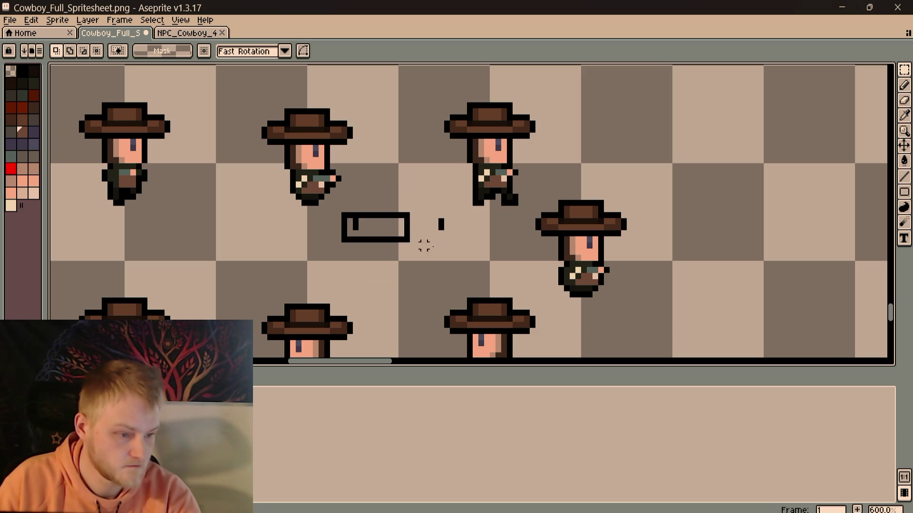
pyautogui.moveTo(340, 211); pyautogui.dragTo(471, 264)
pyautogui.press('Delete')
pyautogui.moveTo(538, 196)
pyautogui.mouseDown()
pyautogui.moveTo(616, 309)
pyautogui.moveTo(626, 308)
pyautogui.mouseUp()
pyautogui.press('Delete')
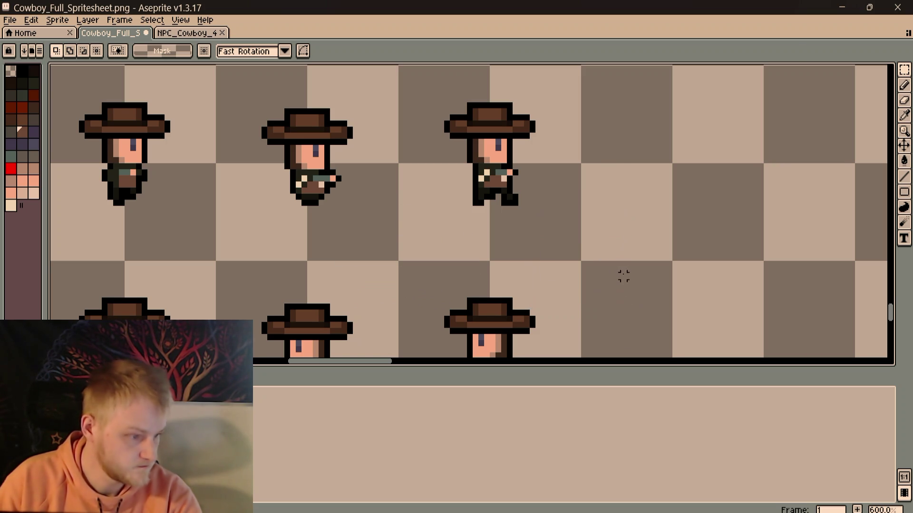
pyautogui.hotkey('ctrl', 's')
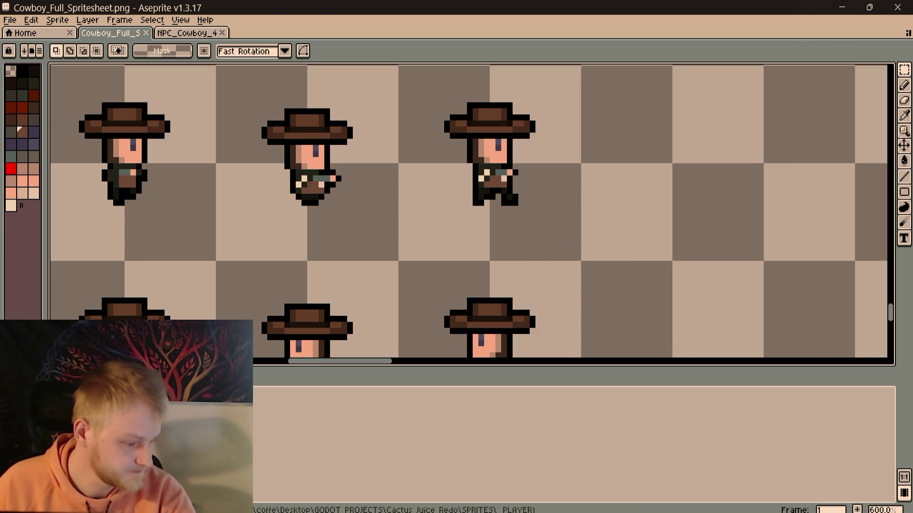
pyautogui.hotkey('alt', 'Tab')
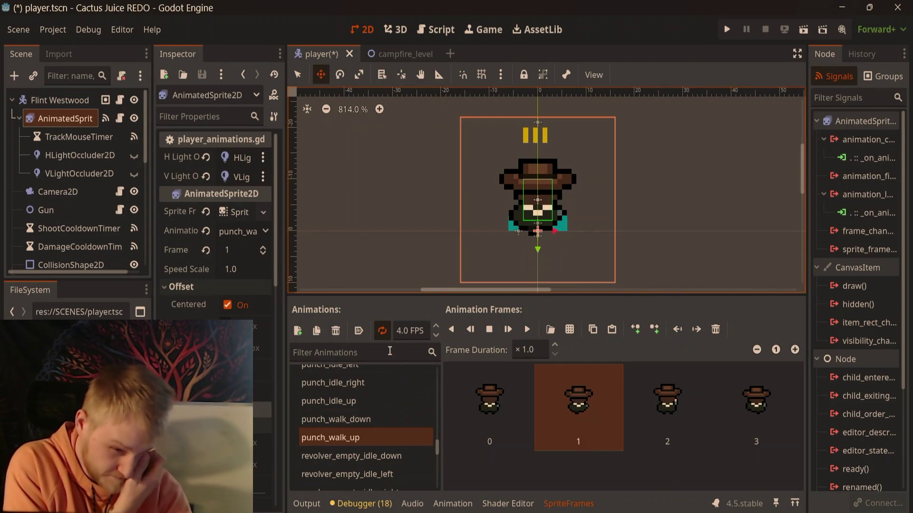
# Duplicate the punch walk animation and name the copy punch_walk_right.
pyautogui.click(322, 337)
pyautogui.doubleClick(409, 416)
pyautogui.write('punch_walk_right')
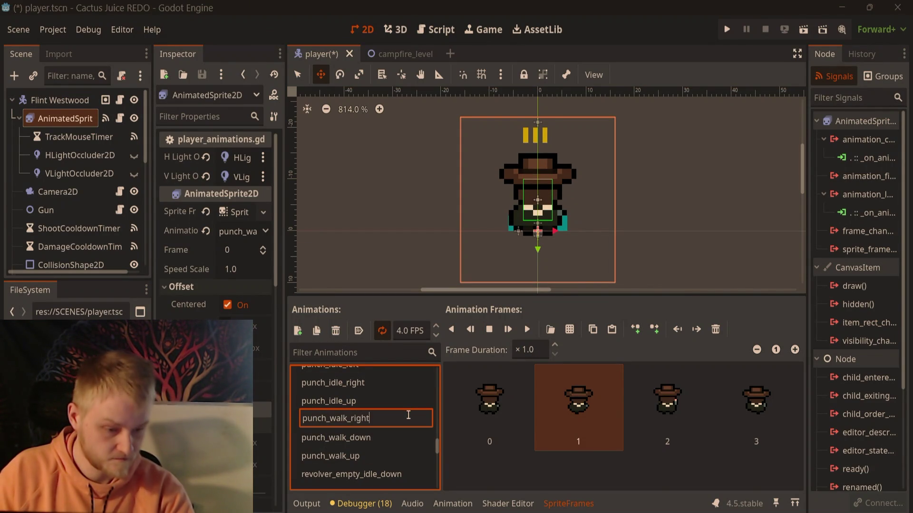
pyautogui.press('Return')
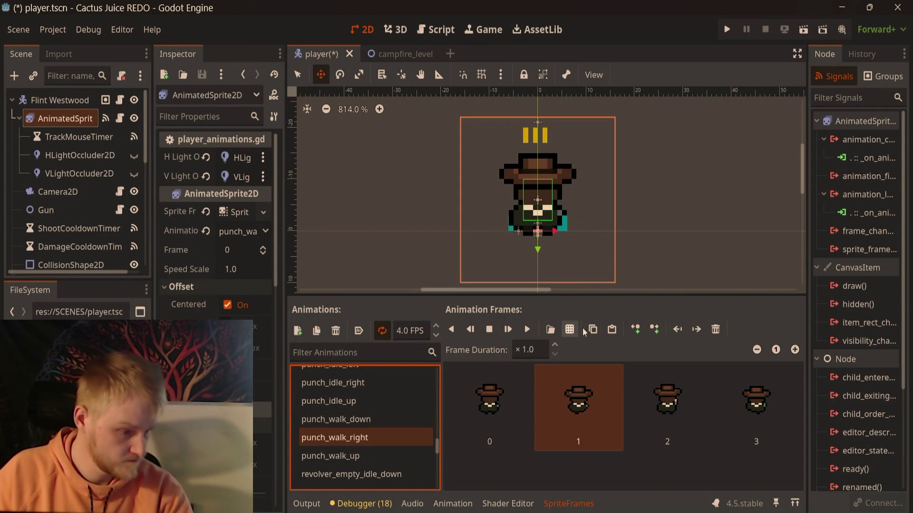
# Add four frames from one row of Cowboy_Full_Spritesheet.png and delete the four old frames.
pyautogui.click(570, 330)
pyautogui.doubleClick(270, 150)
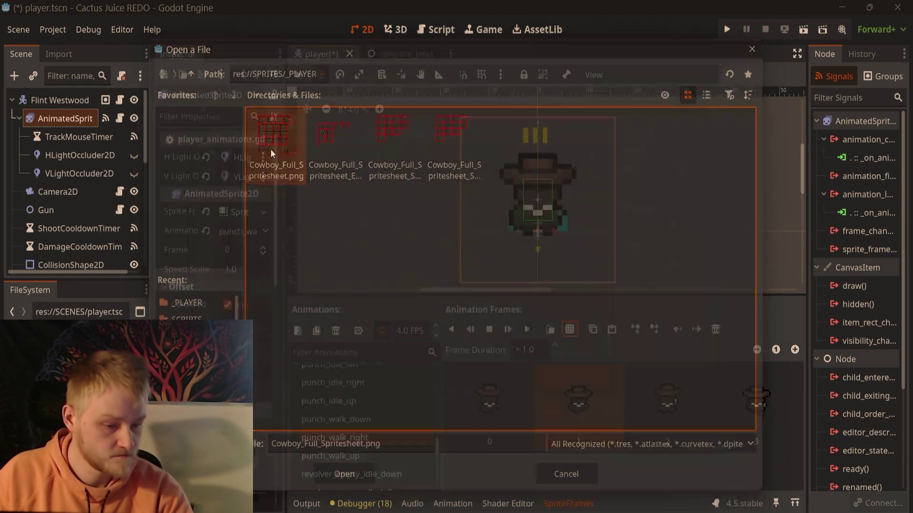
pyautogui.scroll(-2, 264, 381)
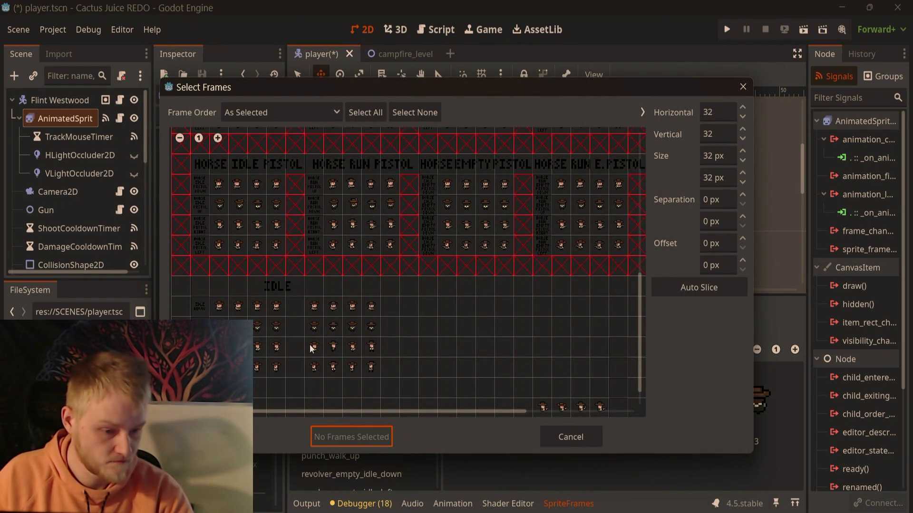
pyautogui.moveTo(316, 348); pyautogui.dragTo(371, 348)
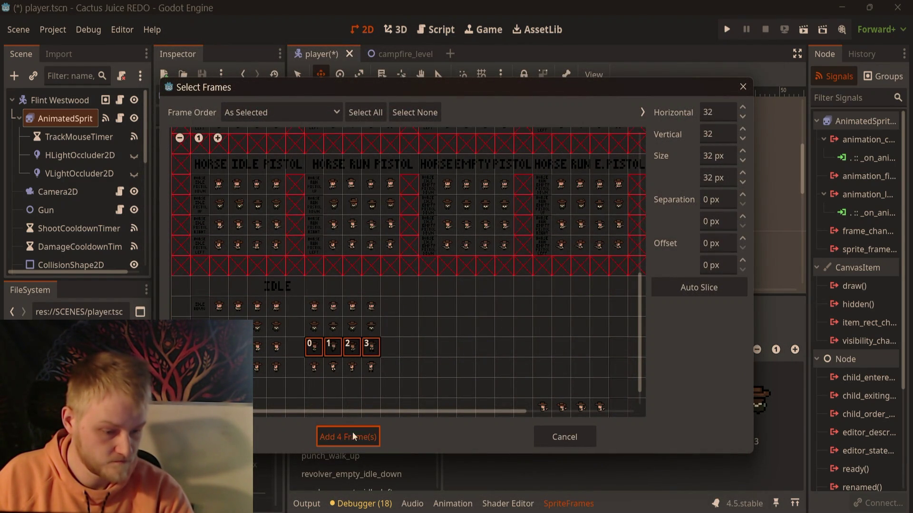
pyautogui.click(352, 431)
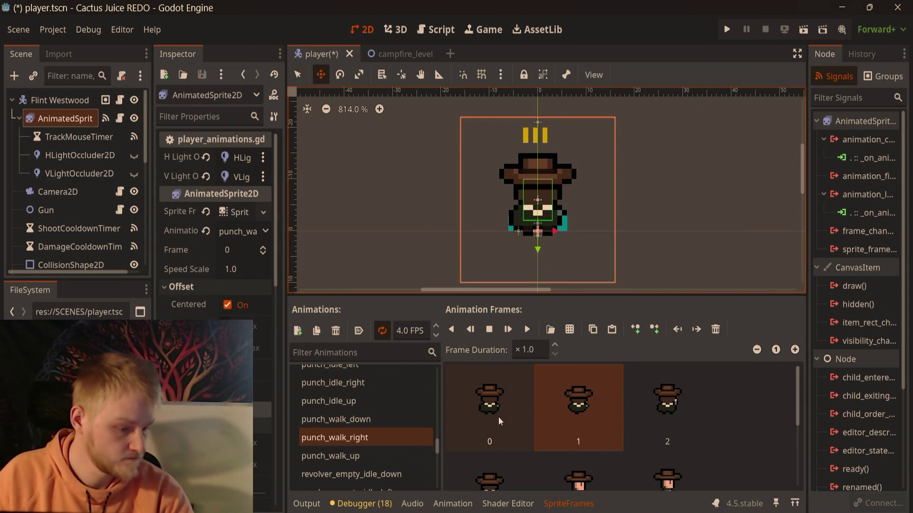
pyautogui.scroll(-1, 503, 417)
pyautogui.keyDown('shift'); pyautogui.click(478, 440); pyautogui.keyUp('shift')
pyautogui.press('Delete')
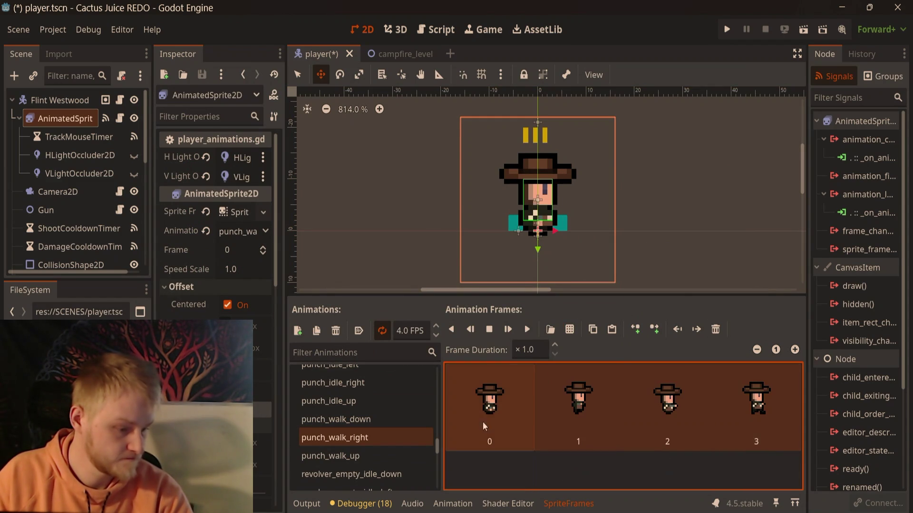
# Preview punch_walk_right, then return to the spritesheet in Aseprite.
pyautogui.click(498, 420)
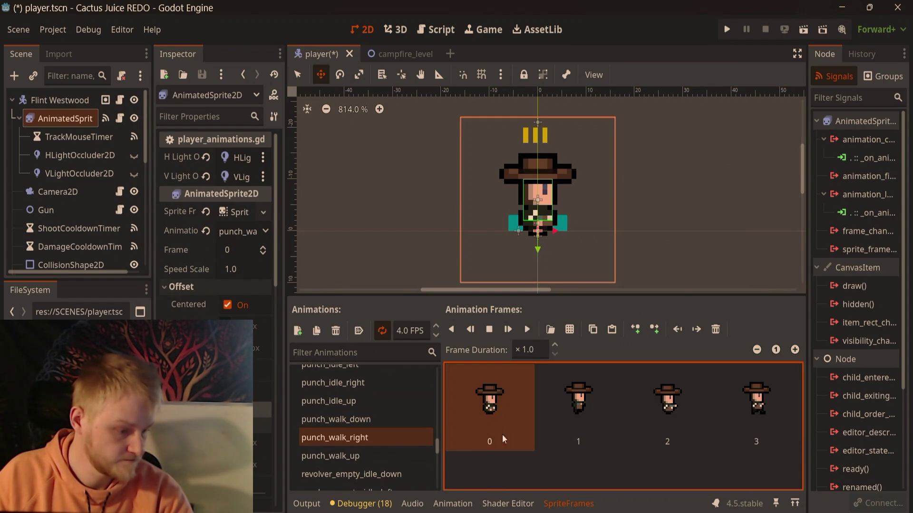
pyautogui.click(527, 329)
pyautogui.scroll(2, 587, 210)
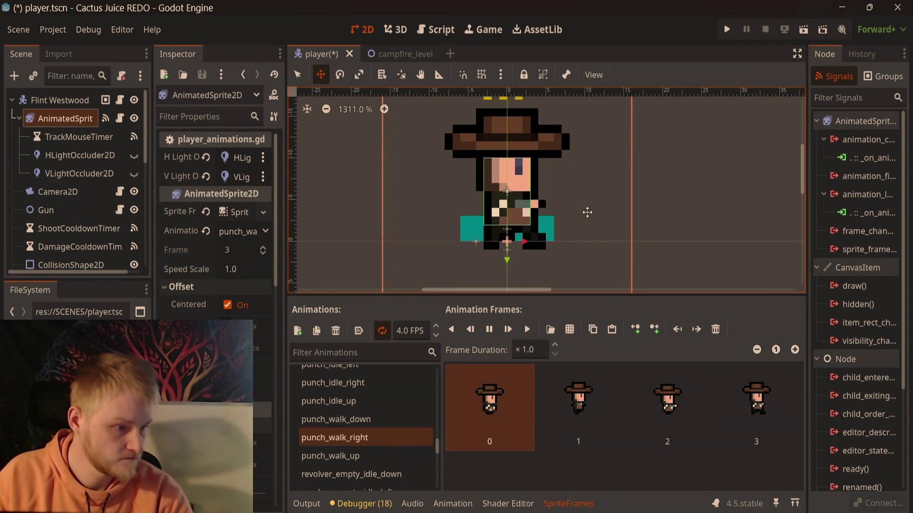
pyautogui.click(489, 329)
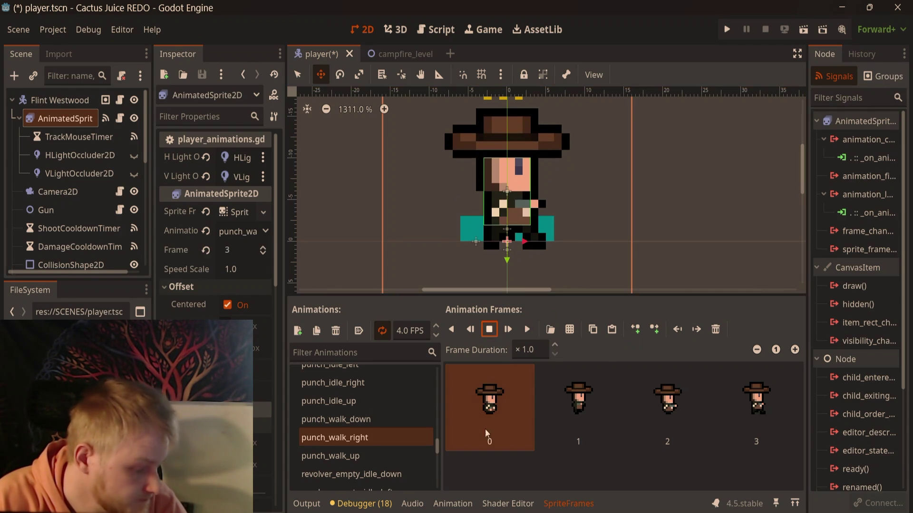
pyautogui.moveTo(656, 507)
pyautogui.click(718, 456)
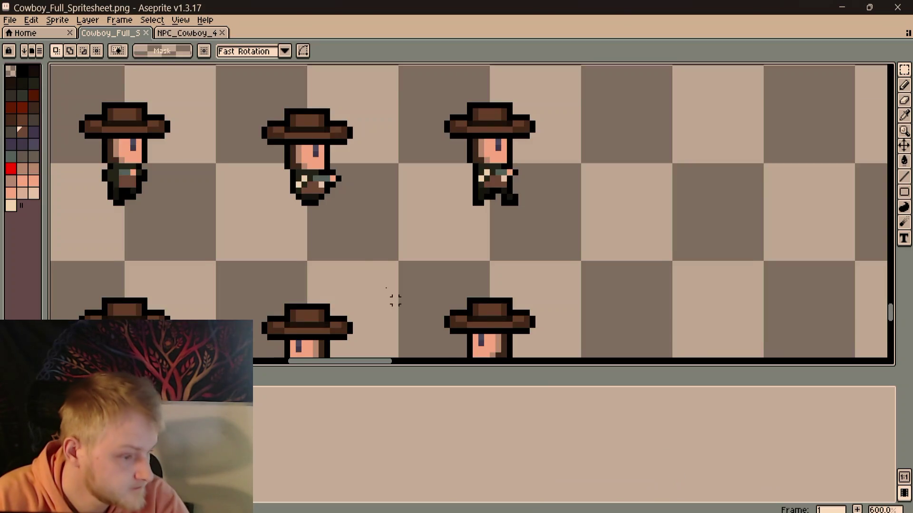
# Select the four IDLE LEFT sprites, reposition them and deselect.
pyautogui.moveTo(350, 257); pyautogui.dragTo(440, 226)
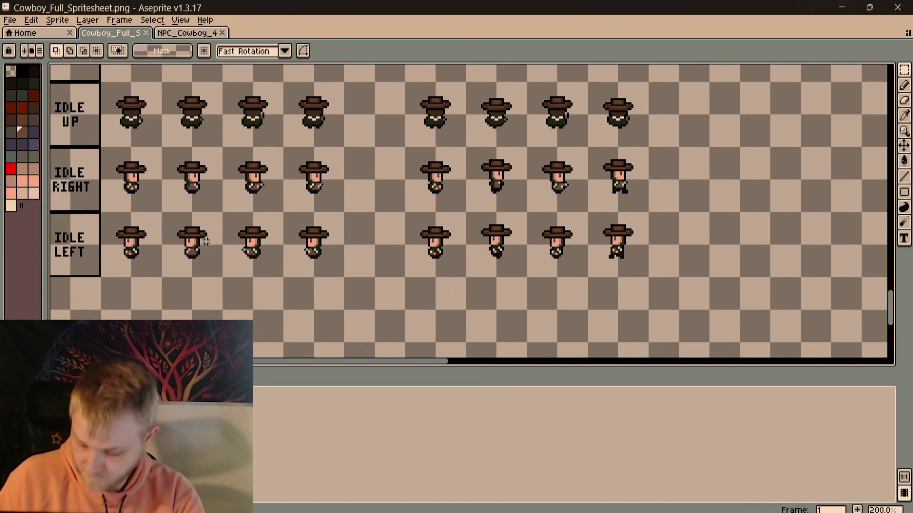
pyautogui.moveTo(112, 213)
pyautogui.mouseDown()
pyautogui.moveTo(500, 334)
pyautogui.moveTo(608, 341)
pyautogui.mouseUp()
pyautogui.scroll(2, 540, 250)
pyautogui.hotkey('ctrl', 'd')
pyautogui.moveTo(215, 232)
pyautogui.mouseDown()
pyautogui.moveTo(303, 158)
pyautogui.moveTo(358, 138)
pyautogui.moveTo(320, 191)
pyautogui.mouseUp()
pyautogui.scroll(1, 369, 144)
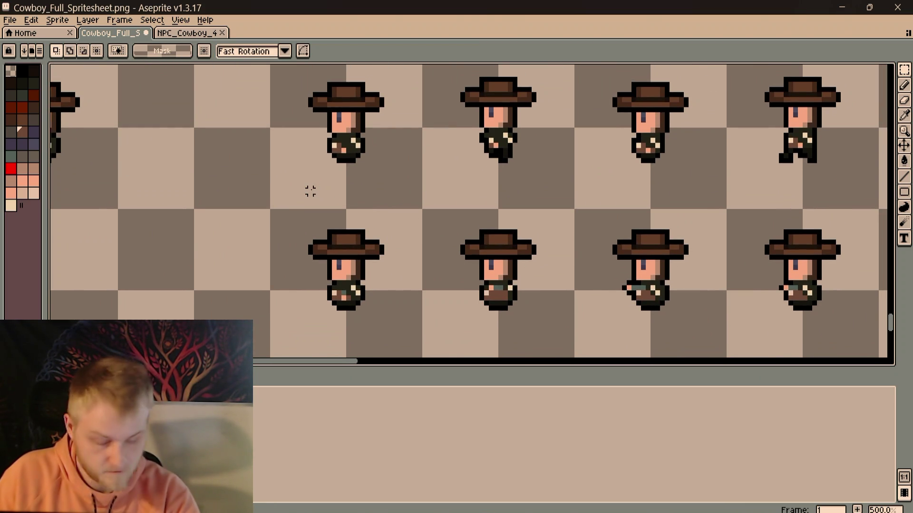
# Paint a dark pixel on a sprite's face and sample the brown colour.
pyautogui.press('i')
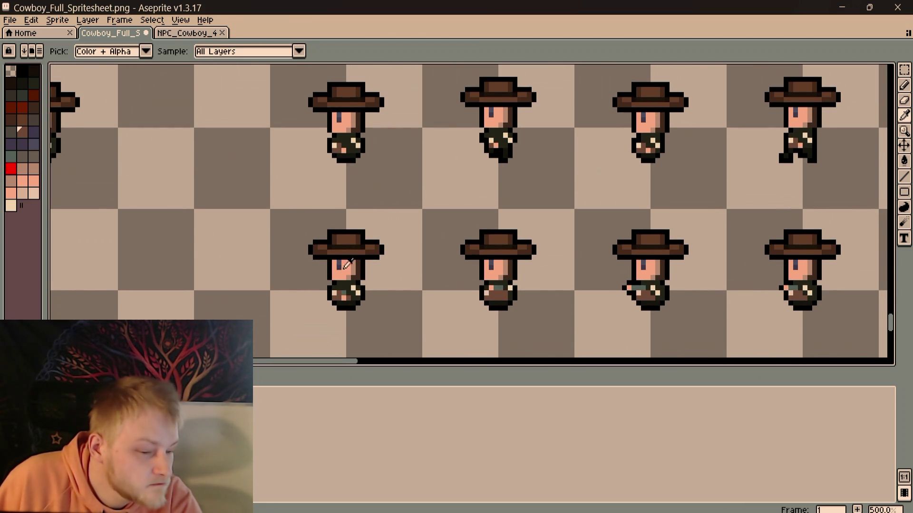
pyautogui.scroll(1, 347, 307)
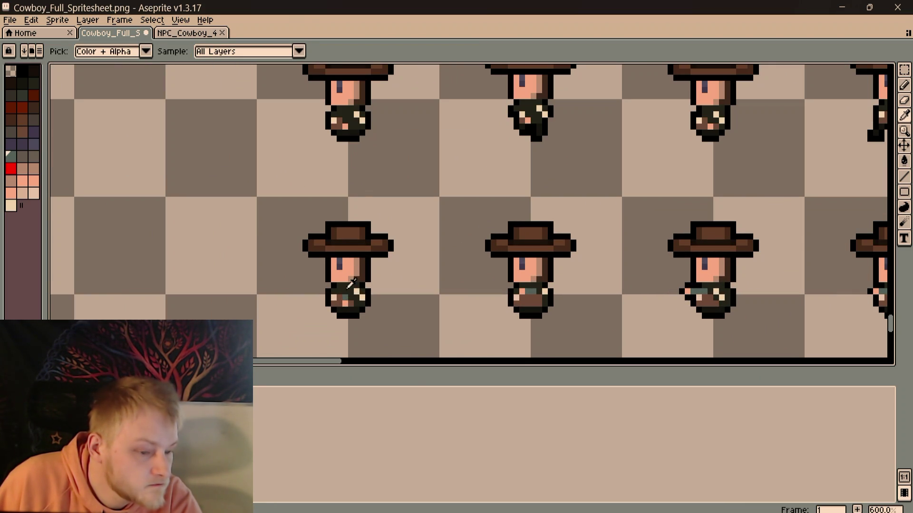
pyautogui.click(351, 289)
pyautogui.press('b')
pyautogui.click(333, 91)
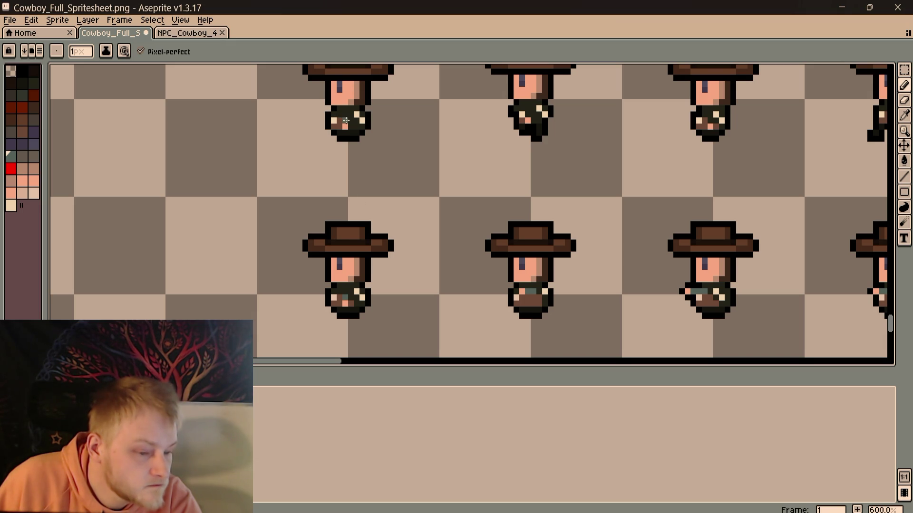
pyautogui.moveTo(418, 177); pyautogui.dragTo(384, 199)
pyautogui.press('i')
pyautogui.click(316, 324)
# Switch to the Pencil and zoom the canvas from 400% to 600%.
pyautogui.press('b')
pyautogui.scroll(-5, 314, 148)
pyautogui.scroll(1, 147, 203)
pyautogui.scroll(10, 177, 160)
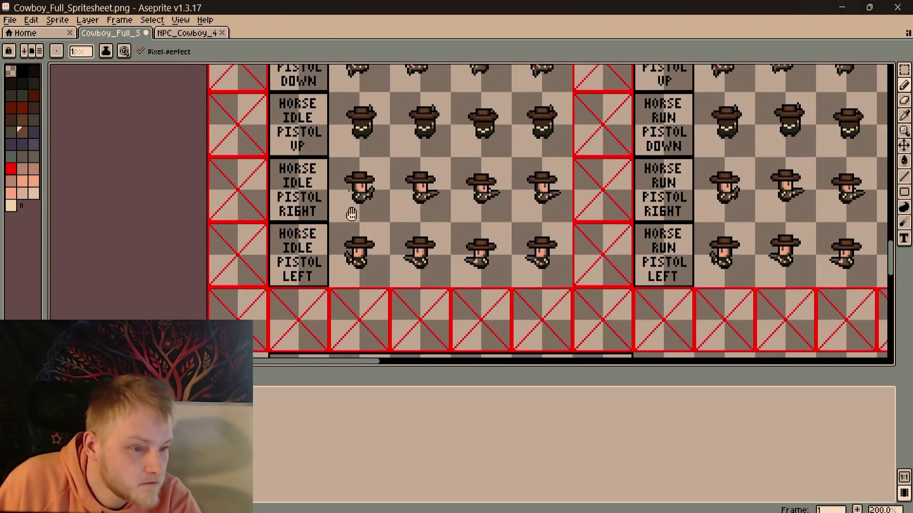
pyautogui.scroll(8, 332, 340)
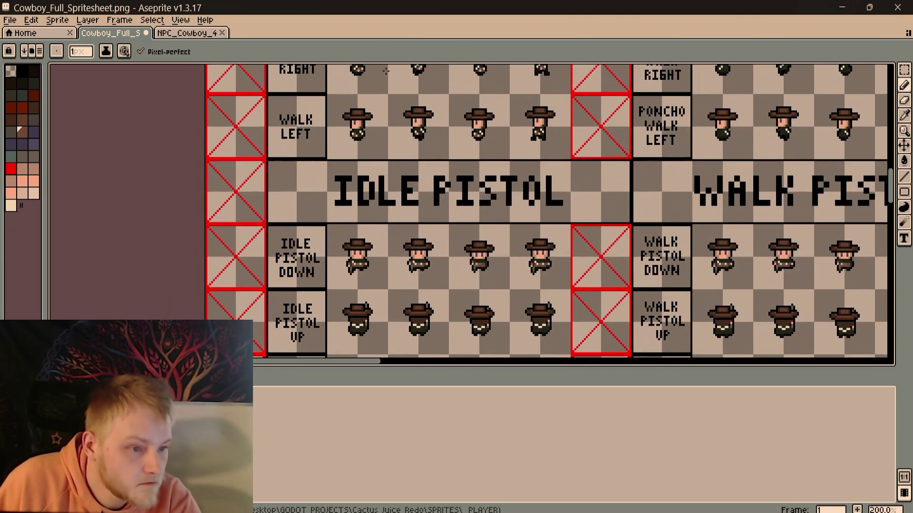
pyautogui.scroll(-5, 381, 295)
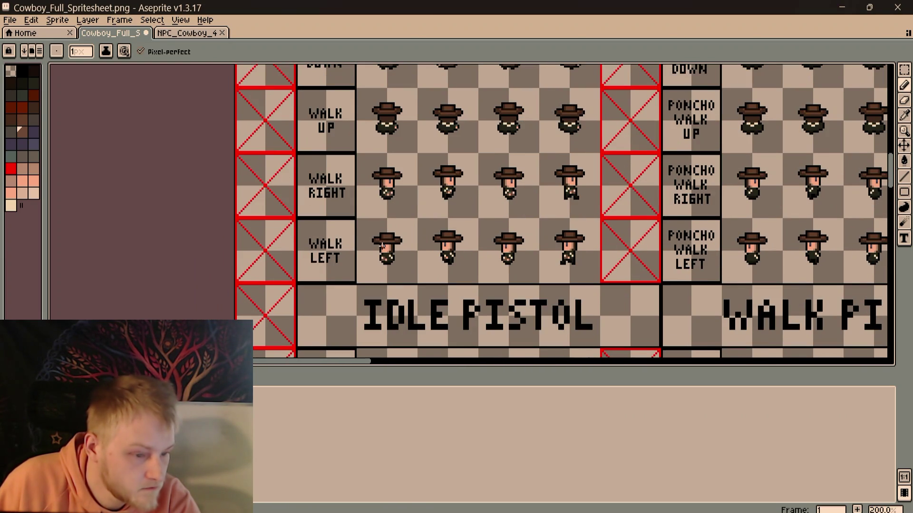
pyautogui.scroll(-3, 404, 266)
pyautogui.scroll(3, 414, 337)
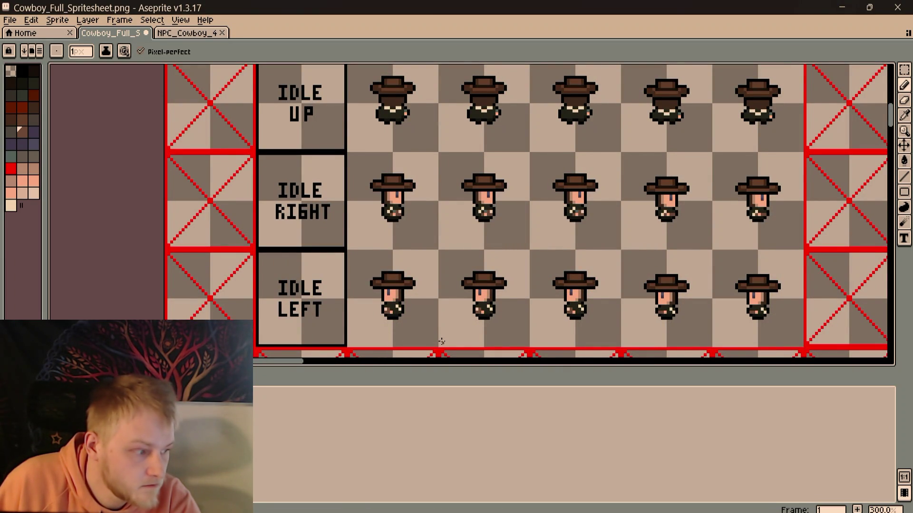
pyautogui.scroll(-5, 442, 335)
pyautogui.scroll(5, 492, 287)
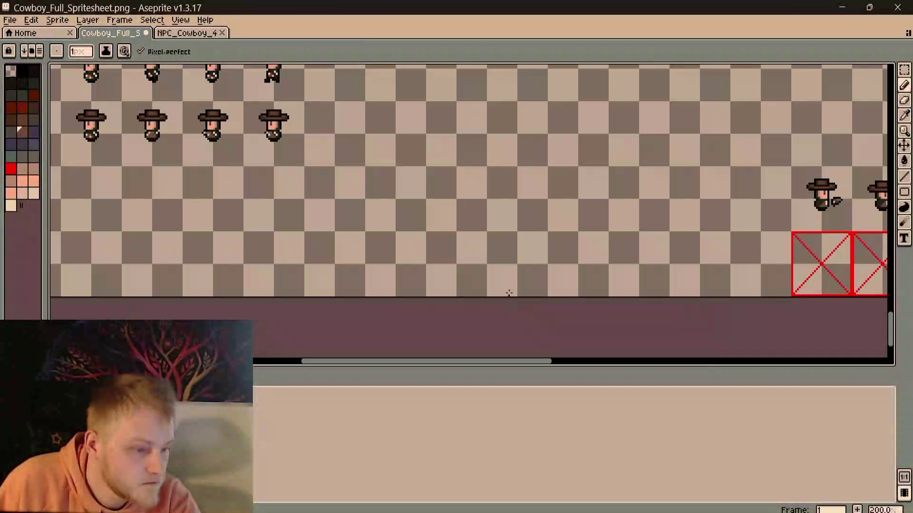
pyautogui.scroll(2, 422, 197)
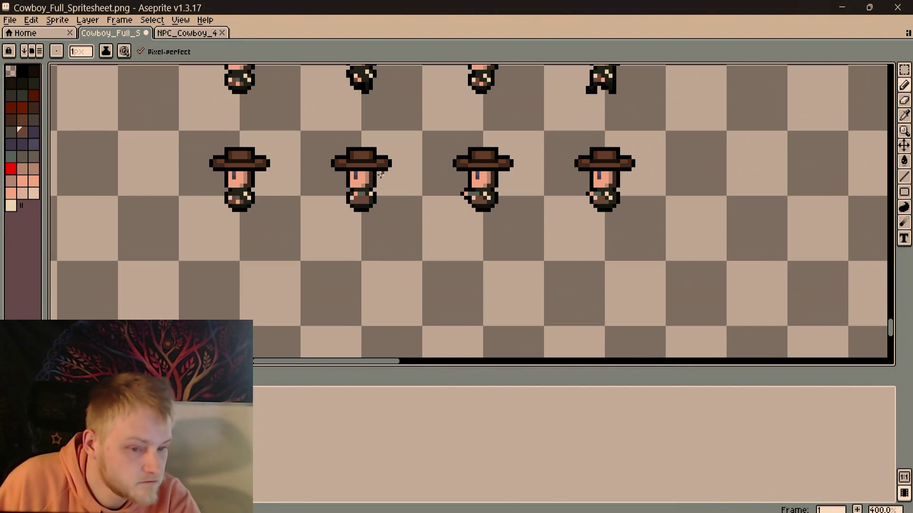
# Pan and zoom onto the lower rows of walking cowboy frames.
pyautogui.moveTo(279, 143); pyautogui.dragTo(320, 181)
pyautogui.scroll(1, 394, 228)
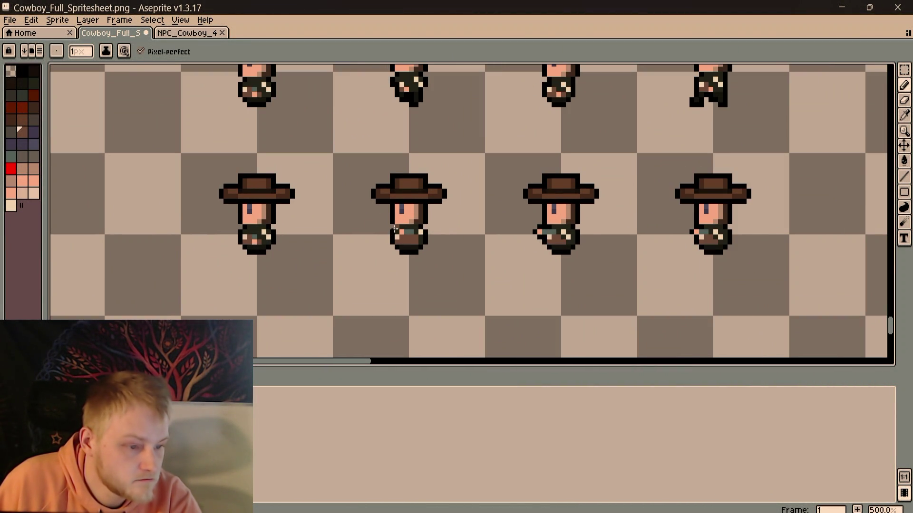
pyautogui.scroll(1, 394, 229)
pyautogui.moveTo(392, 235)
pyautogui.mouseDown()
pyautogui.moveTo(310, 285)
pyautogui.moveTo(297, 250)
pyautogui.moveTo(297, 183)
pyautogui.mouseUp()
# Repaint arm pixels on the lower sprite using grey-teal sampled from the frame.
pyautogui.press('i')
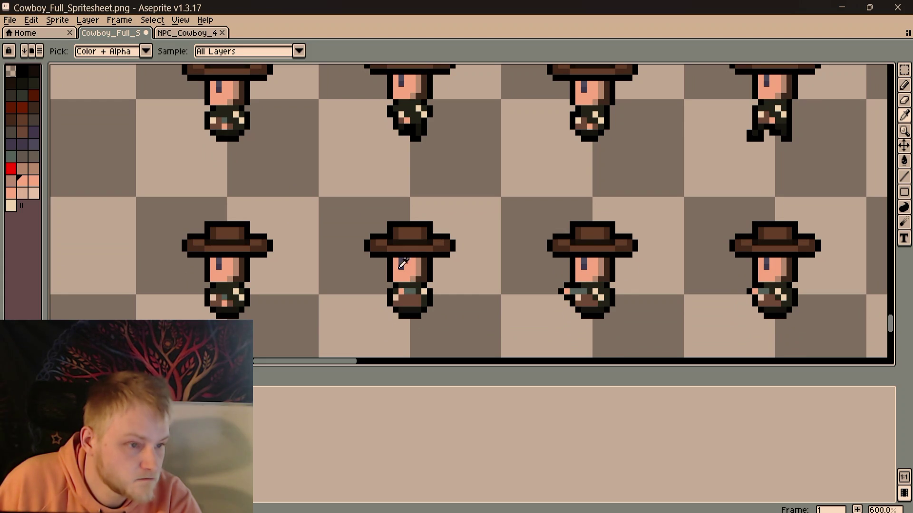
pyautogui.press('b')
pyautogui.press('i')
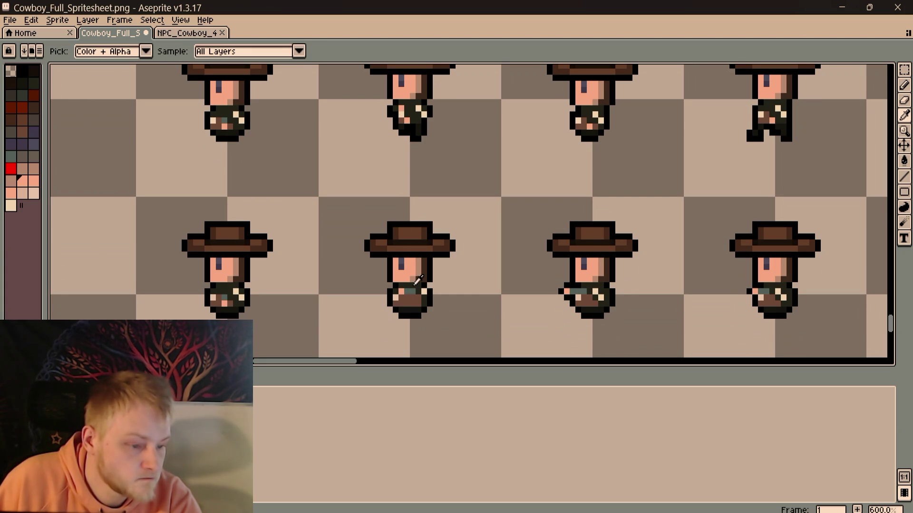
pyautogui.click(413, 281)
pyautogui.press('b')
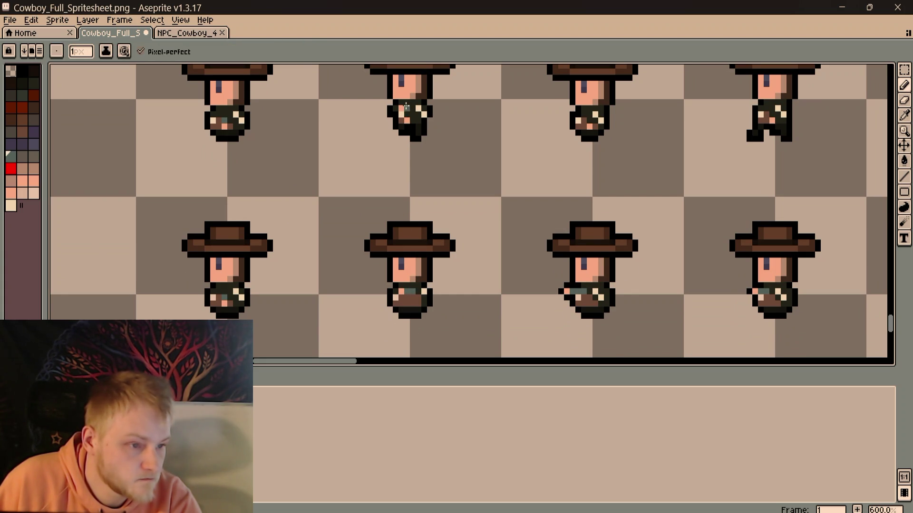
pyautogui.press('i')
pyautogui.click(413, 298)
pyautogui.press('b')
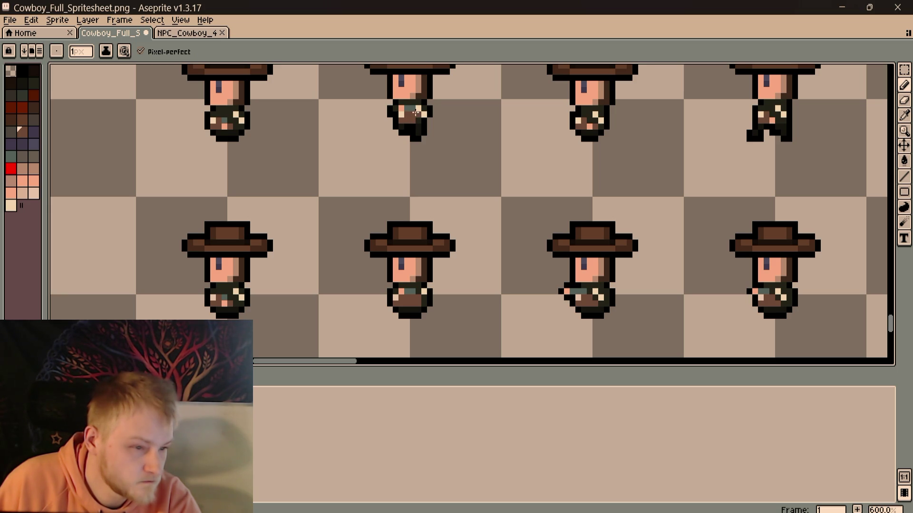
# Retouch the hand using dark and cream colours sampled from the sprite.
pyautogui.press('i')
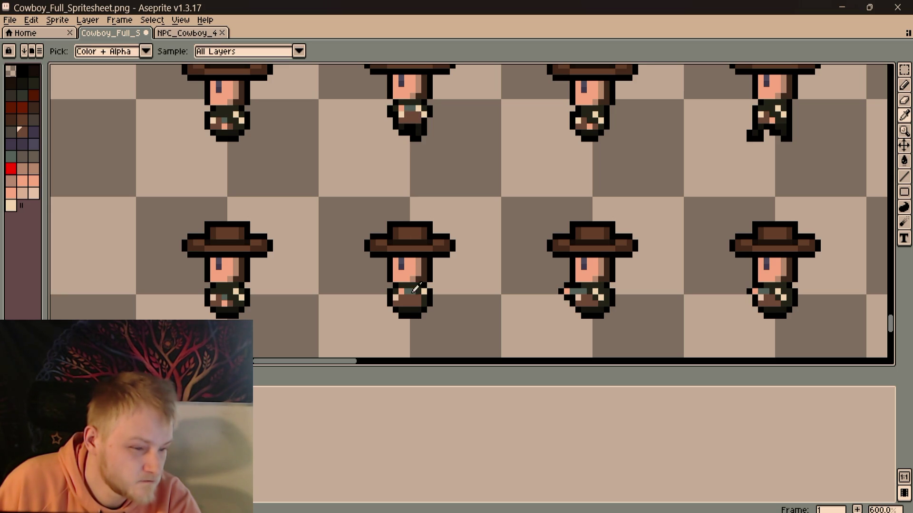
pyautogui.click(426, 285)
pyautogui.press('b')
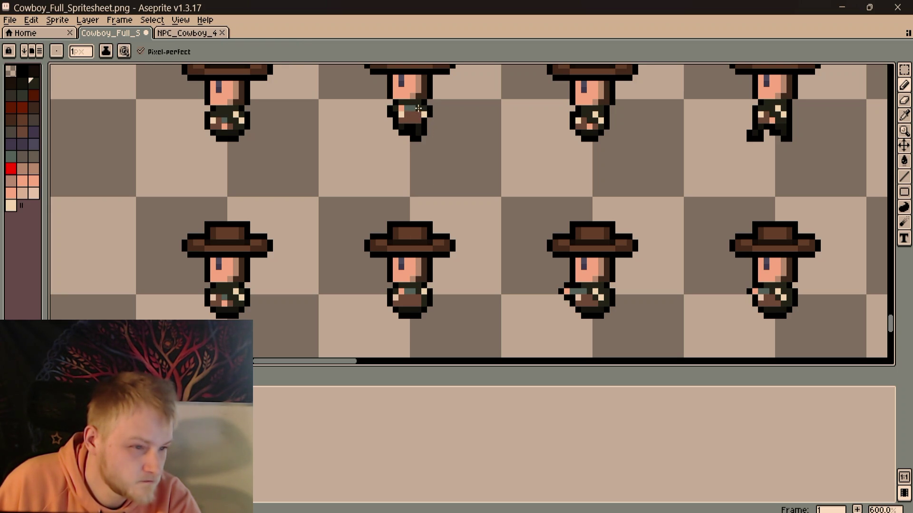
pyautogui.press('i')
pyautogui.click(425, 291)
pyautogui.press('b')
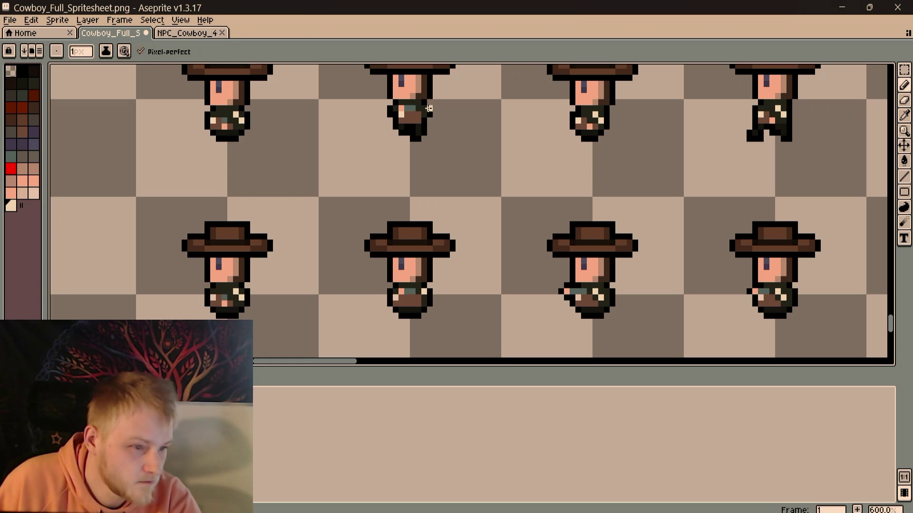
# Repaint arm pixels on frames further right in peach skin, teal-grey and black outline.
pyautogui.moveTo(435, 108)
pyautogui.mouseDown()
pyautogui.moveTo(432, 209)
pyautogui.moveTo(402, 152)
pyautogui.moveTo(365, 185)
pyautogui.mouseUp()
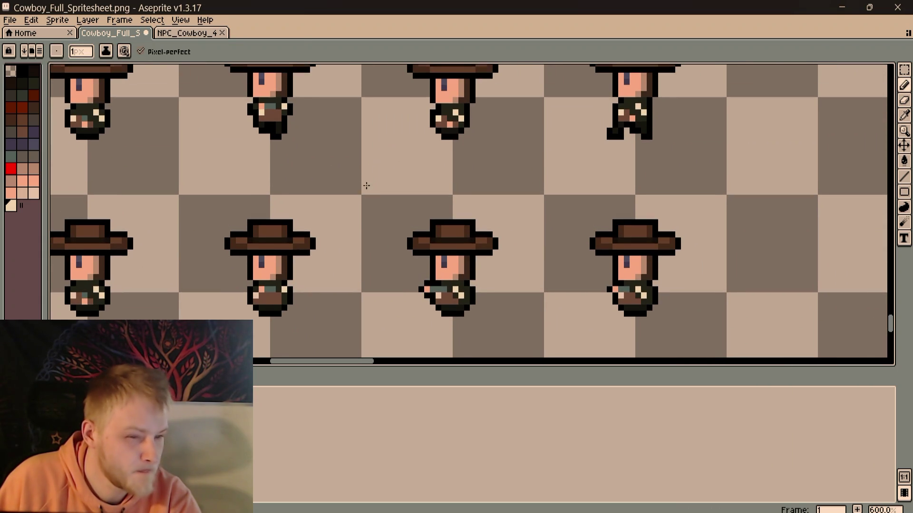
pyautogui.press('i')
pyautogui.click(426, 291)
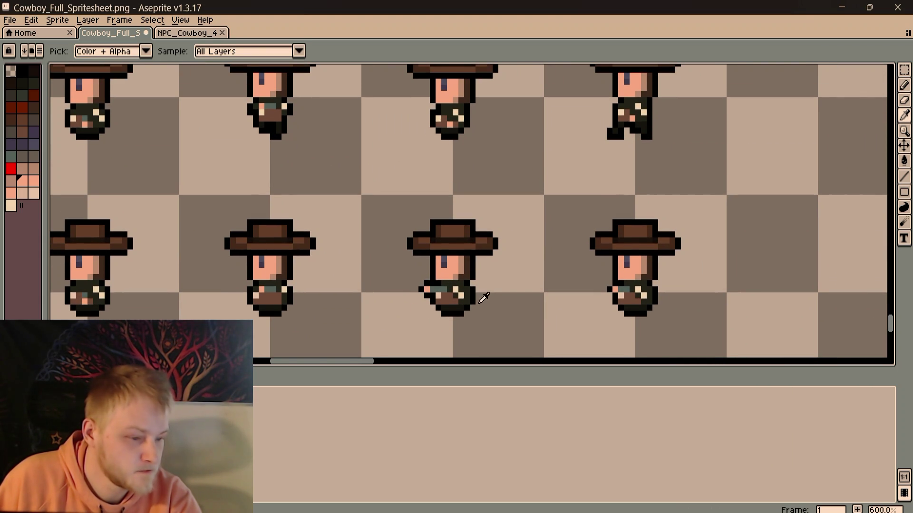
pyautogui.click(450, 292)
pyautogui.press('b')
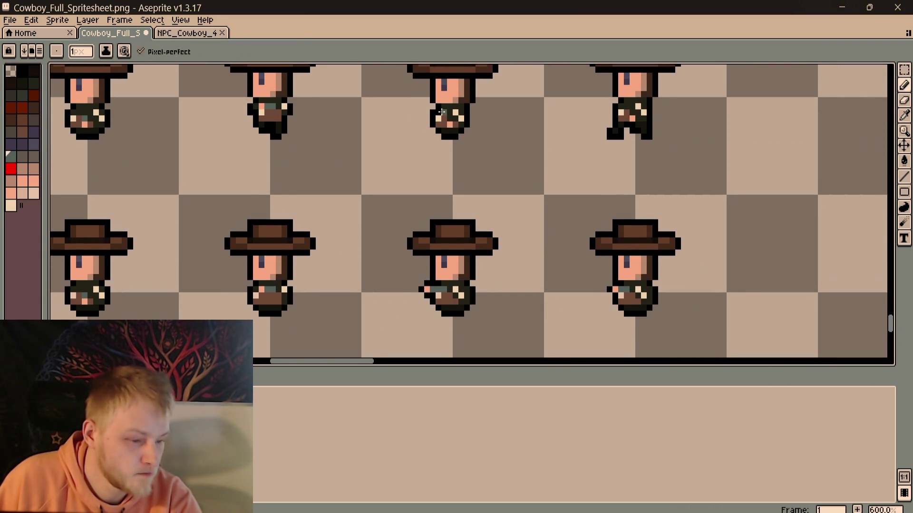
pyautogui.keyDown('alt'); pyautogui.click(444, 85); pyautogui.keyUp('alt')
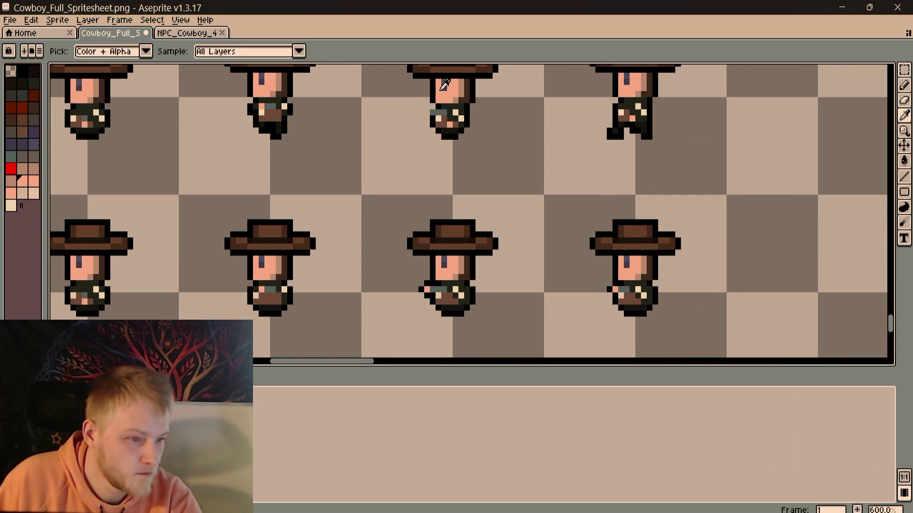
pyautogui.keyDown('alt'); pyautogui.click(431, 105); pyautogui.keyUp('alt')
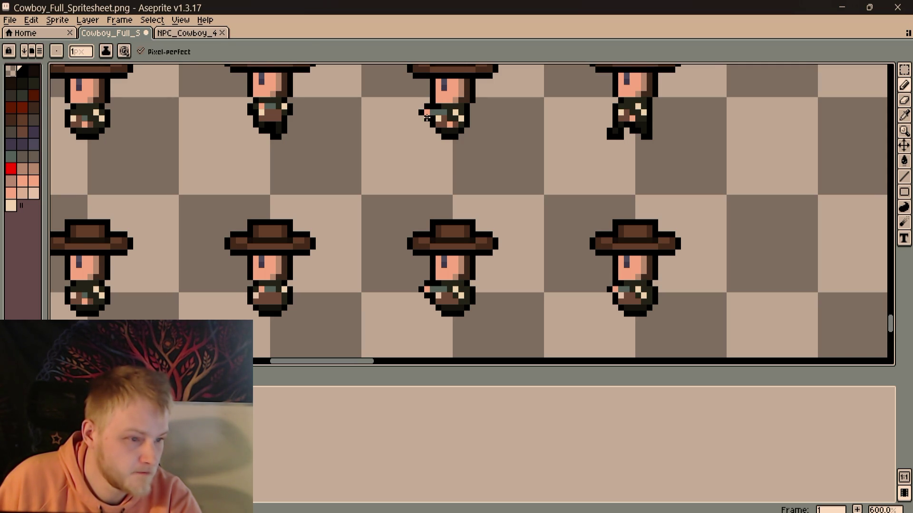
pyautogui.scroll(1, 463, 193)
pyautogui.keyDown('alt'); pyautogui.click(451, 156); pyautogui.keyUp('alt')
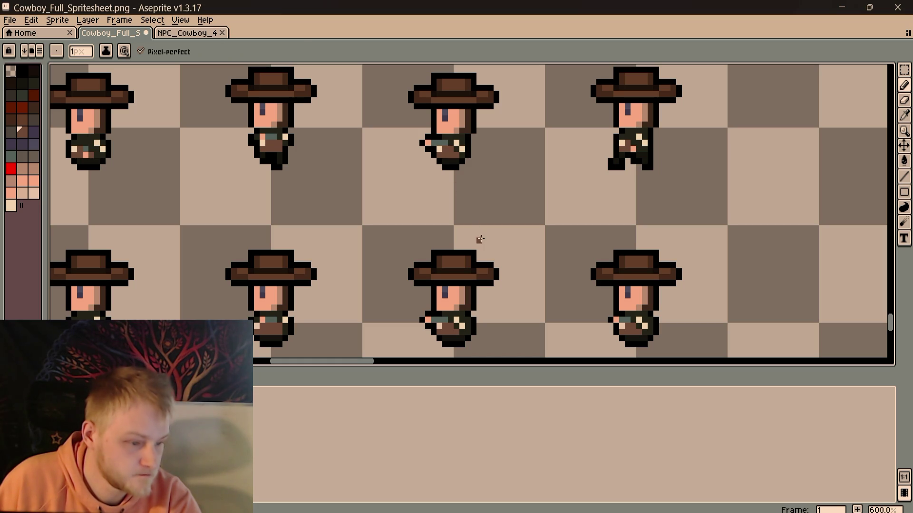
# Touch up the upper frames with green-grey shirt, skin tone and black, then save the spritesheet.
pyautogui.press('alt')
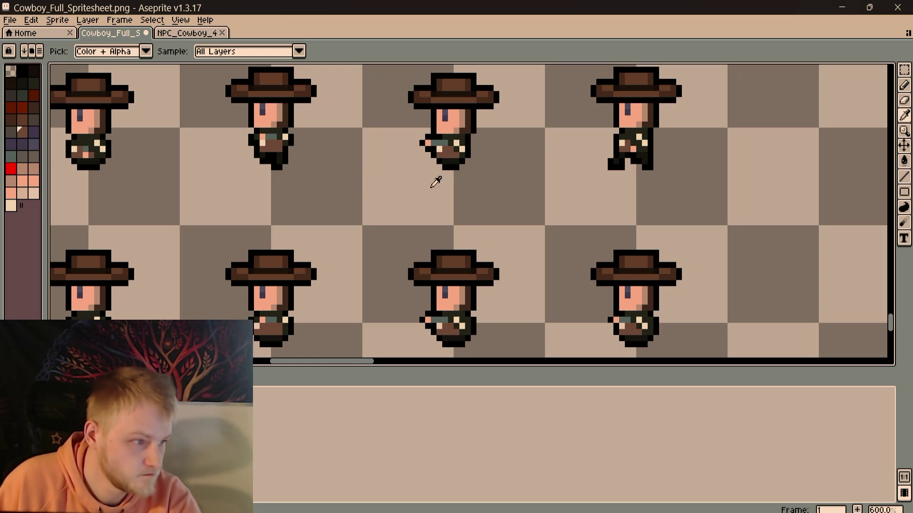
pyautogui.keyDown('alt'); pyautogui.click(623, 315); pyautogui.keyUp('alt')
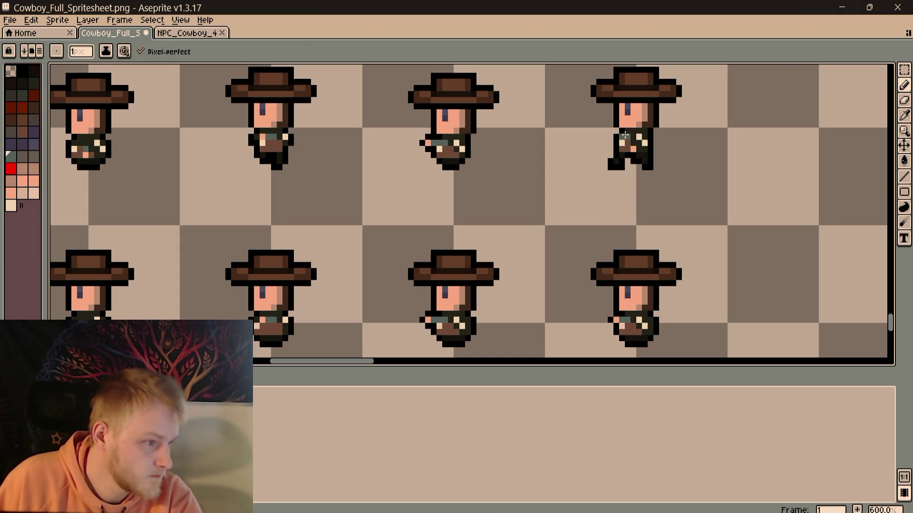
pyautogui.keyDown('alt'); pyautogui.click(629, 116); pyautogui.keyUp('alt')
pyautogui.scroll(1, 610, 154)
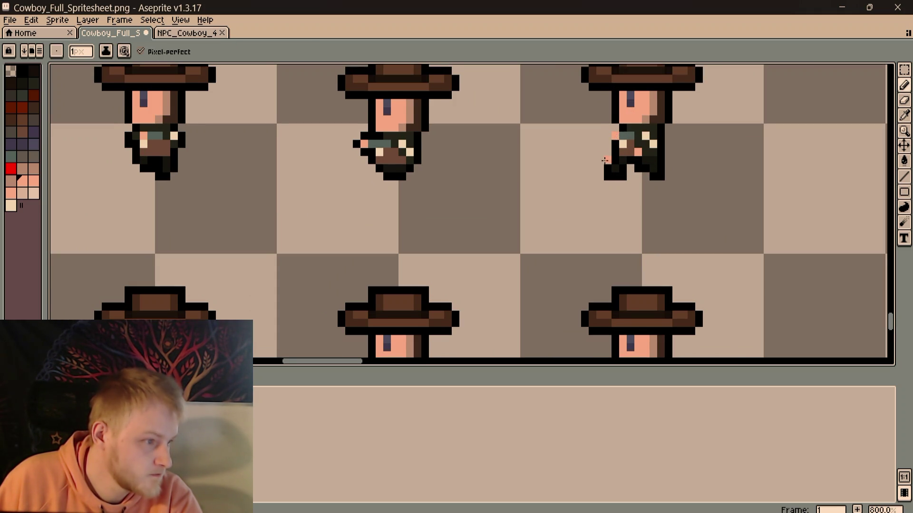
pyautogui.moveTo(608, 157); pyautogui.dragTo(542, 185)
pyautogui.keyDown('alt'); pyautogui.click(548, 179); pyautogui.keyUp('alt')
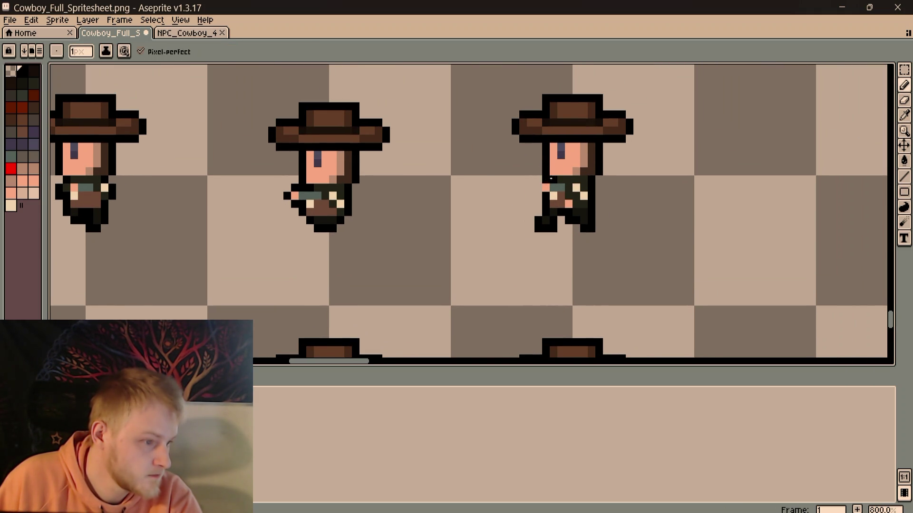
pyautogui.hotkey('ctrl', 's')
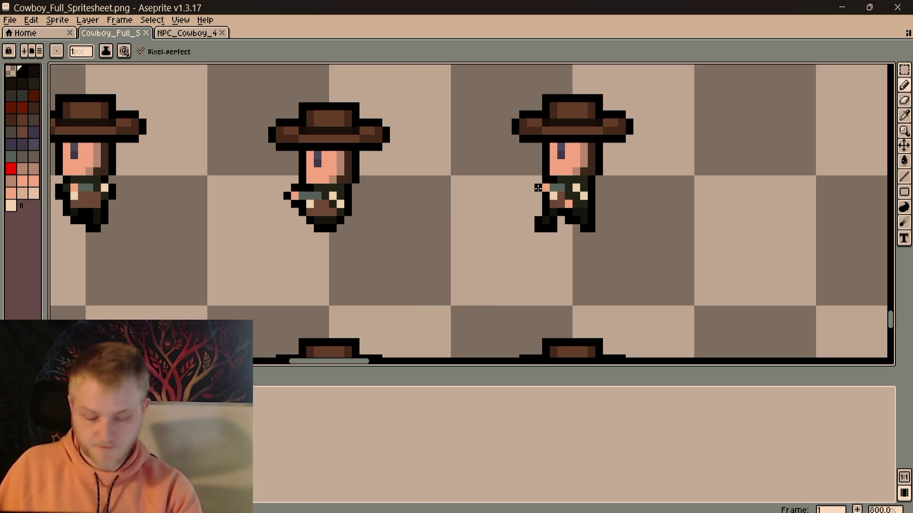
# Repaint a pixel on the striding walk frame.
pyautogui.scroll(-1, 636, 197)
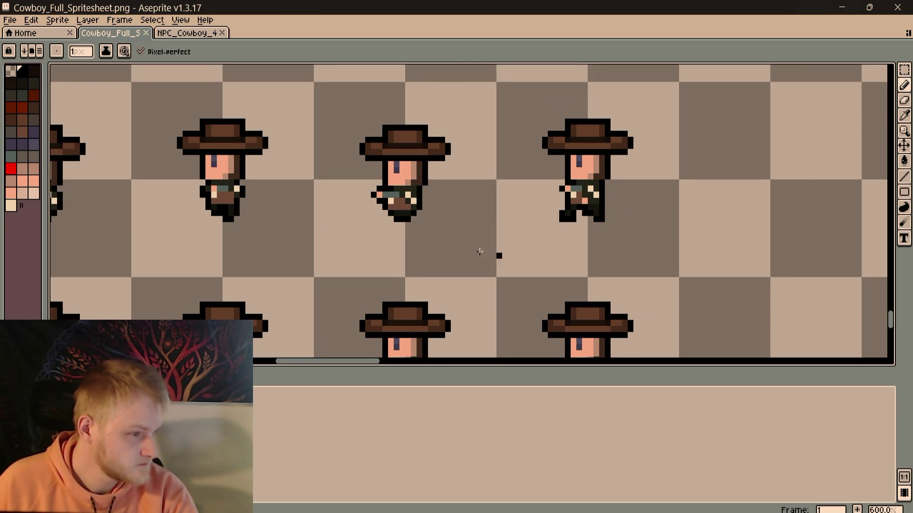
pyautogui.moveTo(497, 255); pyautogui.dragTo(505, 208)
pyautogui.moveTo(606, 187)
pyautogui.mouseDown()
pyautogui.moveTo(568, 227)
pyautogui.moveTo(571, 153)
pyautogui.moveTo(549, 189)
pyautogui.mouseUp()
pyautogui.press('alt')
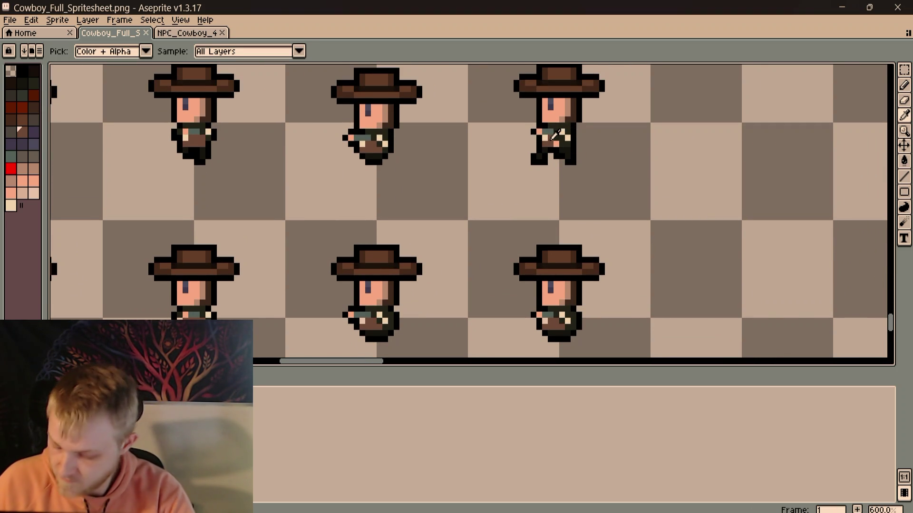
pyautogui.scroll(2, 551, 142)
pyautogui.click(547, 128)
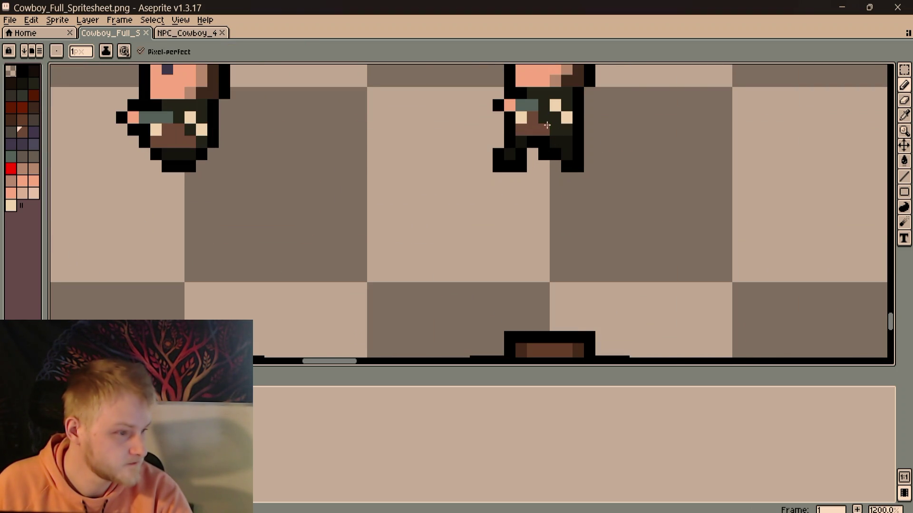
# Scroll across the remaining frames and switch to the Godot player scene.
pyautogui.scroll(-1, 536, 149)
pyautogui.scroll(-1, 536, 148)
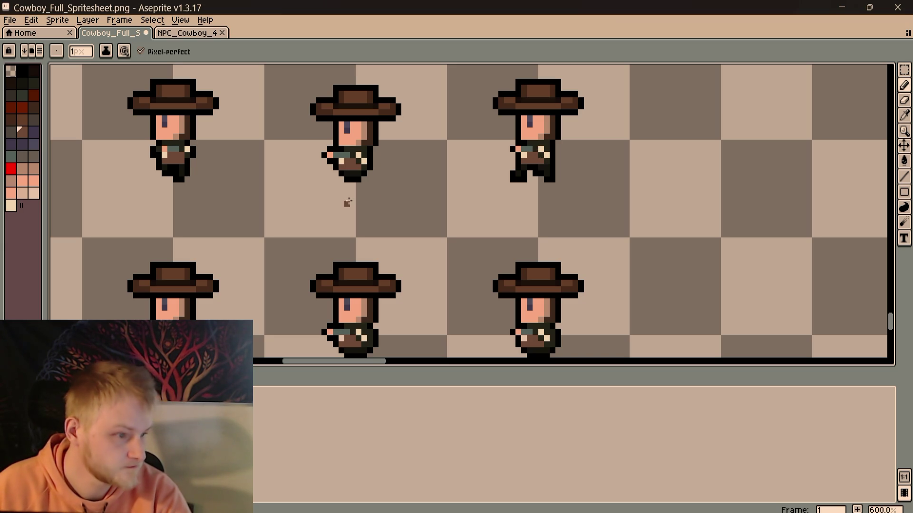
pyautogui.scroll(-2, 276, 221)
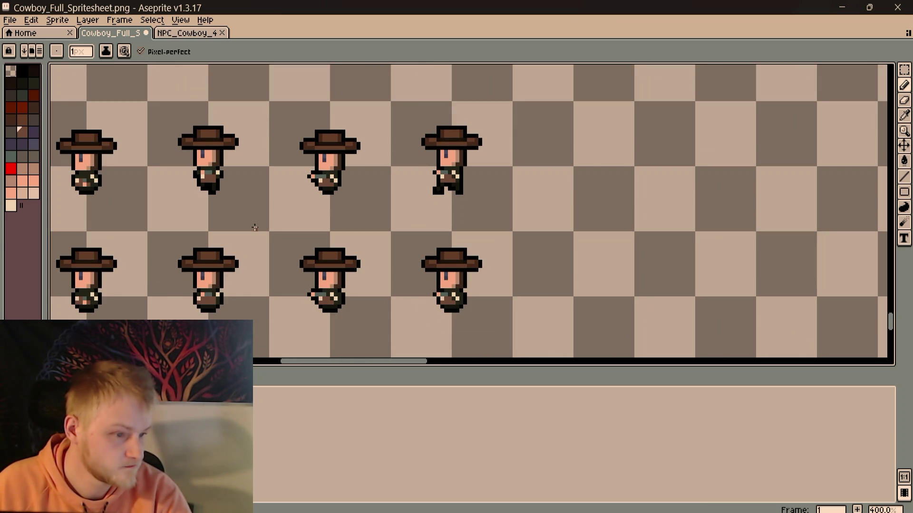
pyautogui.moveTo(255, 227)
pyautogui.mouseDown()
pyautogui.moveTo(459, 173)
pyautogui.moveTo(499, 234)
pyautogui.moveTo(502, 272)
pyautogui.mouseUp()
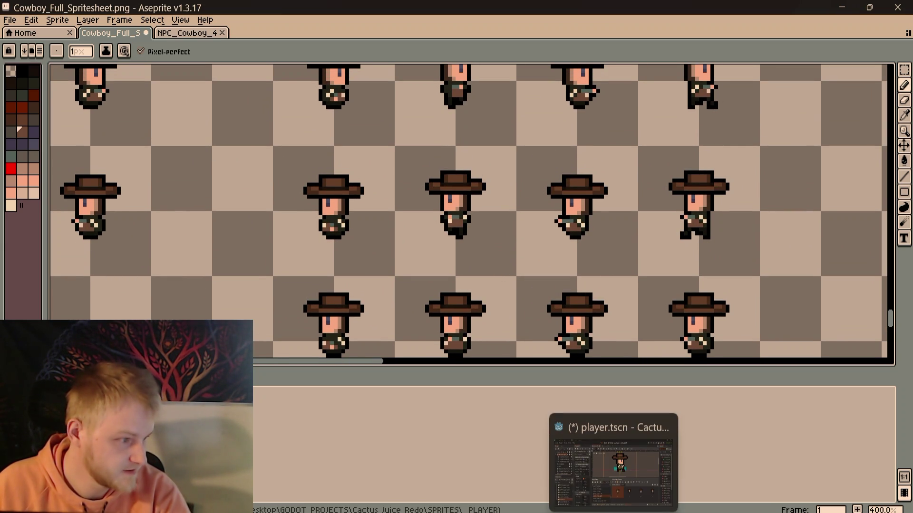
pyautogui.click(613, 512)
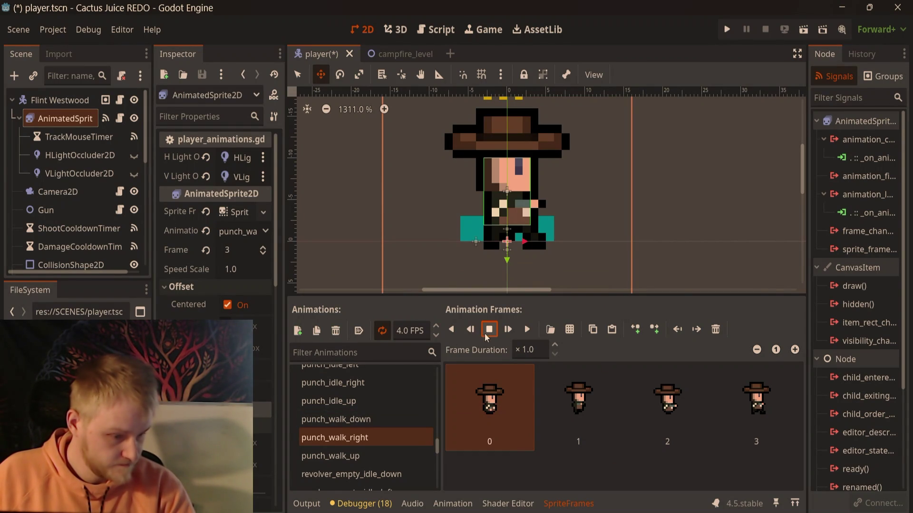
# Create a new animation and name it punch_walk_left.
pyautogui.click(316, 330)
pyautogui.doubleClick(375, 424)
pyautogui.press('BackSpace')
pyautogui.write('lk_left')
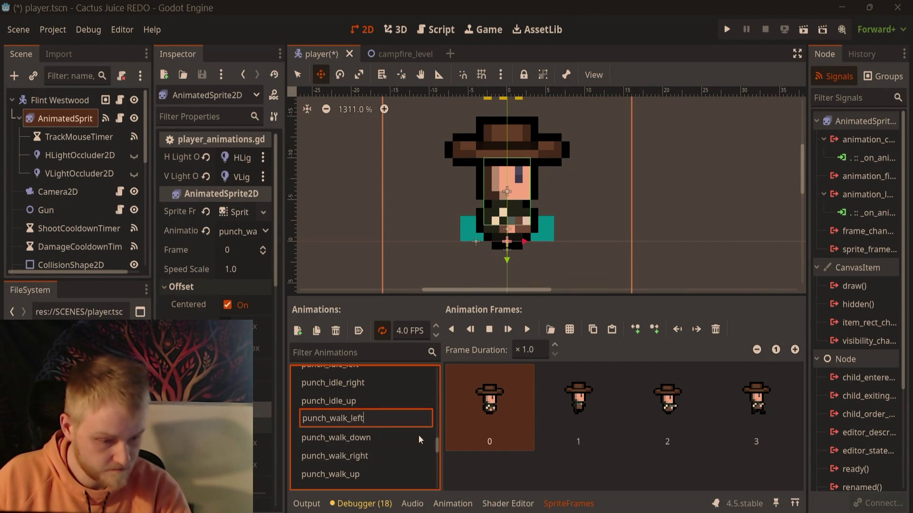
pyautogui.press('Return')
# Add the row of four walking frames from Cowboy_Full_Spritesheet.png.
pyautogui.click(569, 330)
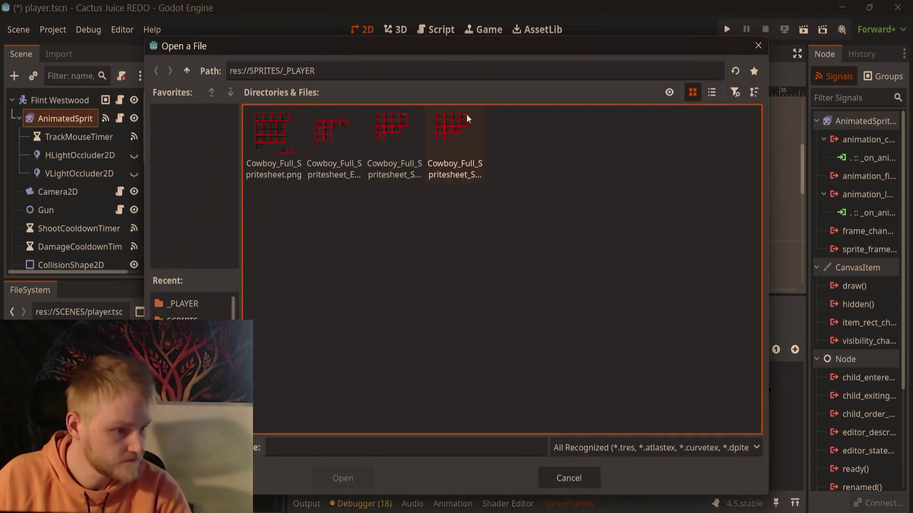
pyautogui.click(286, 128)
pyautogui.doubleClick(282, 129)
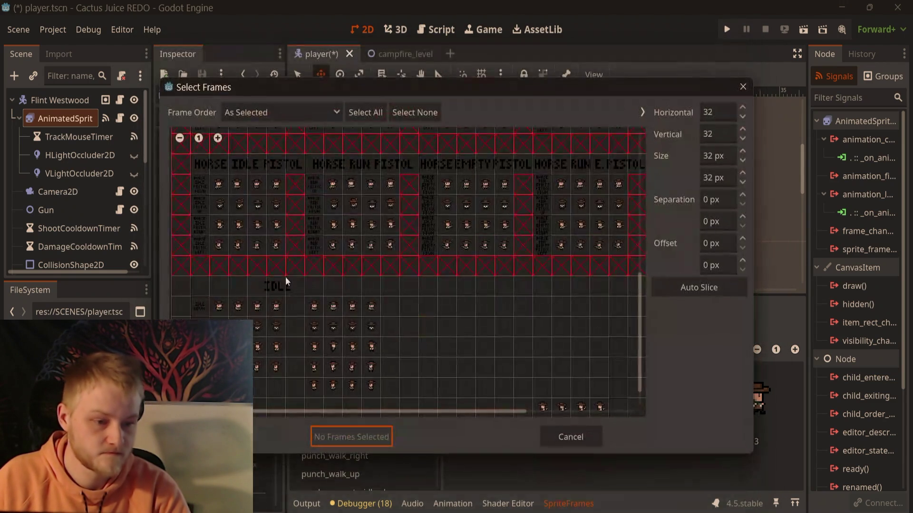
pyautogui.moveTo(314, 371); pyautogui.dragTo(371, 371)
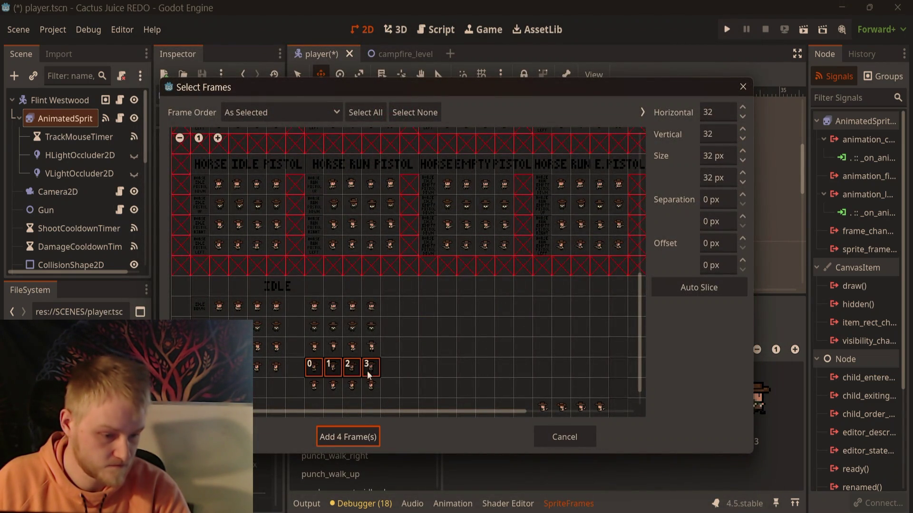
pyautogui.click(352, 436)
# Delete the two unwanted leading frames from the animation.
pyautogui.scroll(-2, 541, 390)
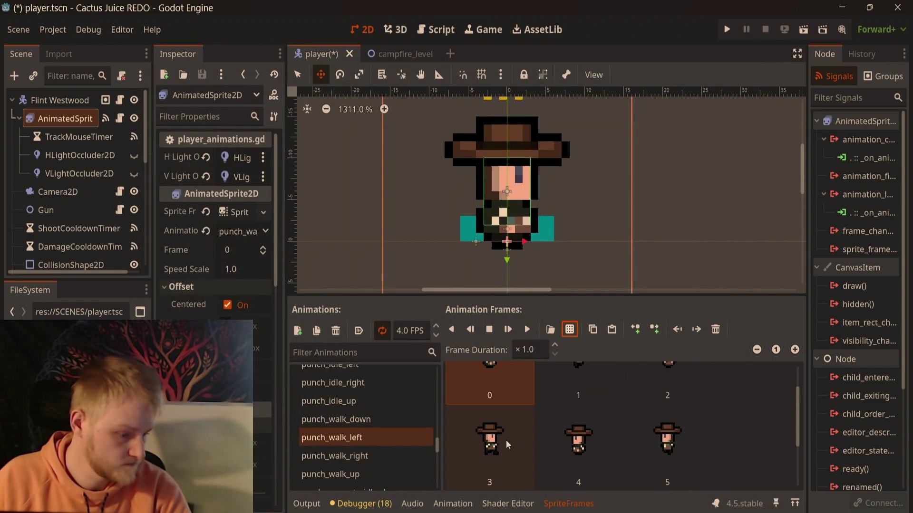
pyautogui.click(495, 401)
pyautogui.hotkey('shift', 'Right')
pyautogui.press('Delete')
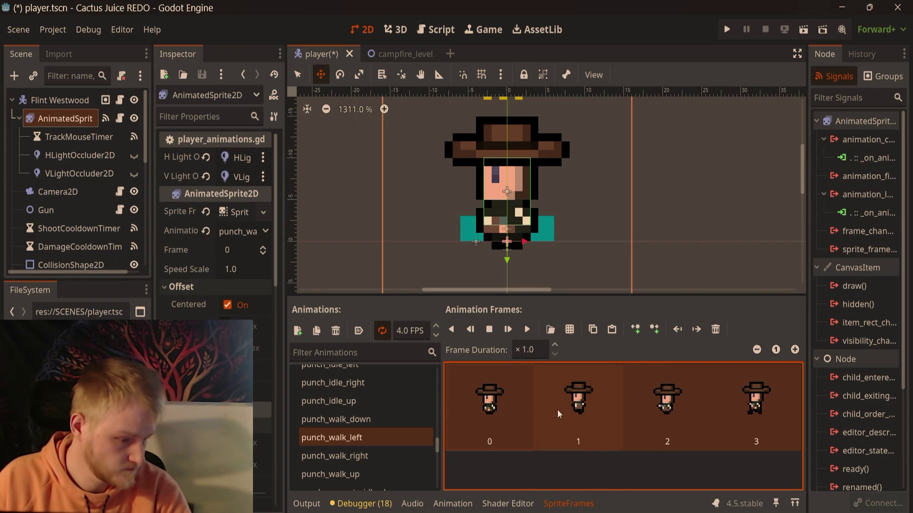
# Preview punch_walk_left, stop it, and return to Aseprite.
pyautogui.click(528, 329)
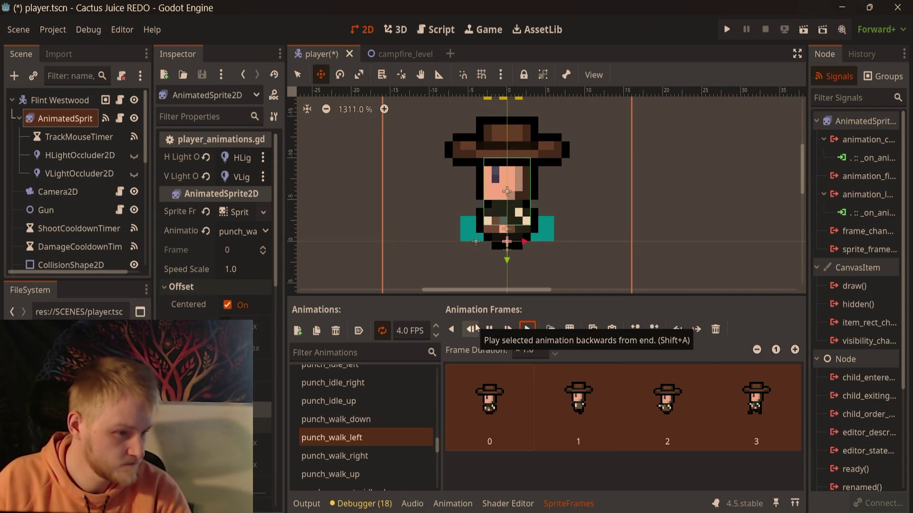
pyautogui.click(489, 333)
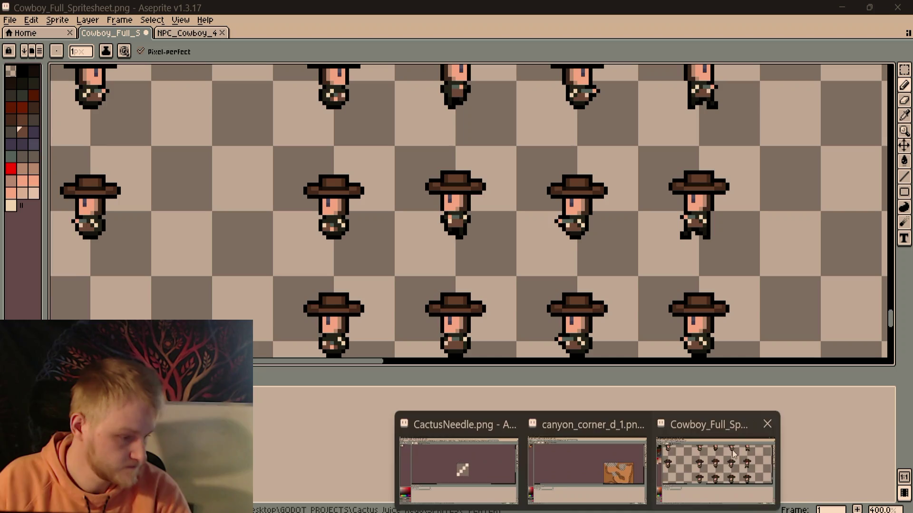
pyautogui.click(716, 461)
pyautogui.scroll(5, 582, 227)
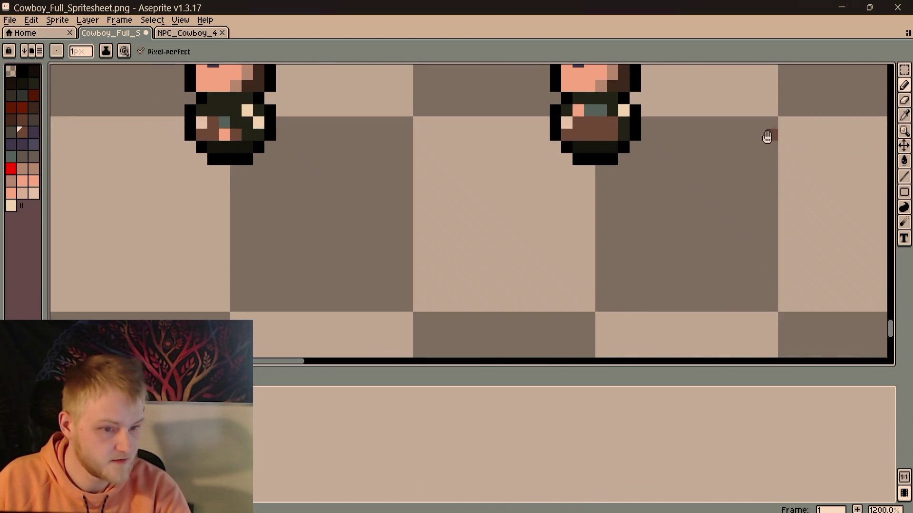
pyautogui.moveTo(766, 137)
pyautogui.mouseDown()
pyautogui.moveTo(849, 198)
pyautogui.moveTo(429, 276)
pyautogui.mouseUp()
pyautogui.moveTo(636, 240); pyautogui.dragTo(532, 275)
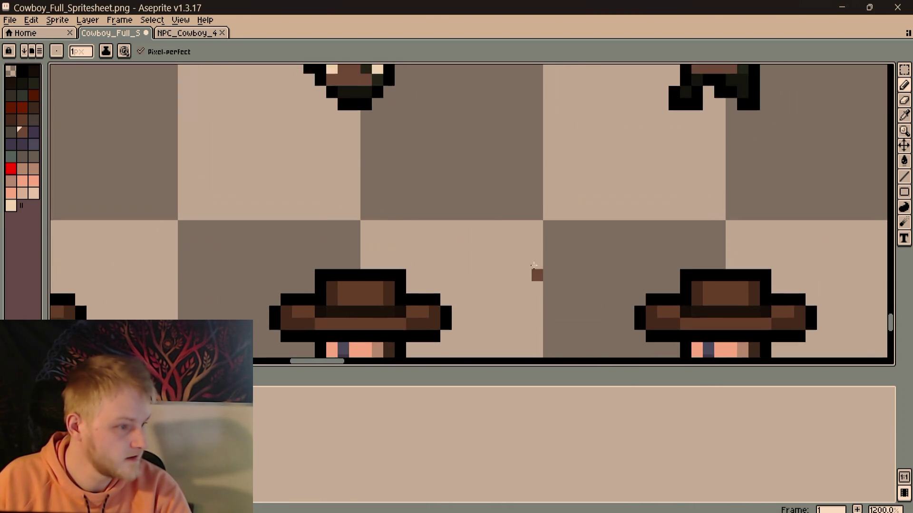
pyautogui.scroll(-5, 532, 274)
pyautogui.scroll(2, 189, 212)
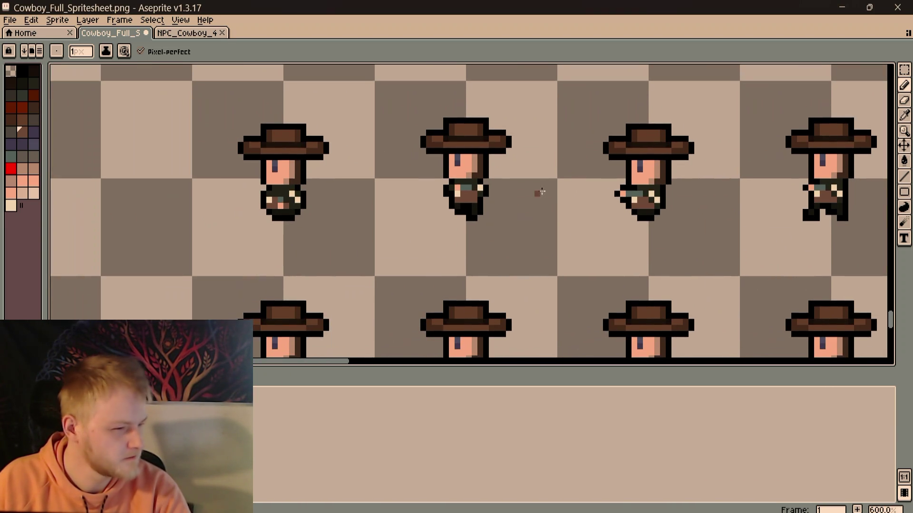
pyautogui.moveTo(529, 191); pyautogui.dragTo(444, 210)
pyautogui.scroll(-3, 421, 218)
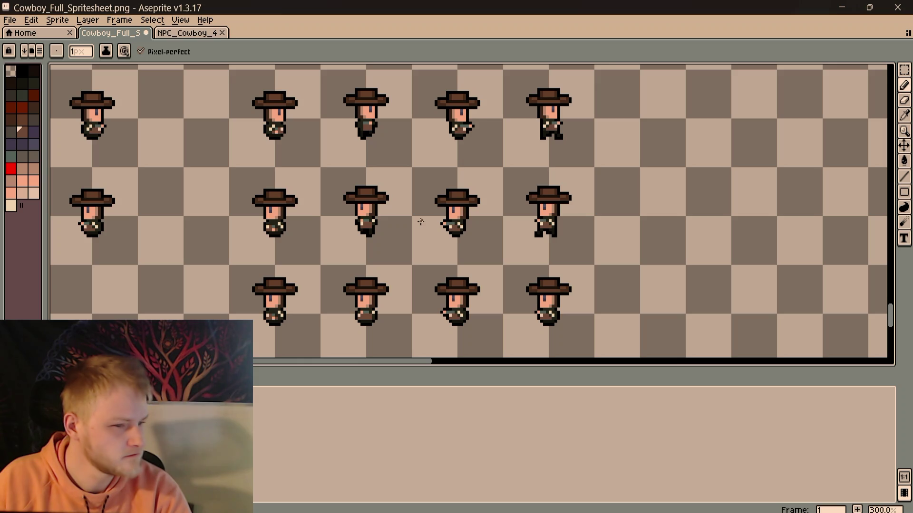
pyautogui.scroll(2, 421, 221)
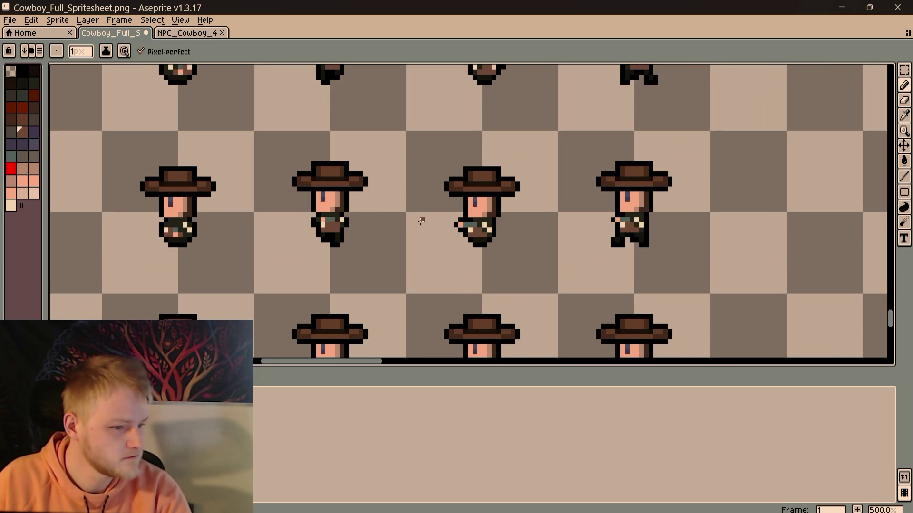
pyautogui.hotkey('alt', 'Tab')
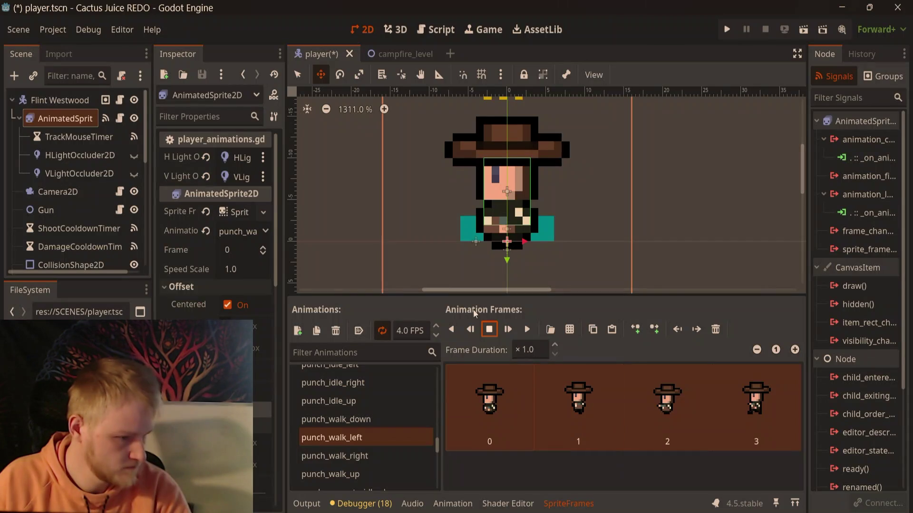
# Replay punch_walk_left, stop on frame 3, and return to the Aseprite spritesheet.
pyautogui.click(333, 420)
pyautogui.click(332, 438)
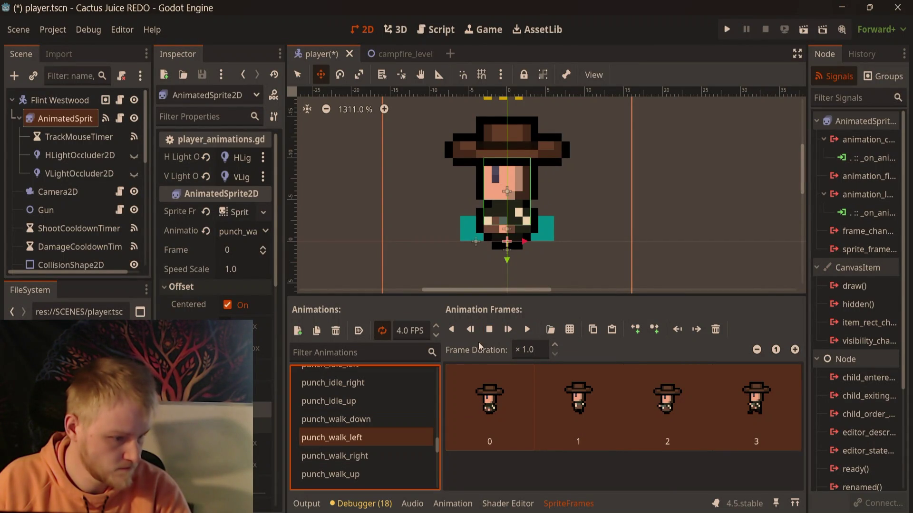
pyautogui.click(528, 327)
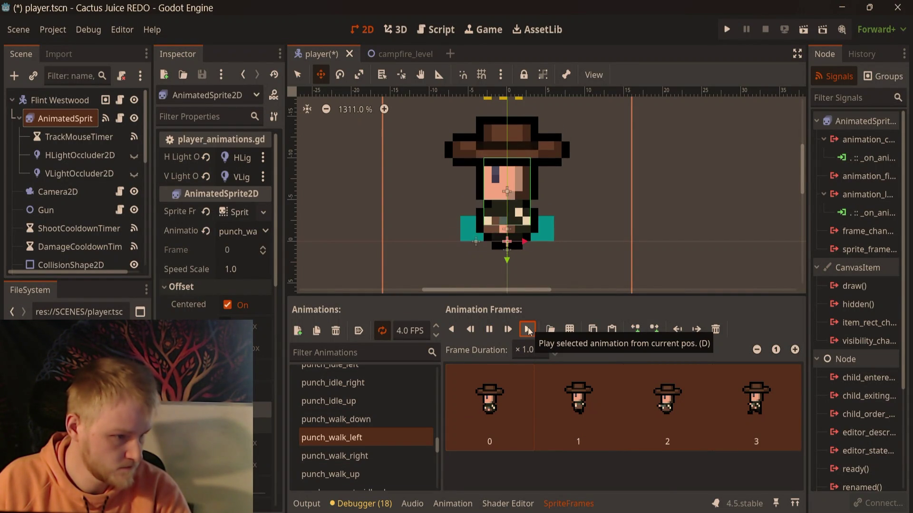
pyautogui.click(494, 332)
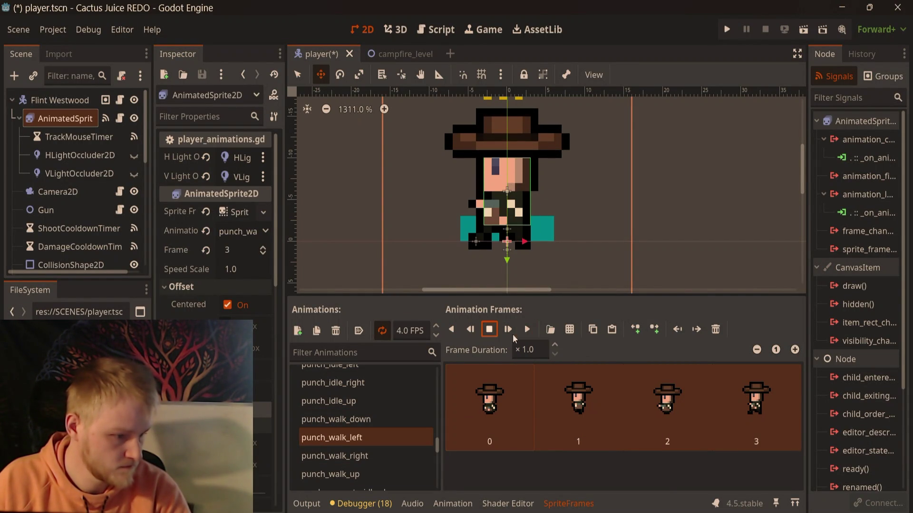
pyautogui.click(650, 444)
pyautogui.click(723, 412)
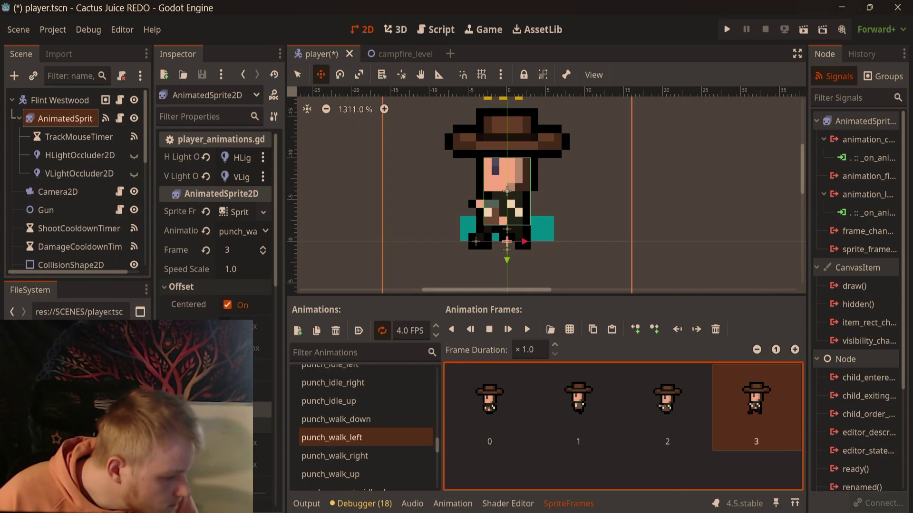
pyautogui.click(780, 499)
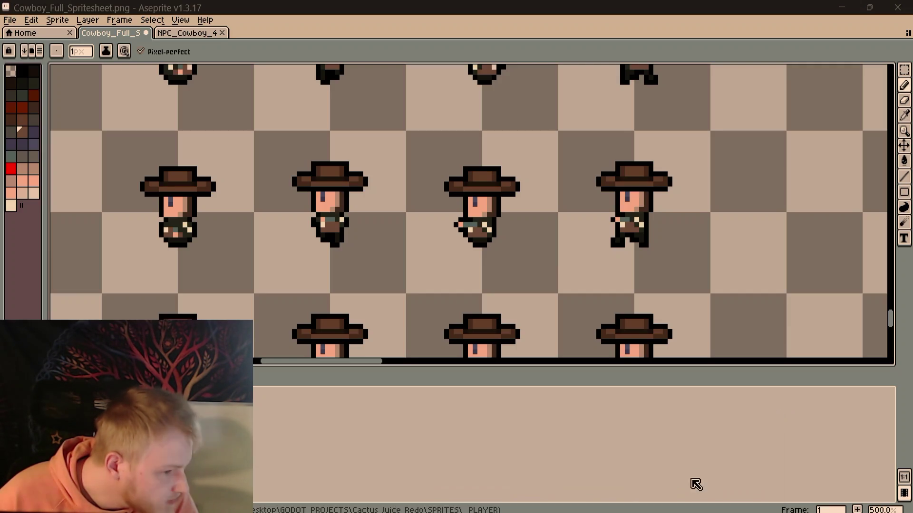
# Zoom and scroll around the sheet to look over the retouched sprites.
pyautogui.scroll(-2, 548, 263)
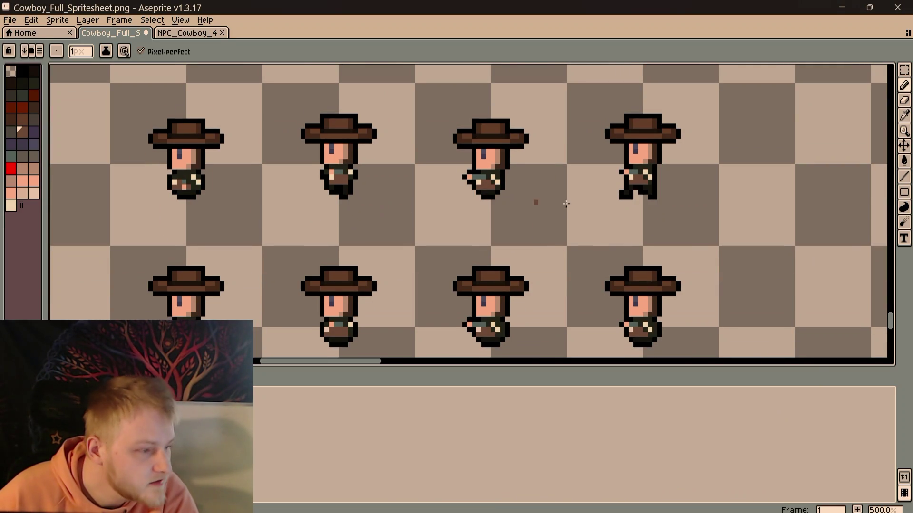
pyautogui.scroll(2, 608, 192)
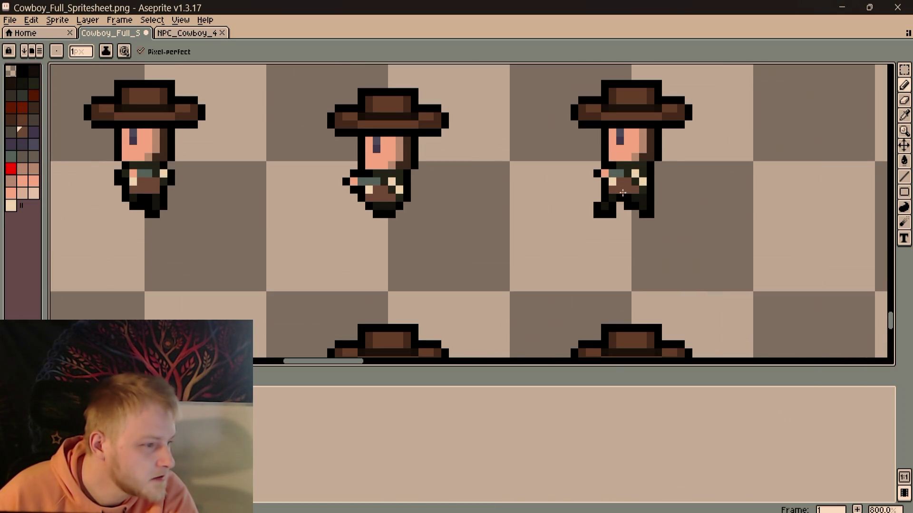
pyautogui.scroll(-3, 499, 190)
pyautogui.hscroll(-2, 476, 238)
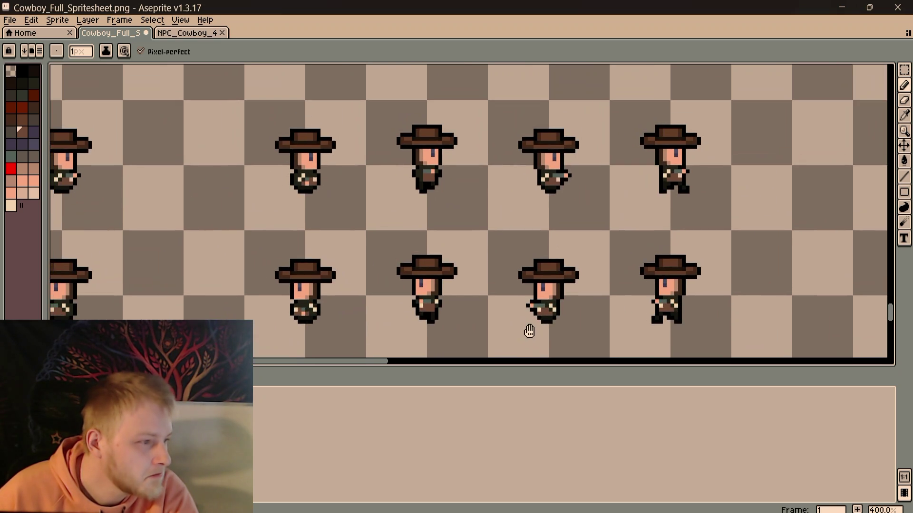
pyautogui.scroll(-1, 530, 332)
pyautogui.scroll(-1, 530, 331)
pyautogui.scroll(-1, 533, 266)
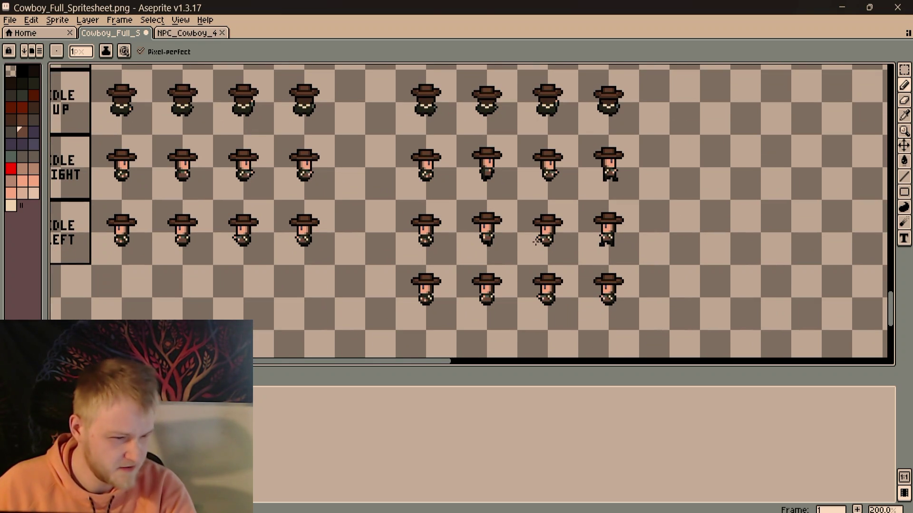
pyautogui.scroll(2, 533, 248)
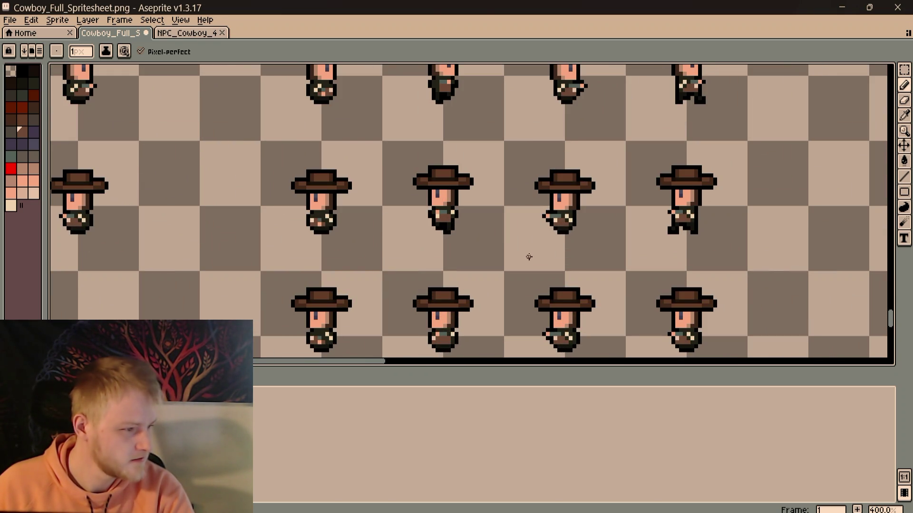
# Save the spritesheet and replay punch_walk_left in Godot.
pyautogui.hotkey('ctrl', 's')
pyautogui.hotkey('alt', 'Tab')
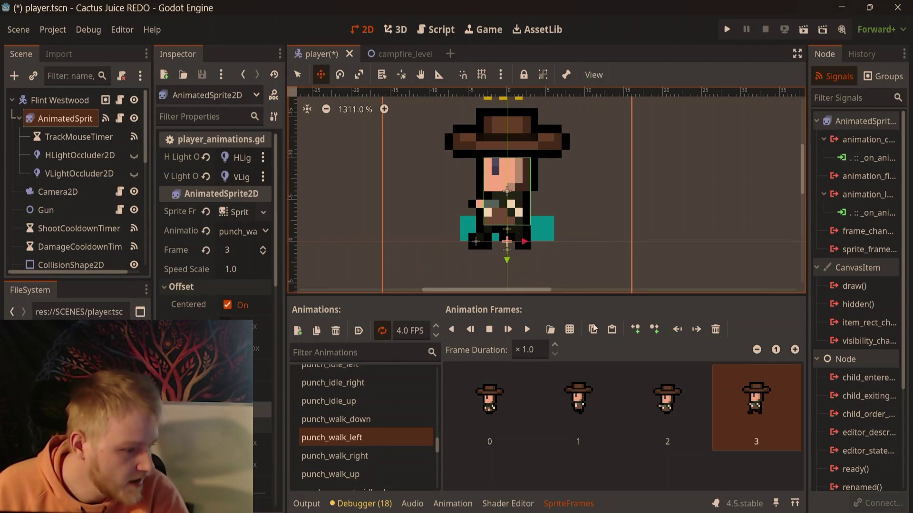
pyautogui.click(526, 330)
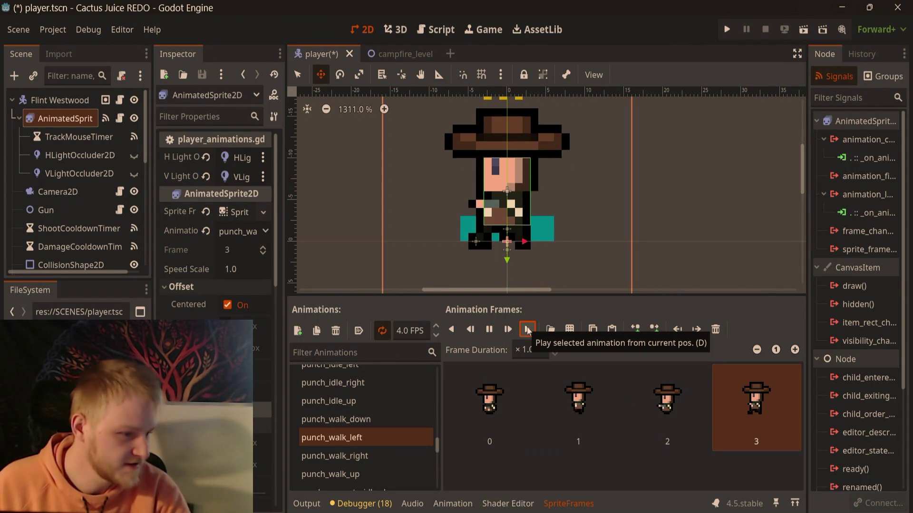
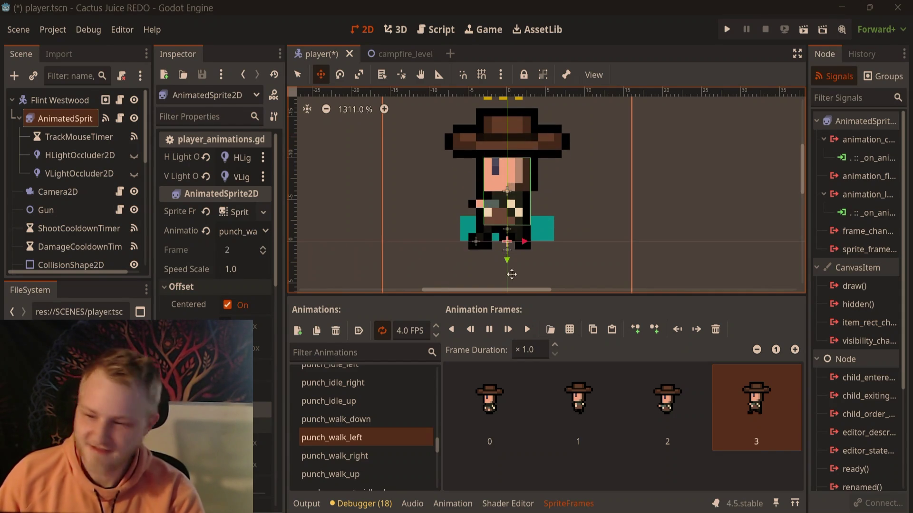
# Zoom out of the player sprite in the 2D viewport.
pyautogui.scroll(-1, 484, 232)
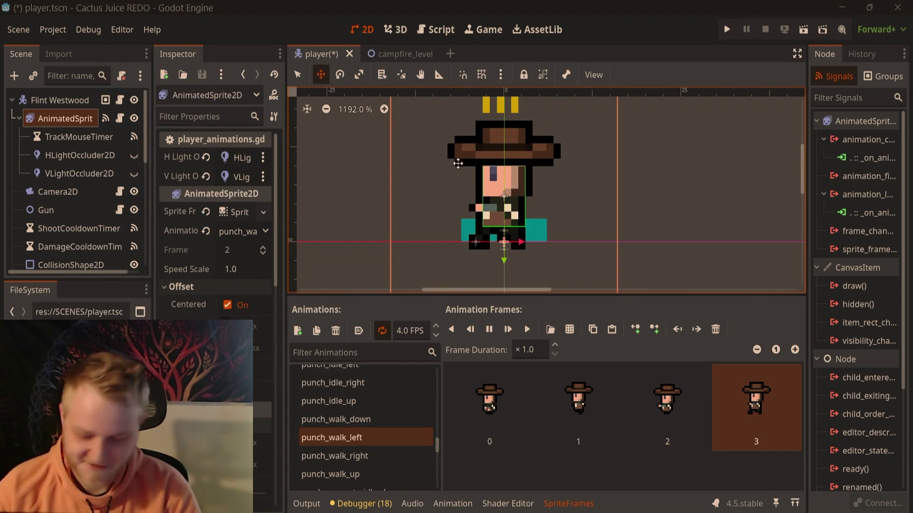
pyautogui.scroll(-3, 459, 218)
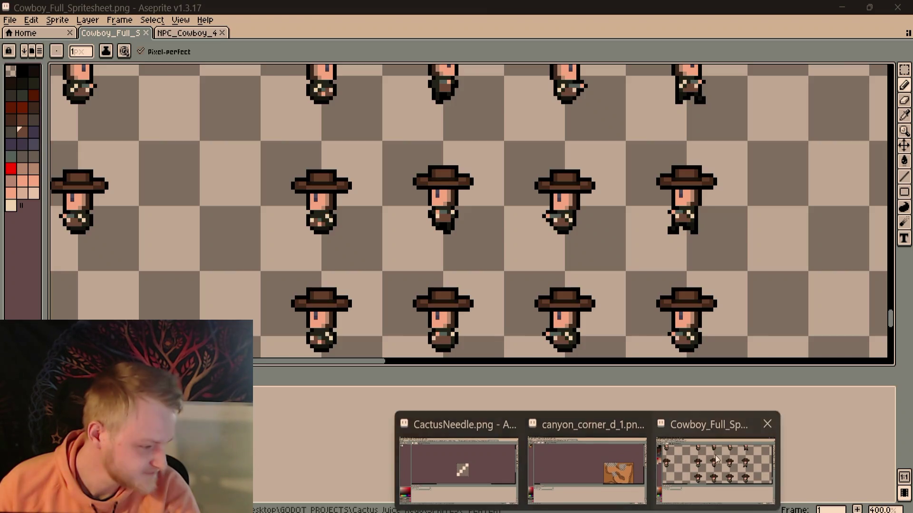
# Bring up Cowboy_Full_Spritesheet in Aseprite, zoom over its frames, then return to Godot.
pyautogui.click(756, 475)
pyautogui.scroll(-5, 506, 245)
pyautogui.scroll(5, 505, 245)
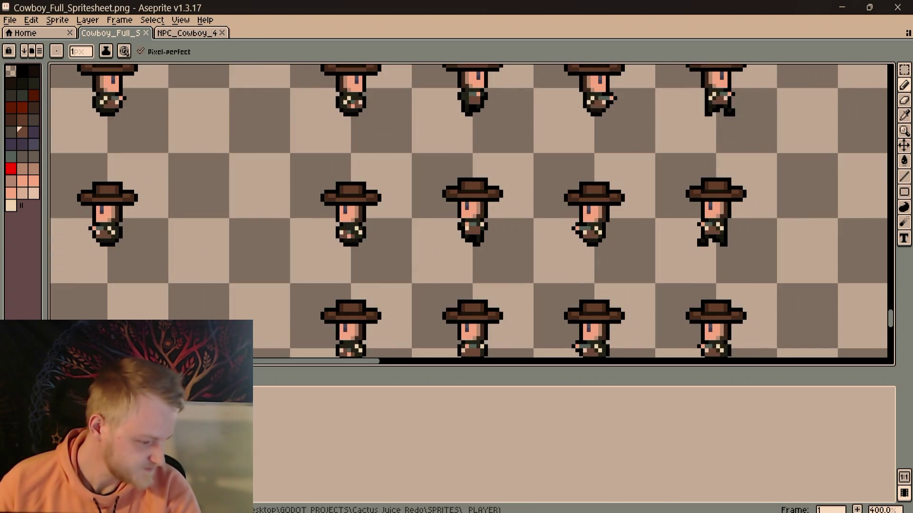
pyautogui.hotkey('alt', 'Tab')
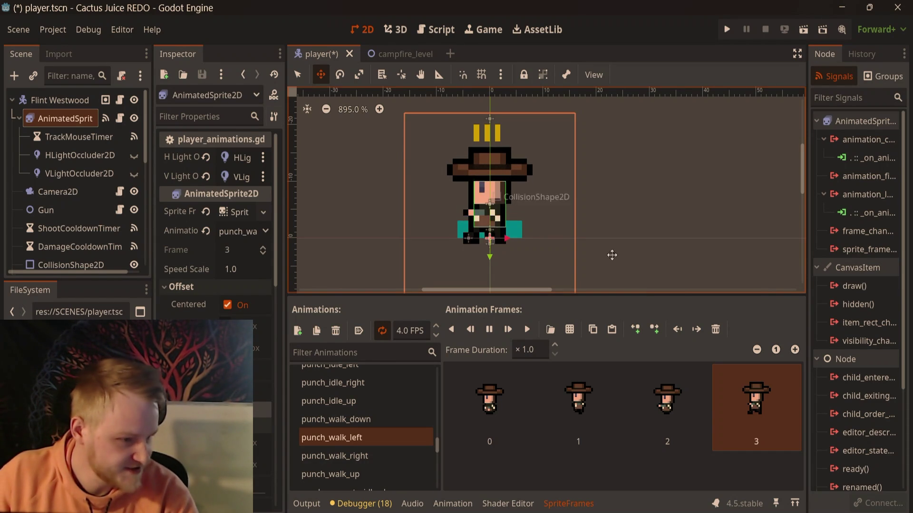
# Show animate_walk in player_animations.gd and select punch_idle_up (five frames, 5.0 FPS).
pyautogui.scroll(1, 535, 241)
pyautogui.scroll(-3, 517, 225)
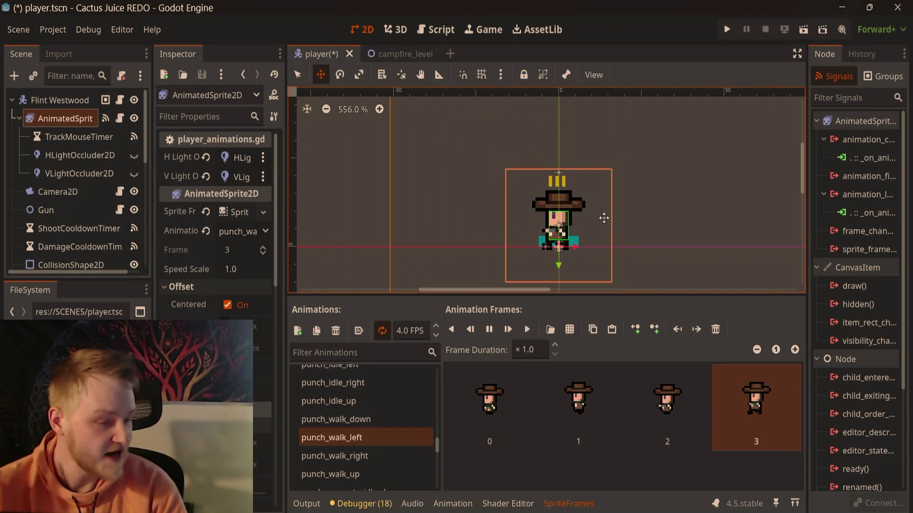
pyautogui.click(451, 29)
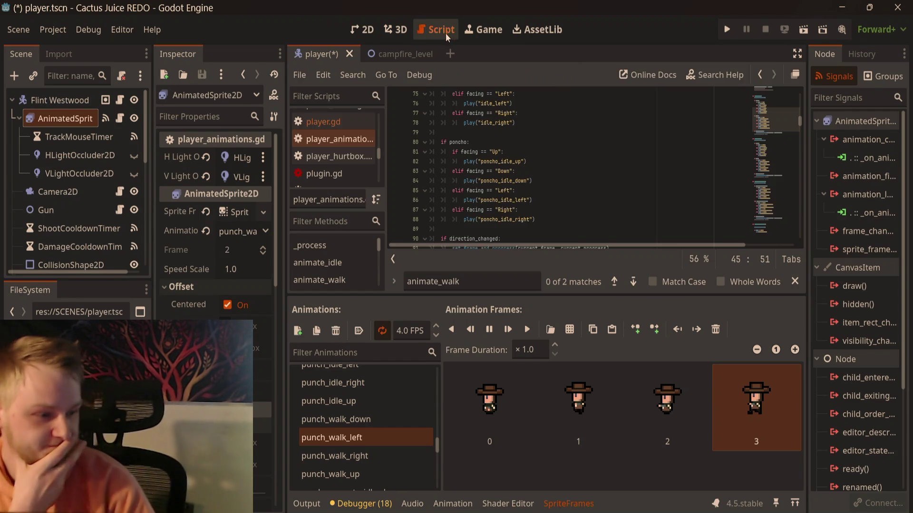
pyautogui.click(362, 29)
pyautogui.scroll(2, 601, 201)
pyautogui.scroll(2, 494, 234)
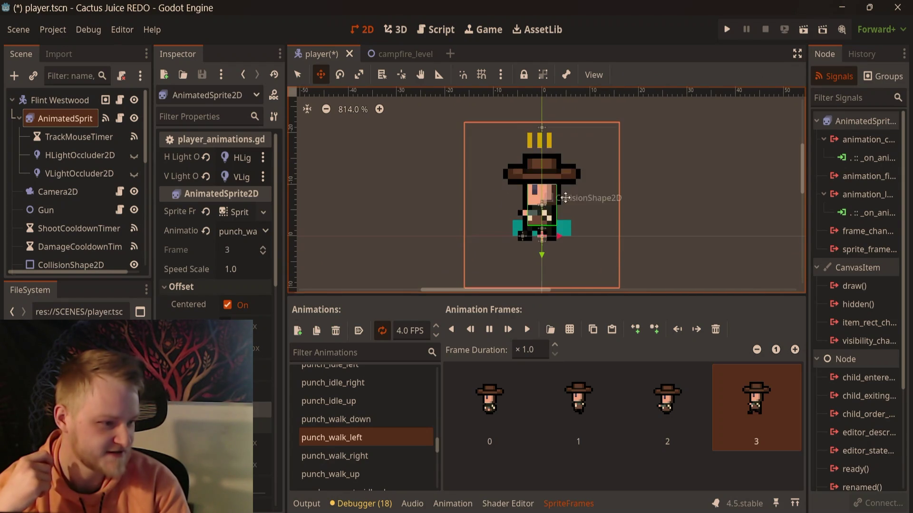
pyautogui.click(430, 32)
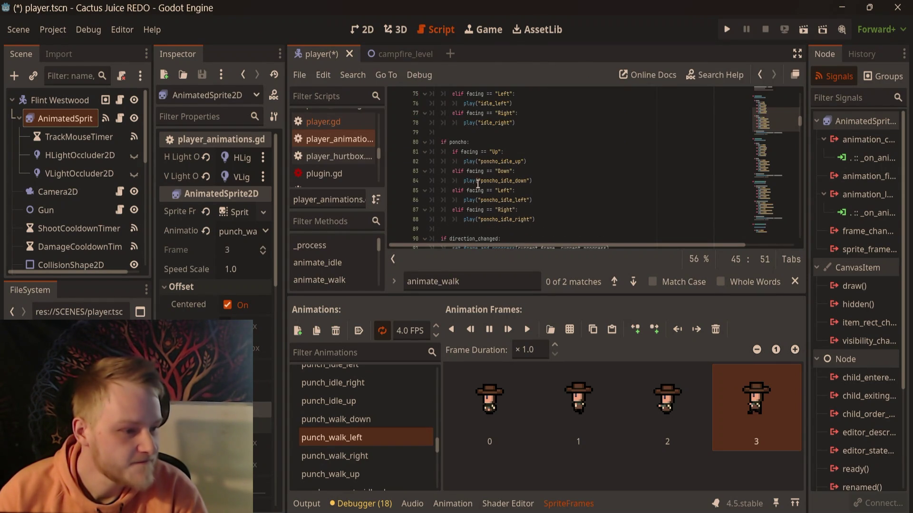
pyautogui.scroll(-3, 477, 183)
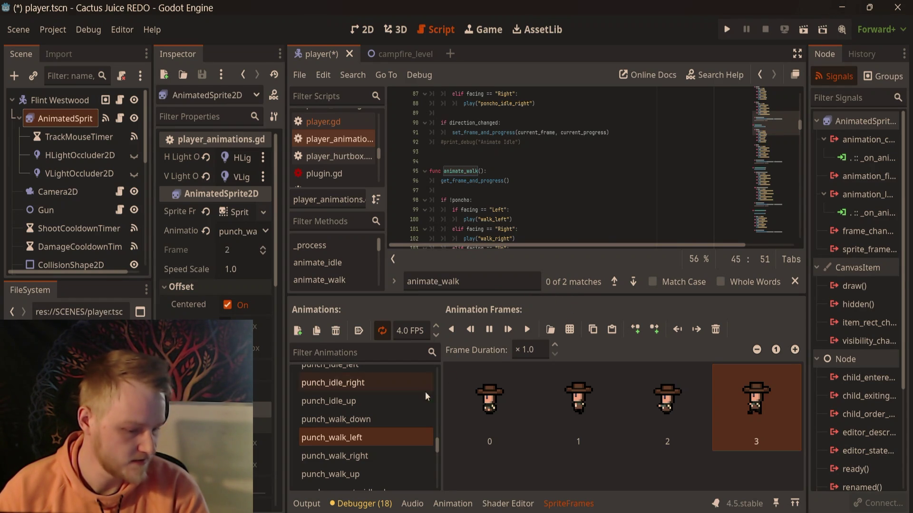
pyautogui.click(376, 399)
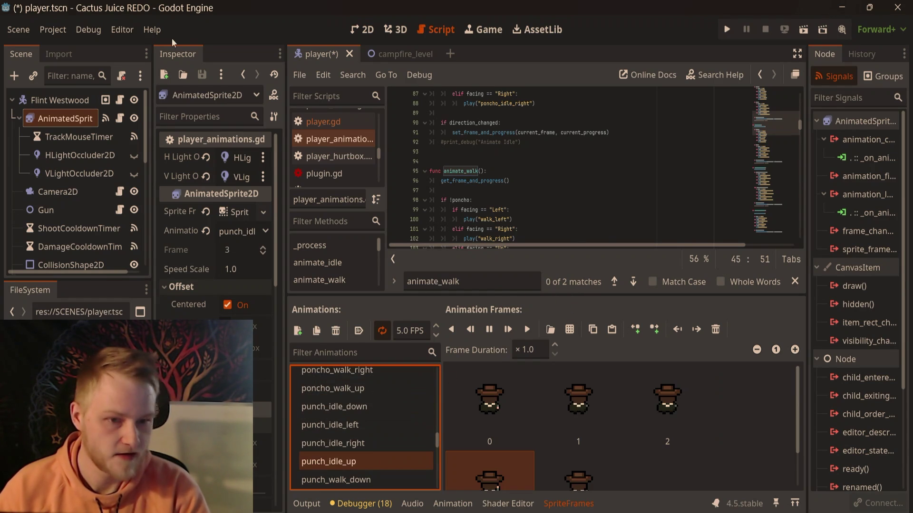
# Set the editor Display Scale to 100% and save and restart Godot.
pyautogui.click(108, 30)
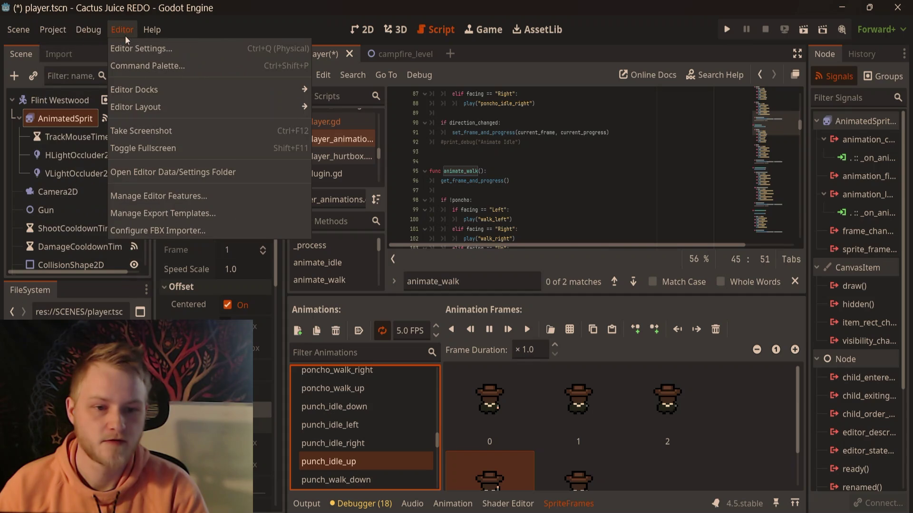
pyautogui.press('Escape')
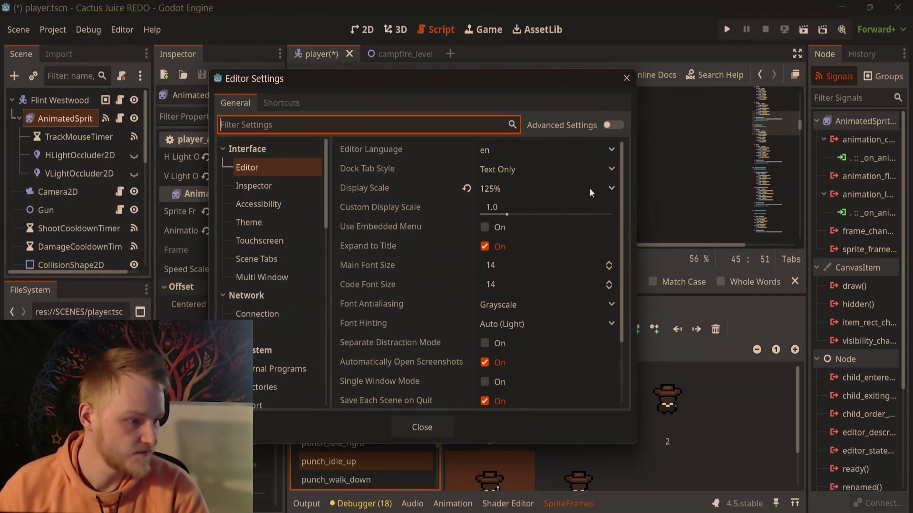
pyautogui.click(590, 187)
pyautogui.click(513, 244)
pyautogui.click(561, 394)
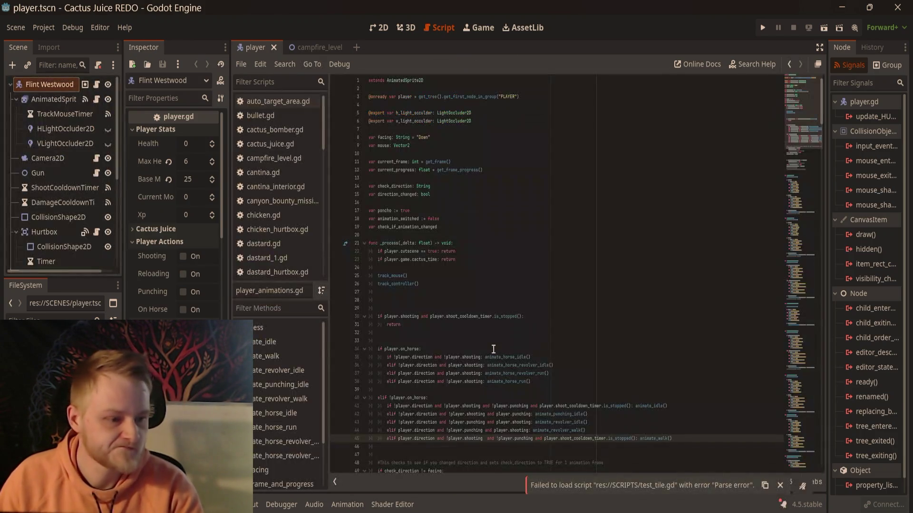
# Enlarge the code and read through player_animations.gd.
pyautogui.keyDown('ctrl'); pyautogui.scroll(8, 523, 304); pyautogui.keyUp('ctrl')
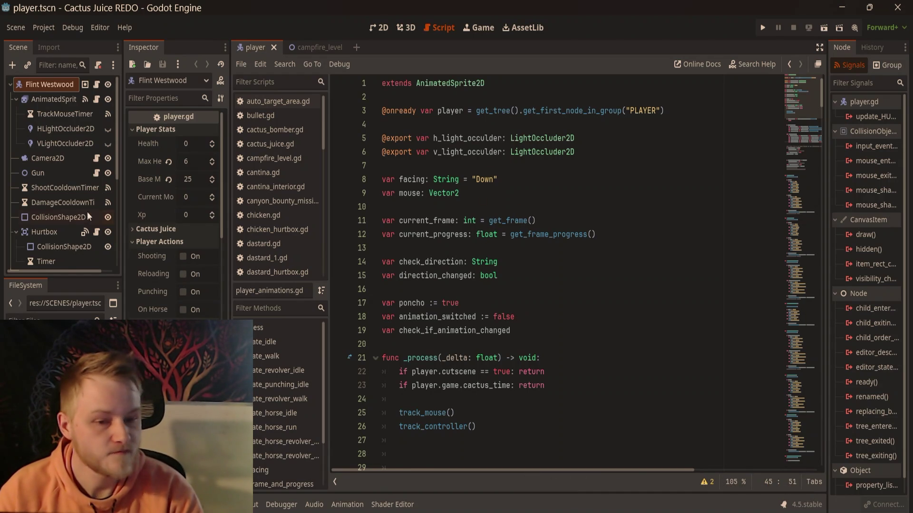
pyautogui.scroll(-9, 511, 308)
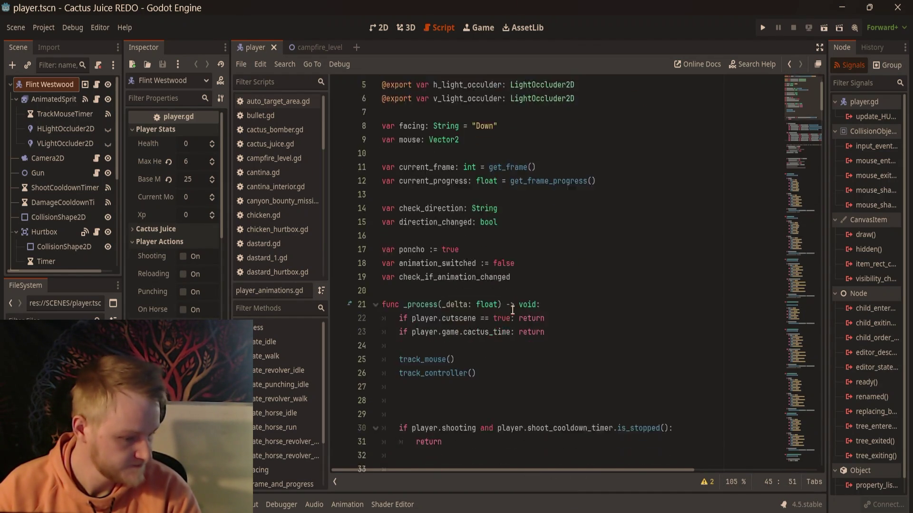
pyautogui.scroll(-12, 511, 308)
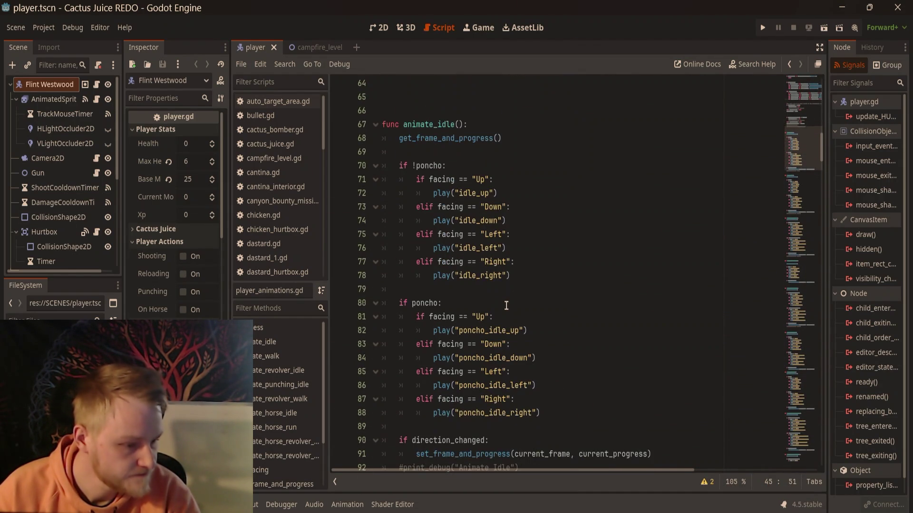
pyautogui.scroll(-10, 505, 304)
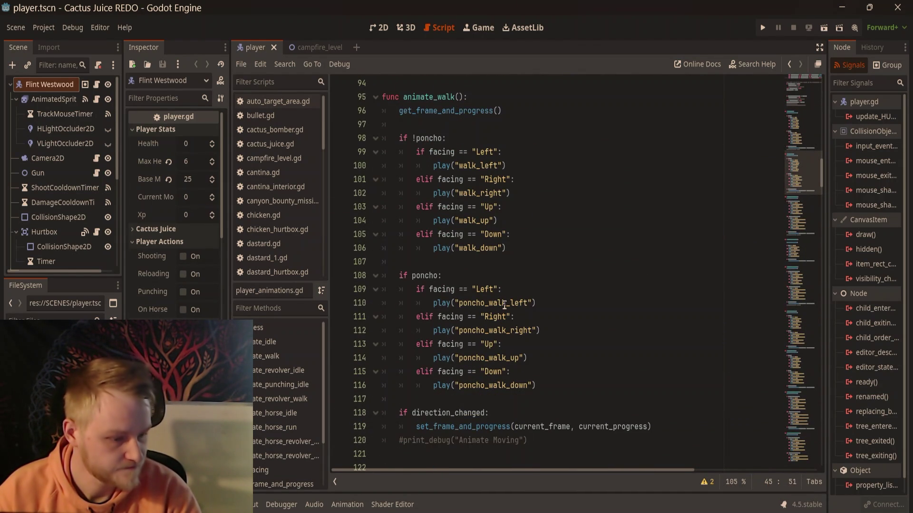
pyautogui.keyDown('ctrl'); pyautogui.scroll(-2, 505, 304); pyautogui.keyUp('ctrl')
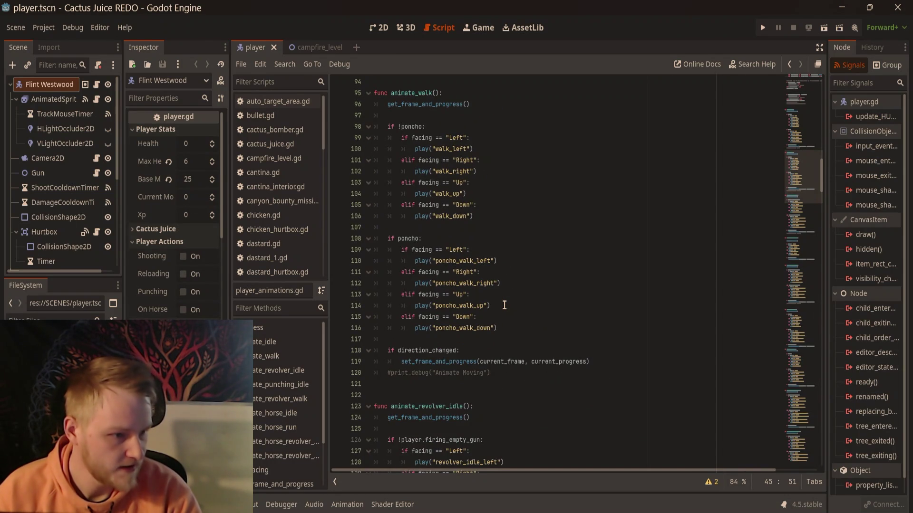
pyautogui.keyDown('ctrl'); pyautogui.scroll(2, 504, 305); pyautogui.keyUp('ctrl')
pyautogui.scroll(13, 506, 285)
pyautogui.scroll(3, 510, 232)
pyautogui.scroll(-6, 286, 172)
pyautogui.scroll(2, 285, 172)
pyautogui.scroll(4, 290, 175)
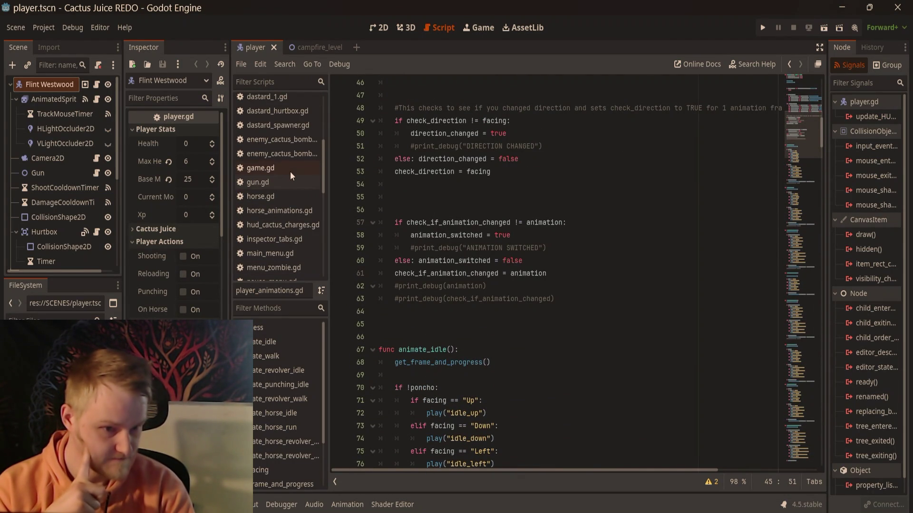
# Read through game.gd, then open the Camera2D's camera.gd script.
pyautogui.click(291, 170)
pyautogui.scroll(-1, 551, 234)
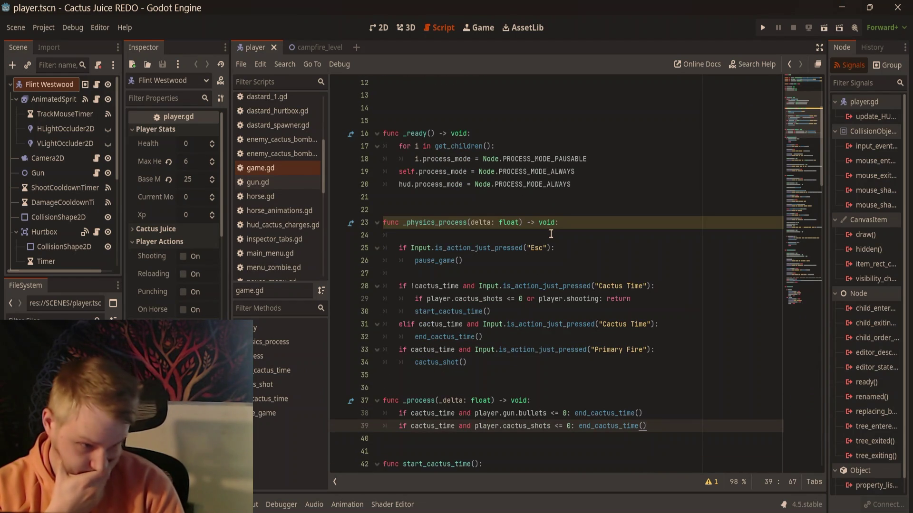
pyautogui.scroll(-7, 551, 234)
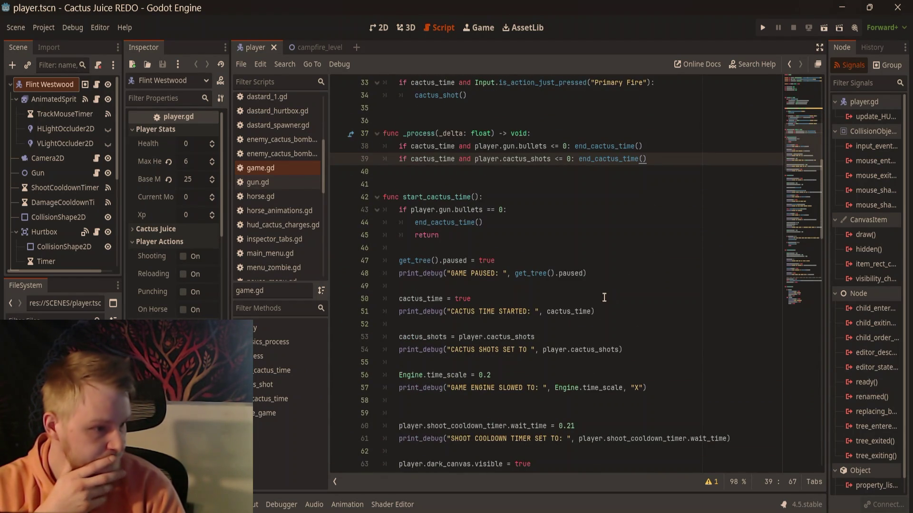
pyautogui.scroll(3, 603, 298)
pyautogui.scroll(3, 604, 298)
pyautogui.scroll(5, 604, 297)
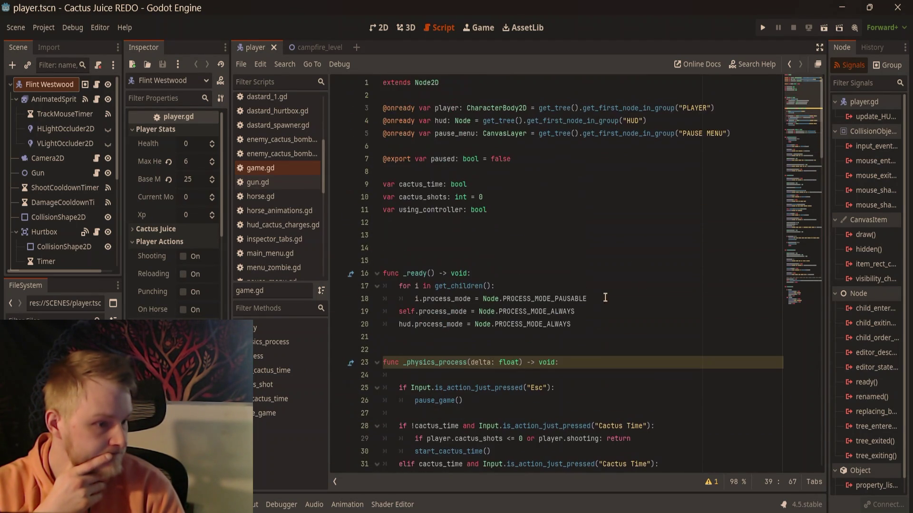
pyautogui.scroll(-8, 658, 283)
pyautogui.scroll(-20, 658, 283)
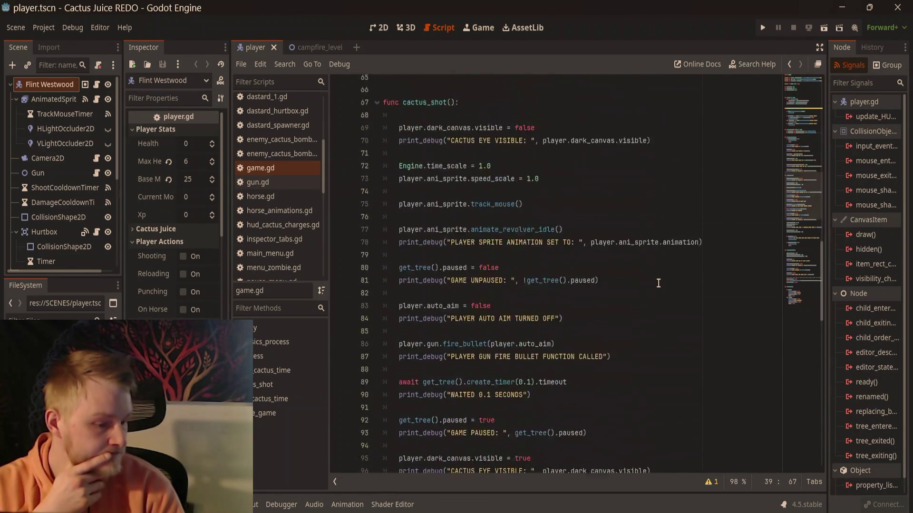
pyautogui.scroll(-9, 658, 283)
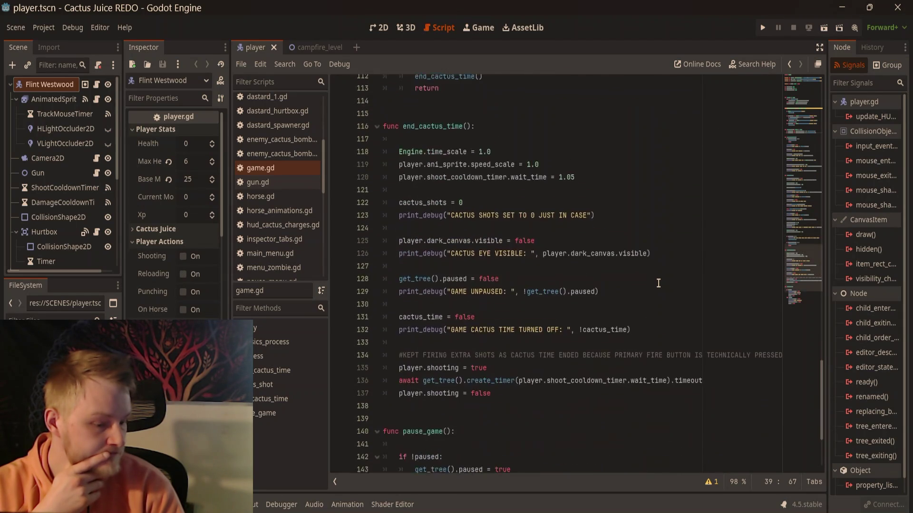
pyautogui.scroll(20, 394, 204)
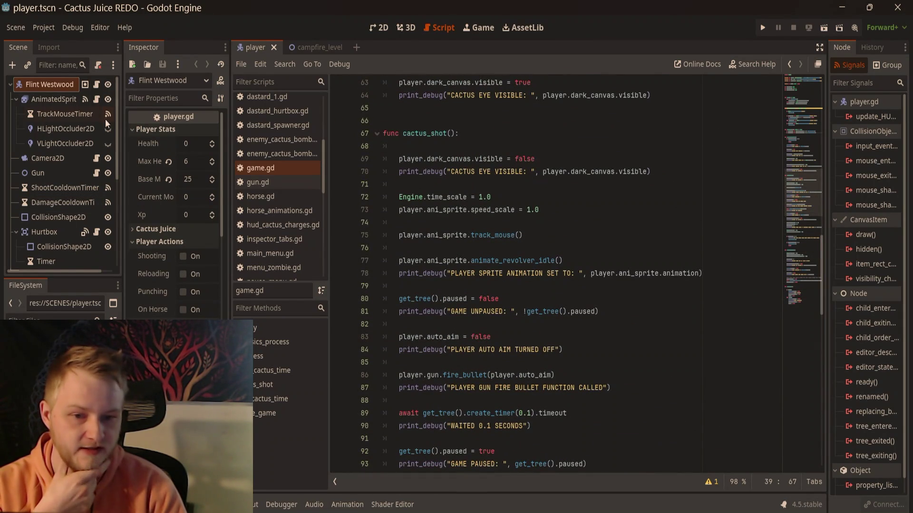
pyautogui.scroll(-5, 78, 178)
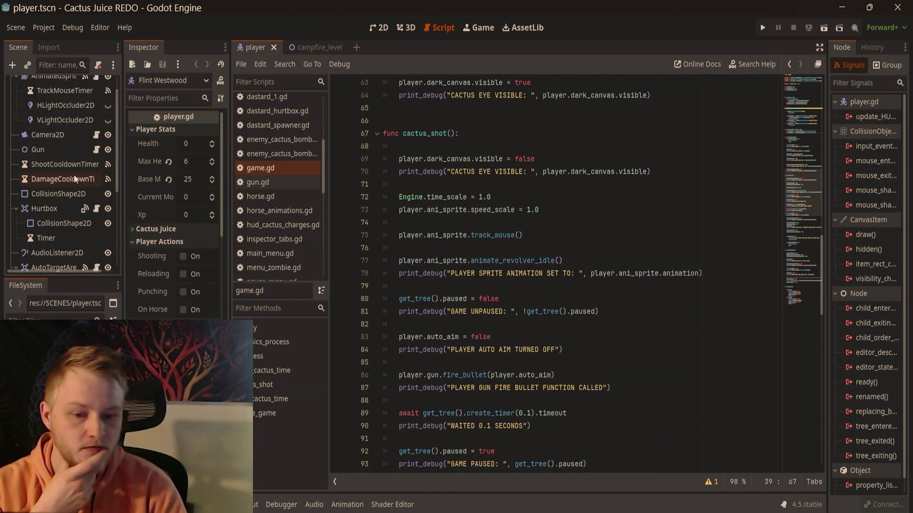
pyautogui.scroll(5, 75, 185)
pyautogui.click(97, 159)
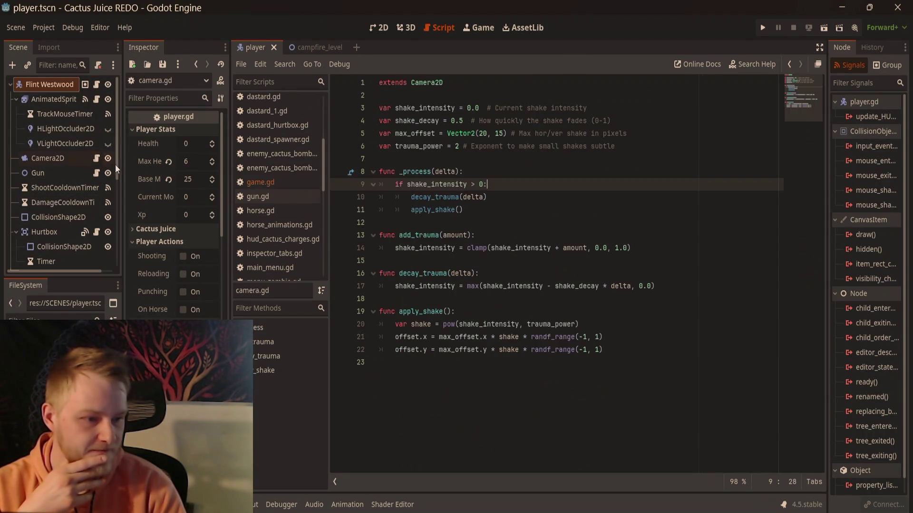
# Place the caret around lines 10–12 of camera.gd.
pyautogui.click(544, 196)
pyautogui.click(543, 220)
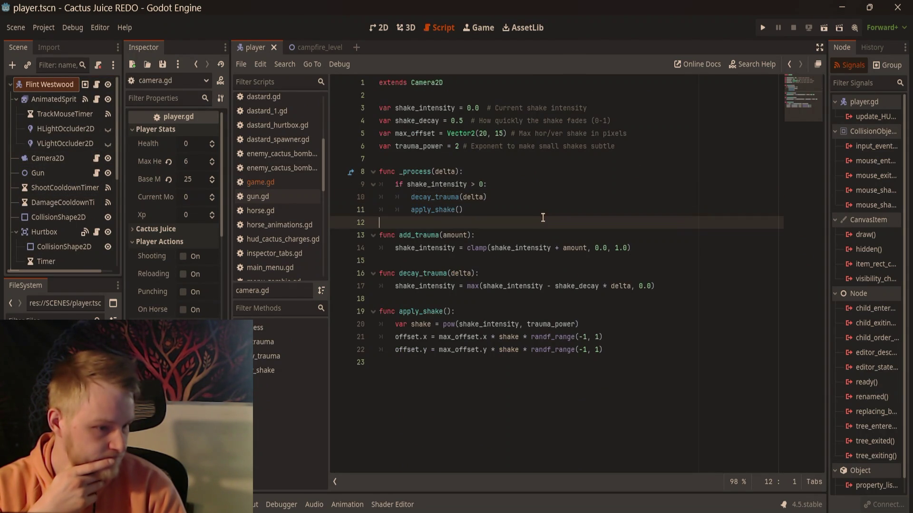
pyautogui.click(546, 196)
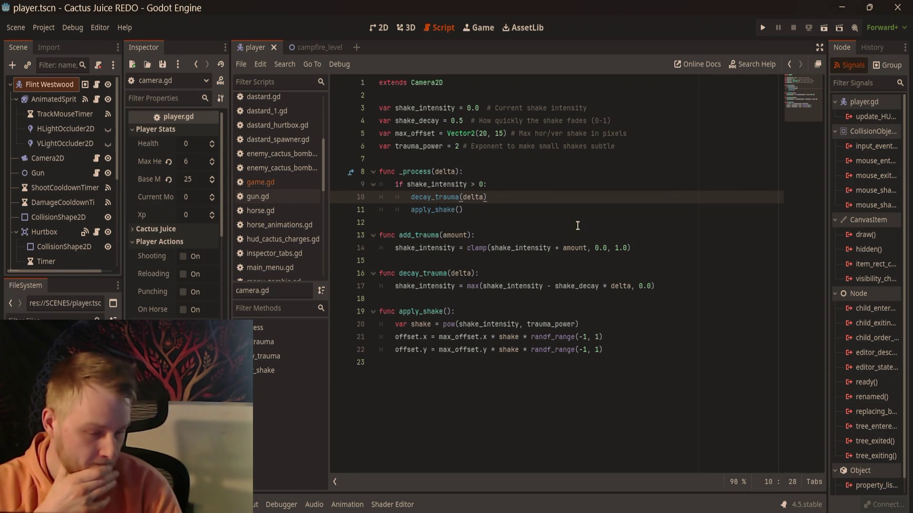
# Select gun.gd's player.camera.add_trauma(0.215) line and show the player's SpriteFrames.
pyautogui.click(96, 173)
pyautogui.scroll(-4, 705, 241)
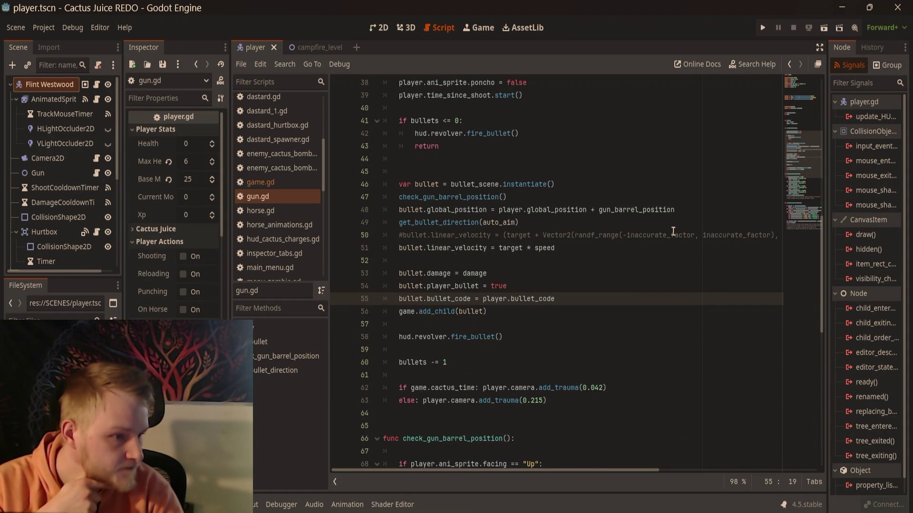
pyautogui.scroll(-2, 673, 232)
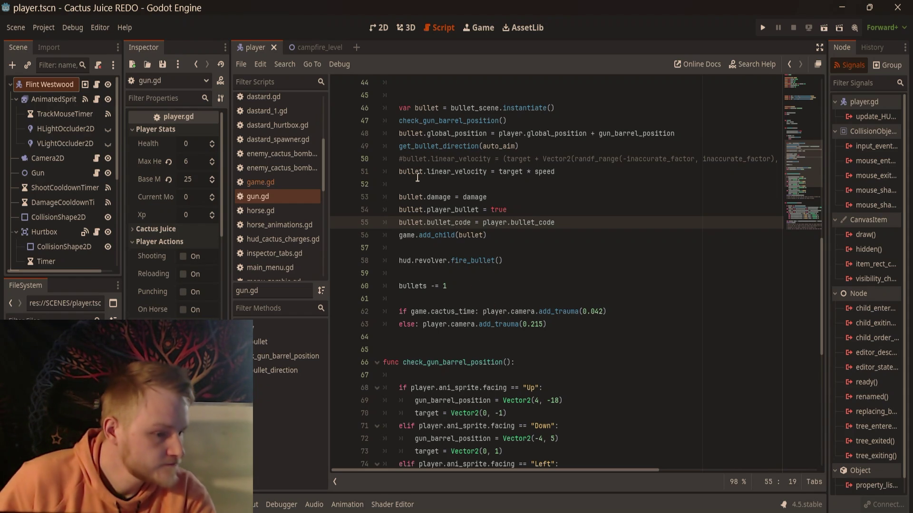
pyautogui.click(554, 327)
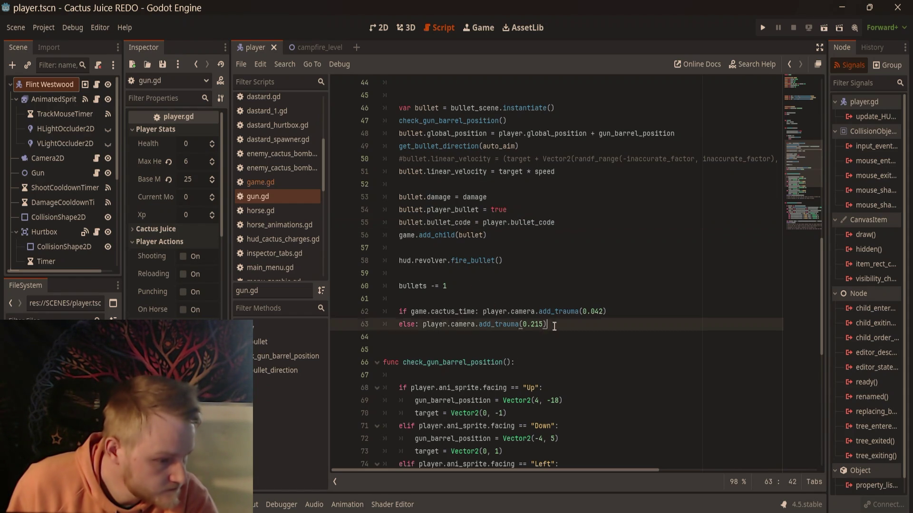
pyautogui.keyDown('shift'); pyautogui.click(422, 328); pyautogui.keyUp('shift')
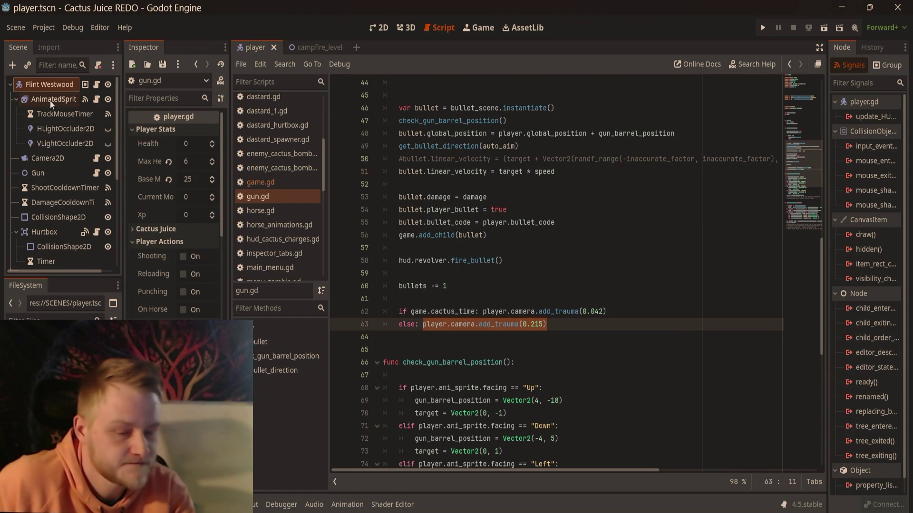
pyautogui.click(31, 100)
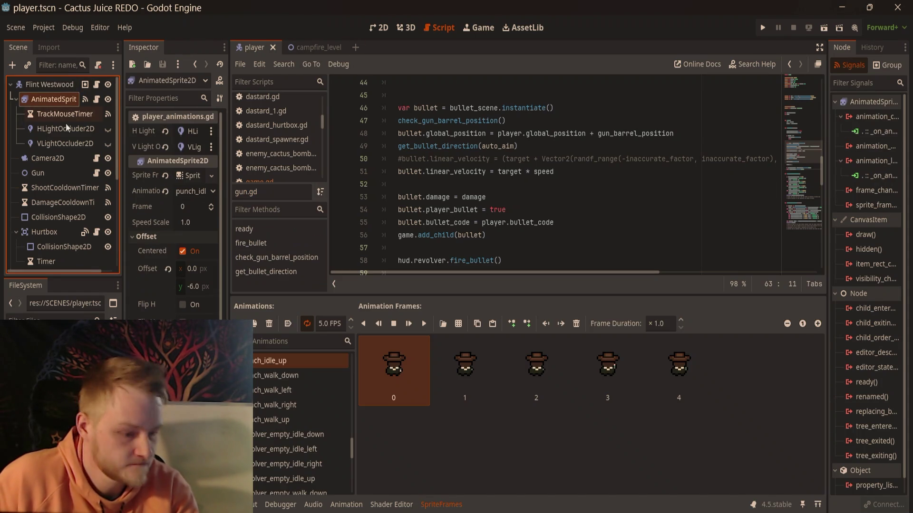
# Review the punch_idle and punch_walk animations and play punch_walk_left (four frames, 4.0 FPS).
pyautogui.scroll(2, 312, 386)
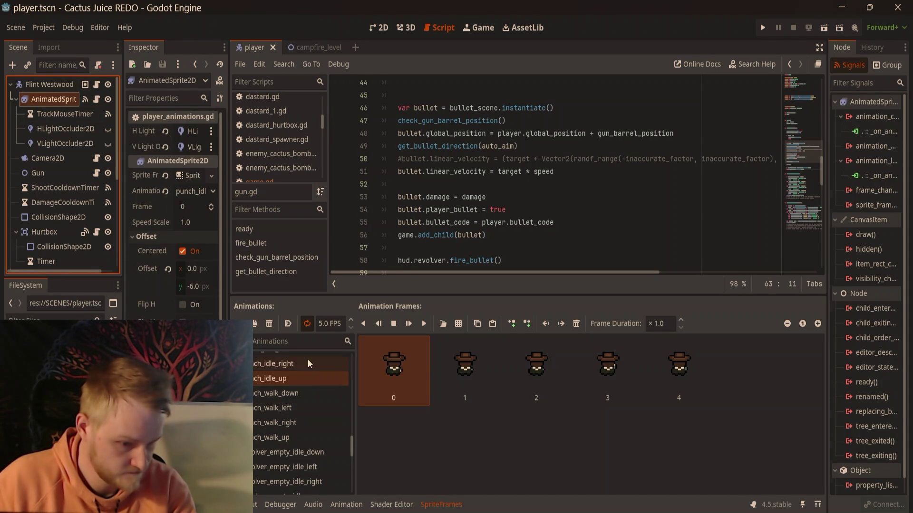
pyautogui.click(297, 369)
pyautogui.click(308, 395)
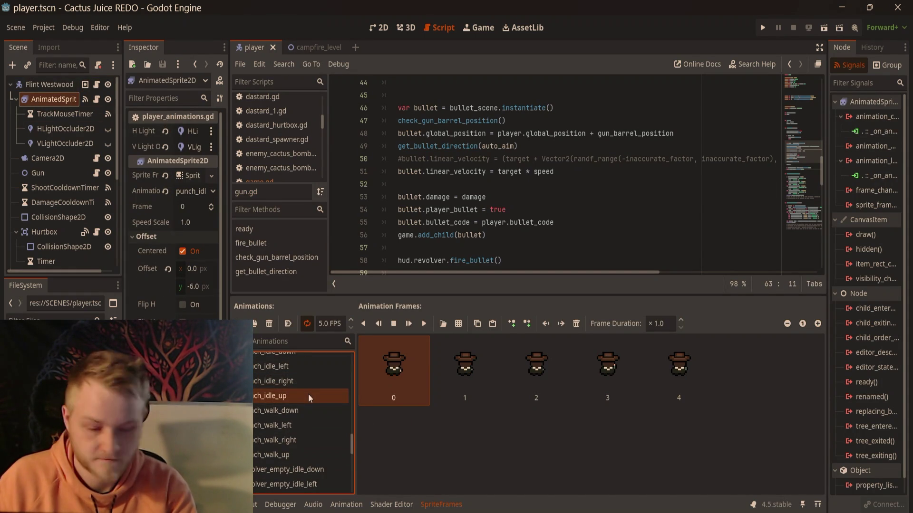
pyautogui.click(320, 381)
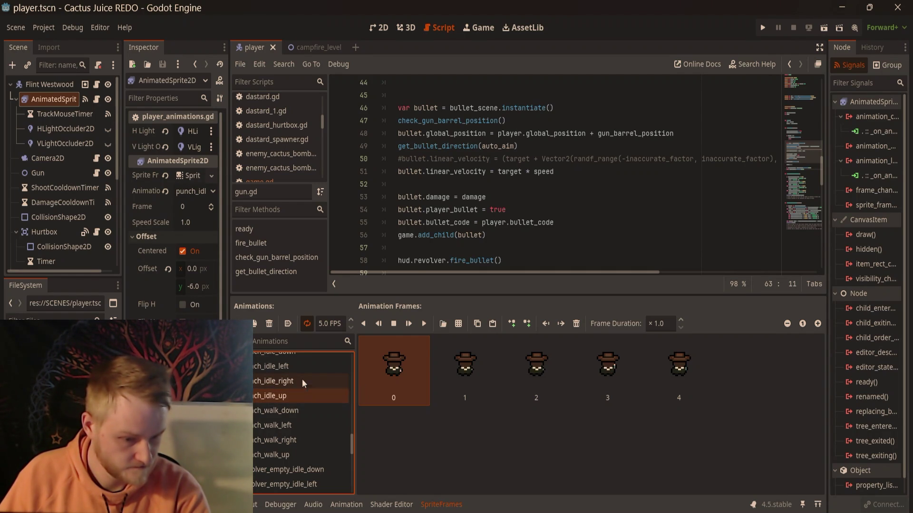
pyautogui.click(306, 442)
pyautogui.click(305, 425)
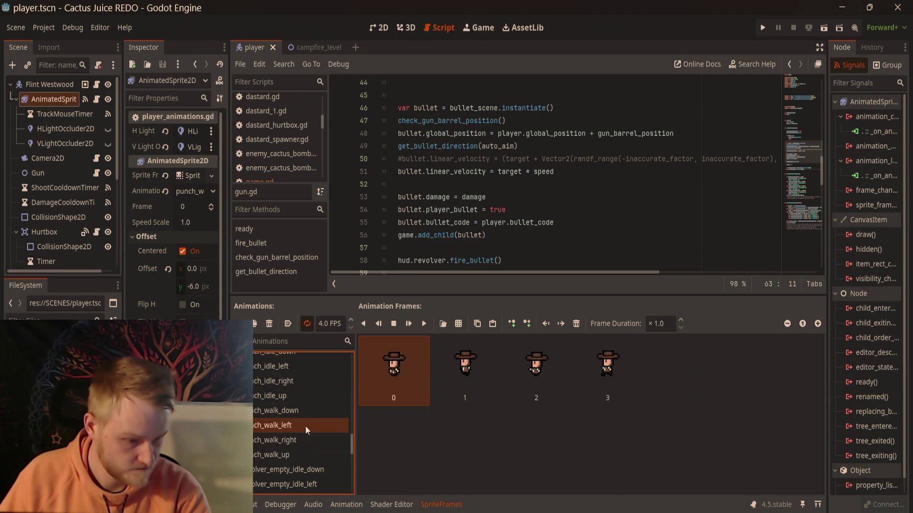
pyautogui.click(421, 326)
pyautogui.click(379, 28)
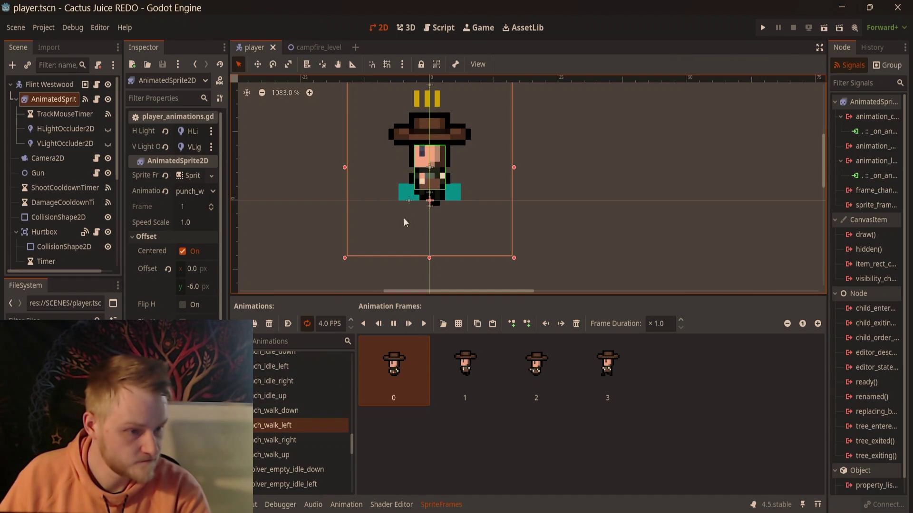
pyautogui.click(438, 27)
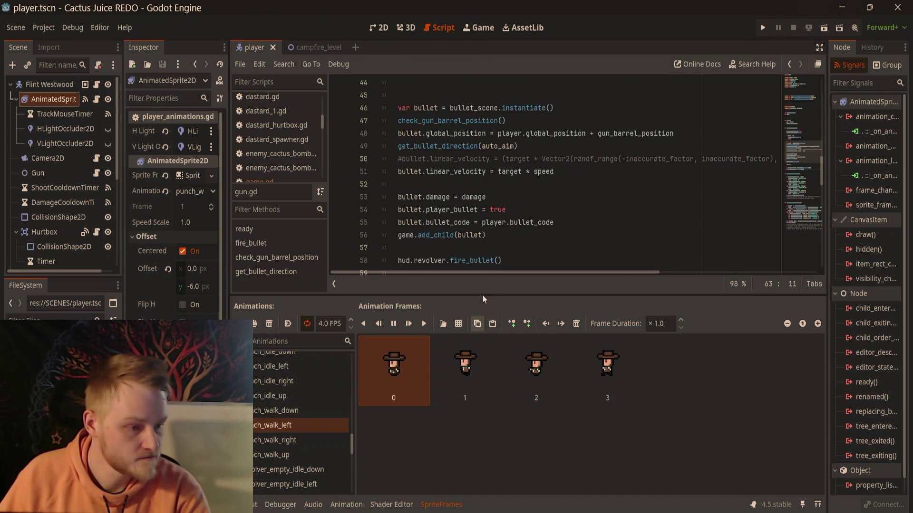
# Deselect the shake line in gun.gd and open player.gd at its punch() function.
pyautogui.keyDown('ctrl'); pyautogui.scroll(-2, 505, 215); pyautogui.keyUp('ctrl')
pyautogui.scroll(-2, 504, 216)
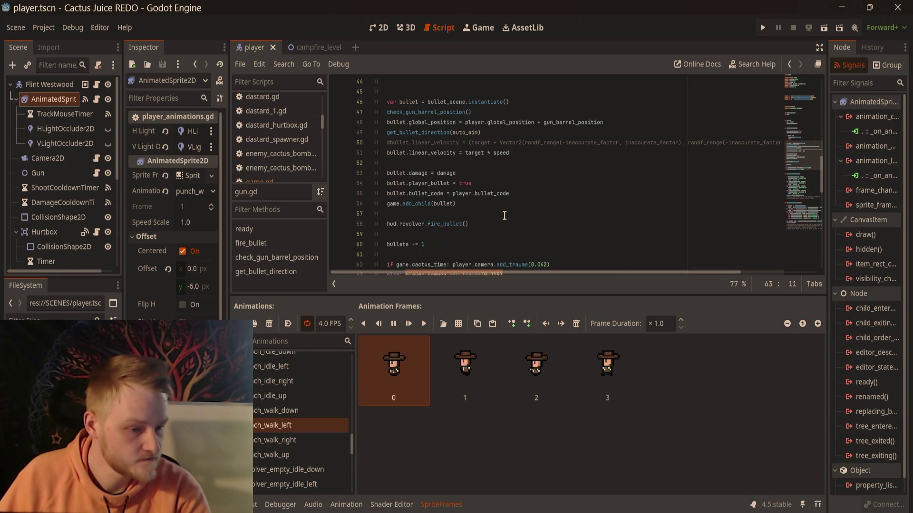
pyautogui.click(504, 215)
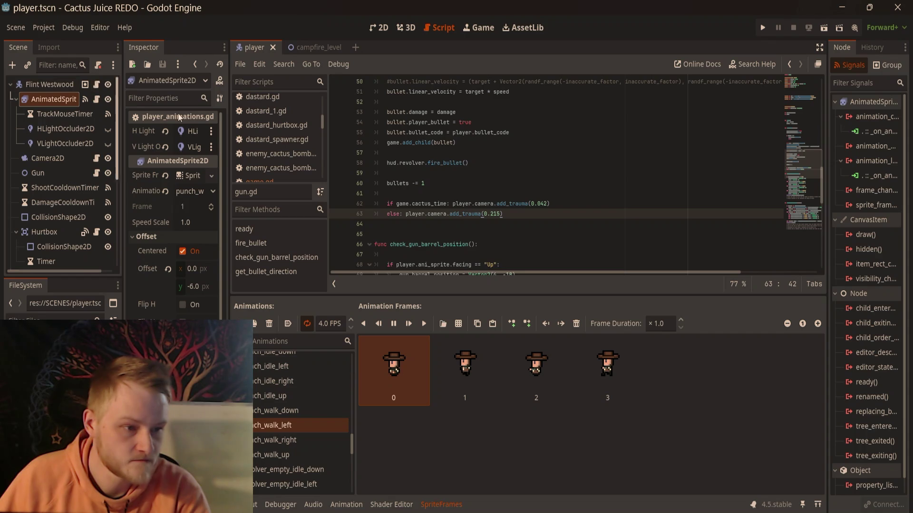
pyautogui.scroll(6, 572, 146)
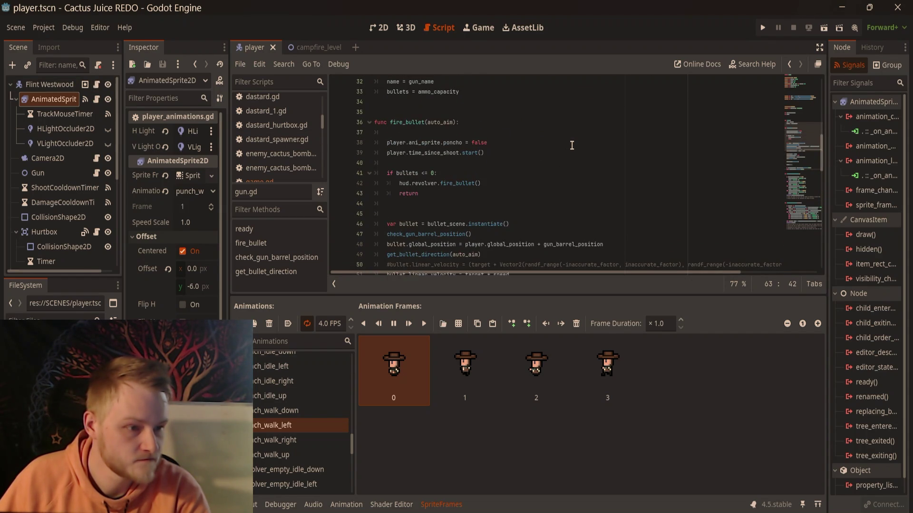
pyautogui.scroll(6, 572, 146)
pyautogui.scroll(-15, 519, 153)
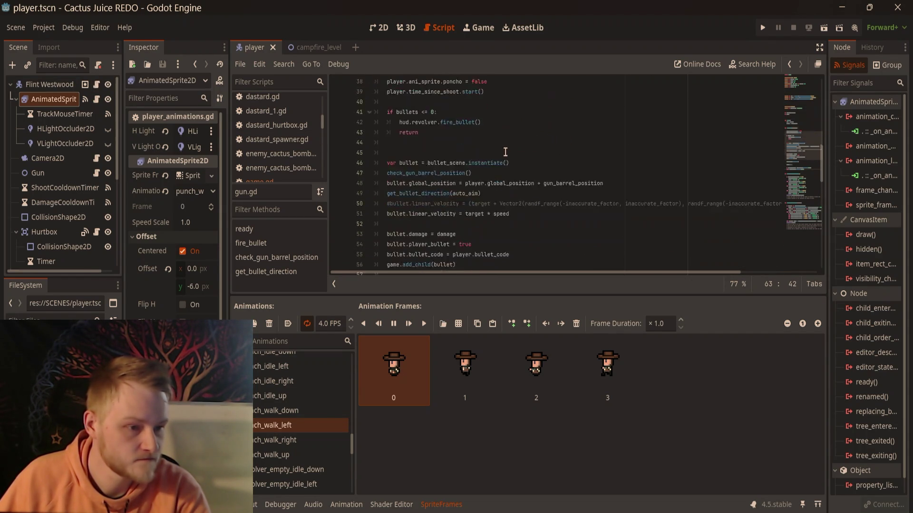
pyautogui.click(97, 88)
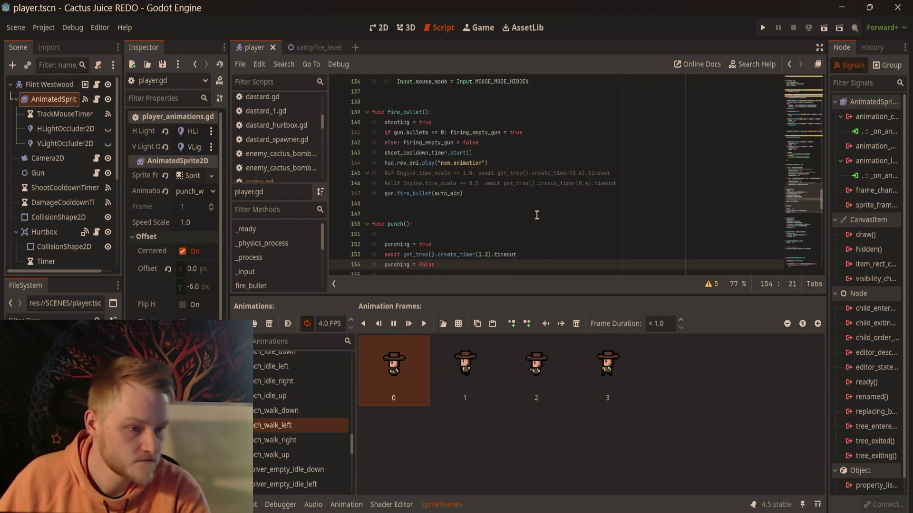
pyautogui.scroll(-2, 535, 215)
# In punch(), paste the camera shake call below the timer and add a second timer line.
pyautogui.click(543, 185)
pyautogui.press('Return')
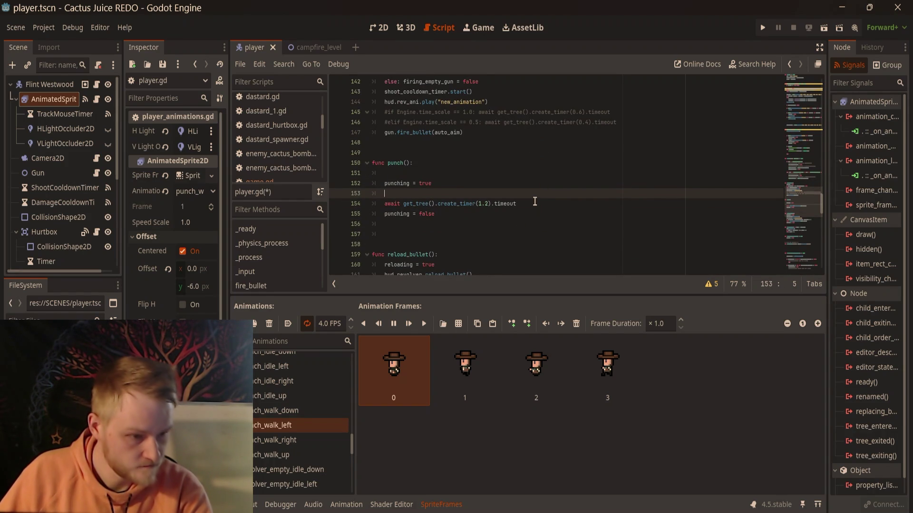
pyautogui.write('await.')
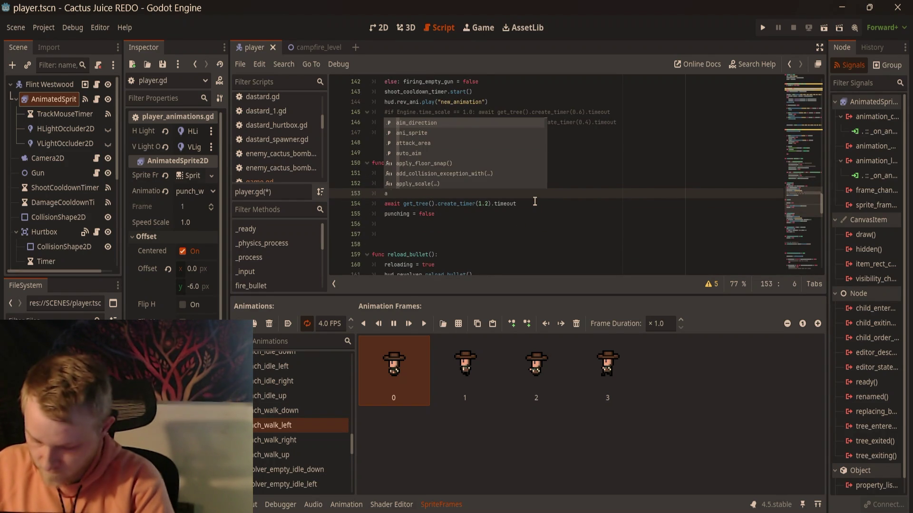
pyautogui.press('BackSpace')
pyautogui.press('BackSpace')
pyautogui.press('BackSpace')
pyautogui.moveTo(534, 203); pyautogui.dragTo(384, 204)
pyautogui.hotkey('ctrl', 'c')
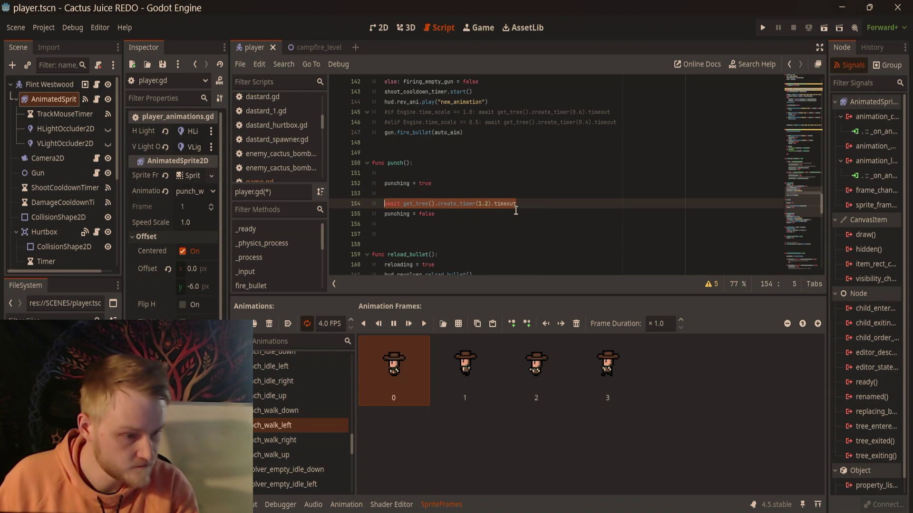
pyautogui.click(517, 205)
pyautogui.press('Return')
pyautogui.write('player.camera.add_trauma(0.215)')
pyautogui.moveTo(516, 204); pyautogui.dragTo(385, 204)
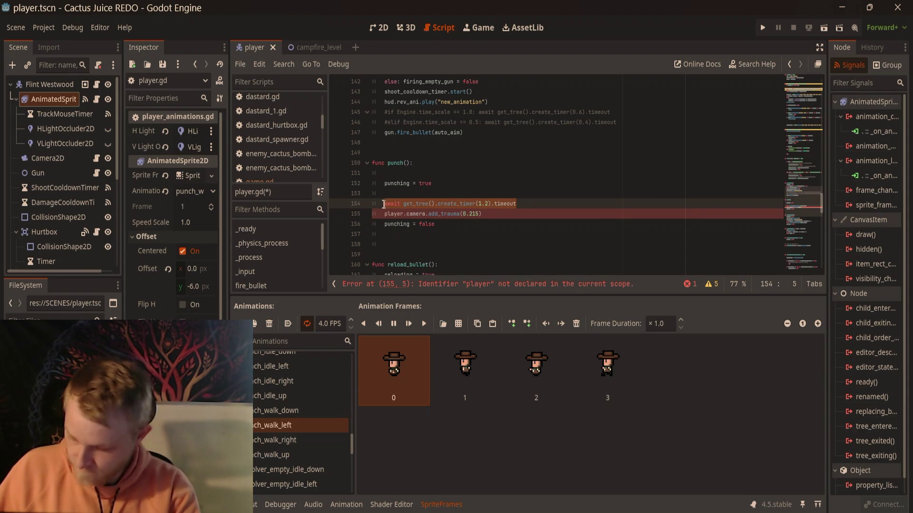
pyautogui.click(537, 203)
pyautogui.click(533, 214)
pyautogui.press('Return')
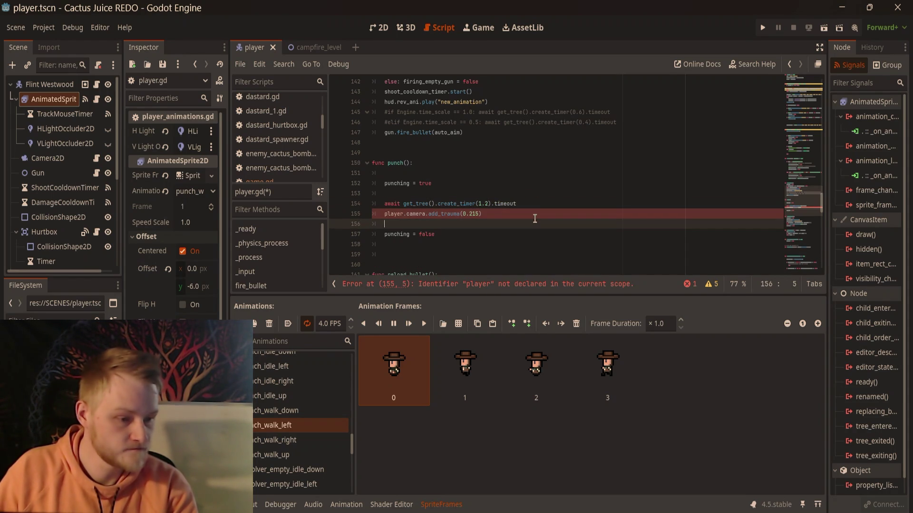
pyautogui.hotkey('ctrl', 'v')
# Adjust both timer durations, drop 'player.' from add_trauma(0.215), and save player.gd.
pyautogui.click(488, 203)
pyautogui.press('BackSpace')
pyautogui.press('BackSpace')
pyautogui.press('BackSpace')
pyautogui.write('0.')
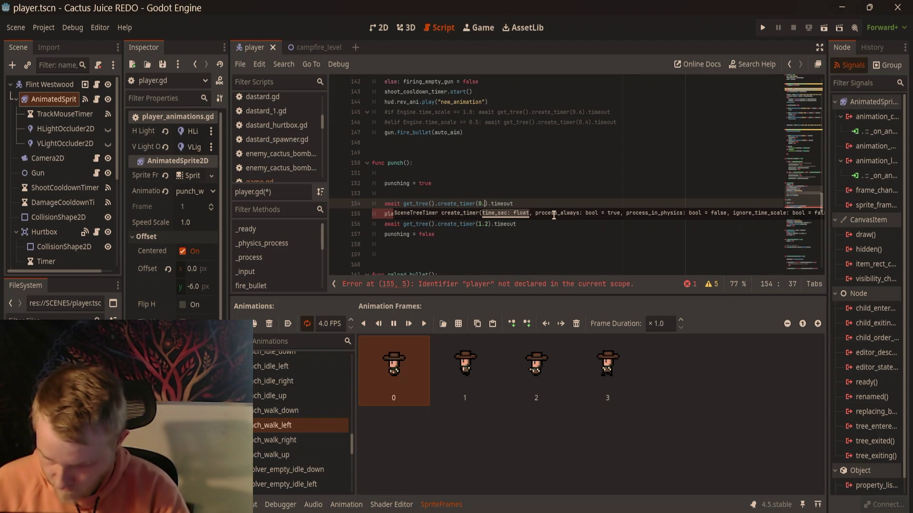
pyautogui.write('8')
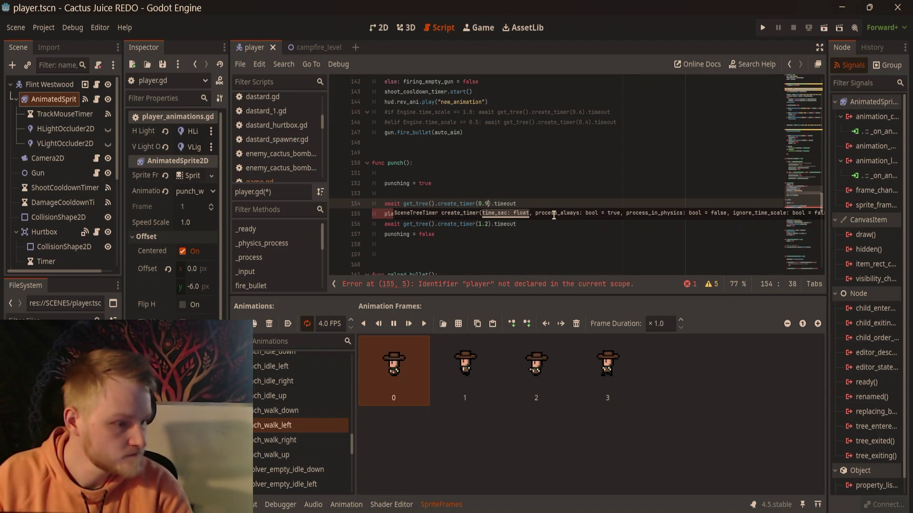
pyautogui.click(488, 224)
pyautogui.press('BackSpace')
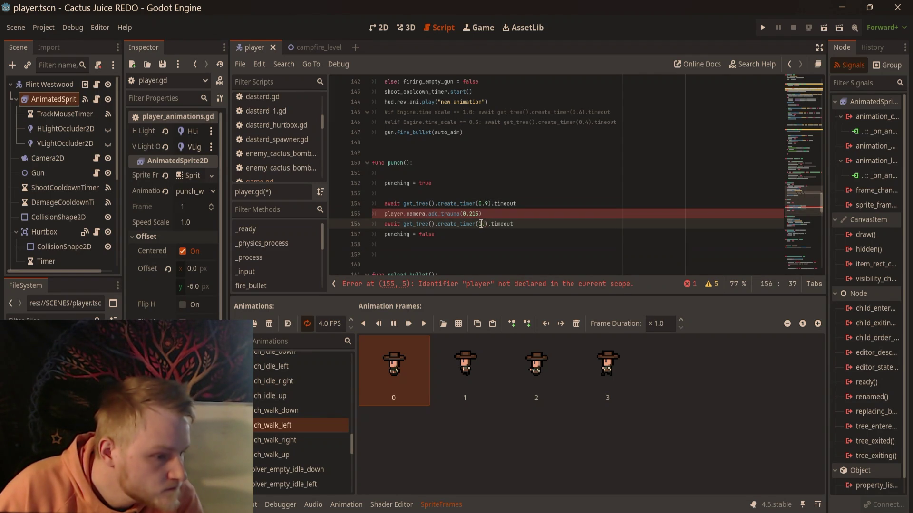
pyautogui.press('BackSpace')
pyautogui.press('BackSpace')
pyautogui.write('0.21')
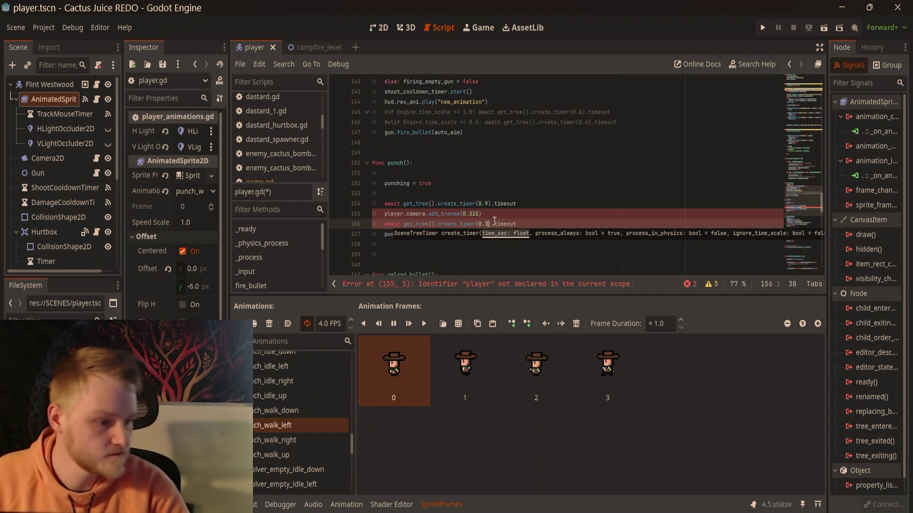
pyautogui.write('5')
pyautogui.click(484, 213)
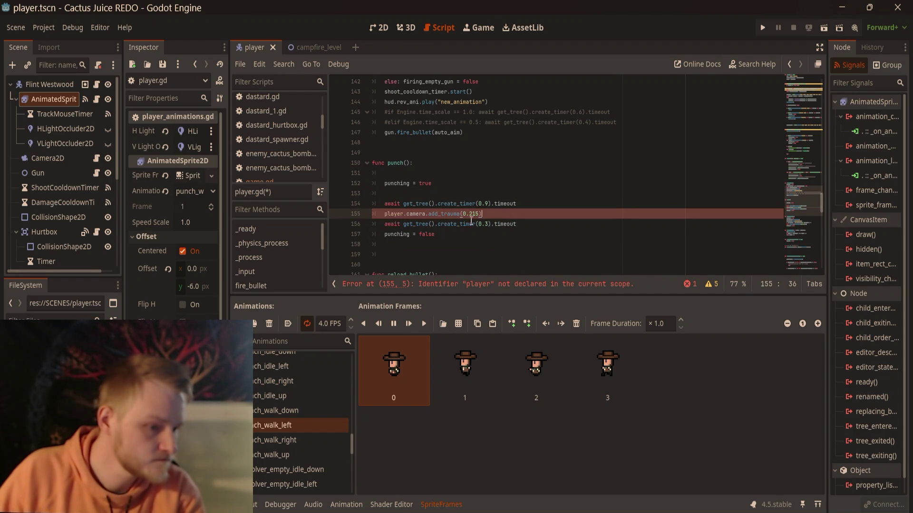
pyautogui.press('BackSpace')
pyautogui.press('BackSpace')
pyautogui.press('BackSpace')
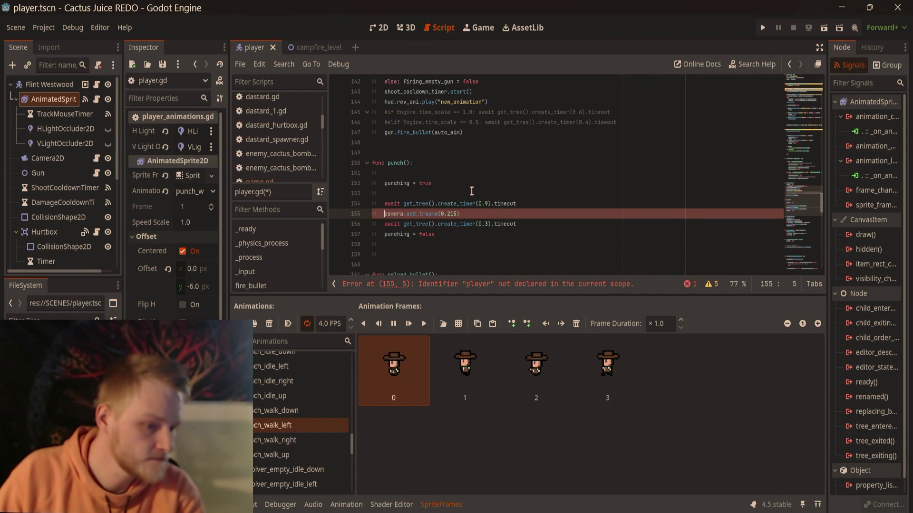
pyautogui.click(470, 193)
pyautogui.click(534, 209)
pyautogui.hotkey('ctrl', 's')
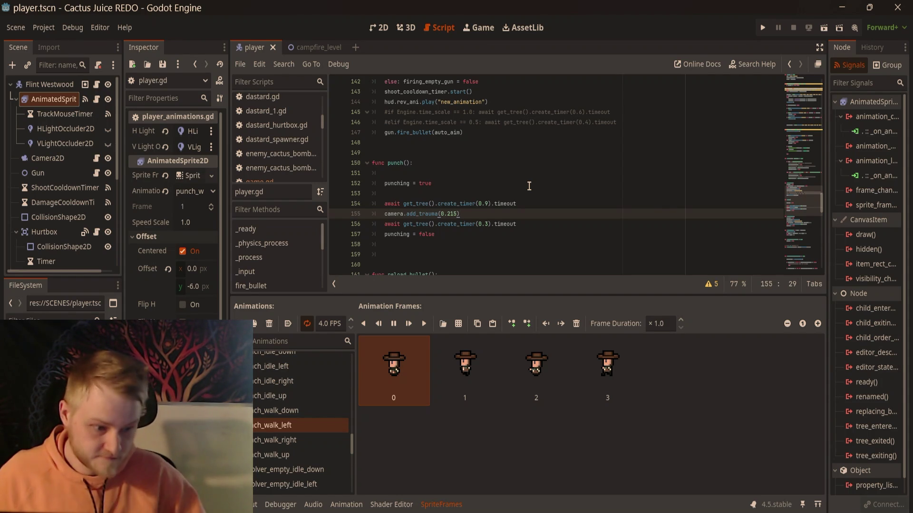
pyautogui.click(581, 185)
# Switch to the campfire_level scene and run it with F6 to test the punch.
pyautogui.click(559, 211)
pyautogui.click(558, 186)
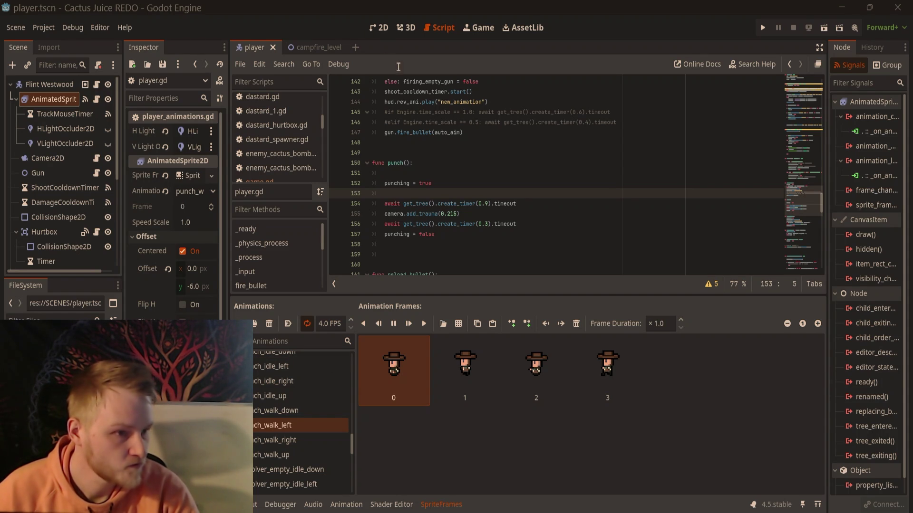
pyautogui.click(328, 52)
pyautogui.press('F6')
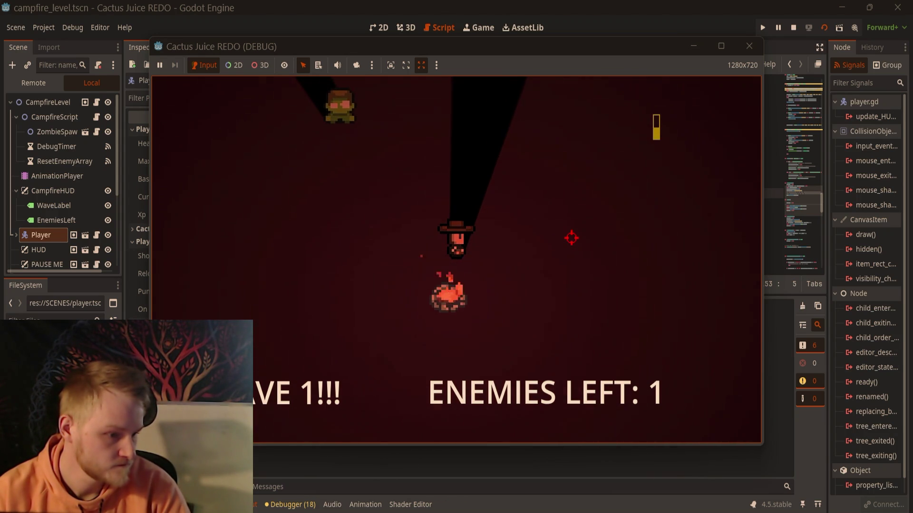
# Walk the player right, down and left in the running game, then close it.
pyautogui.press('d')
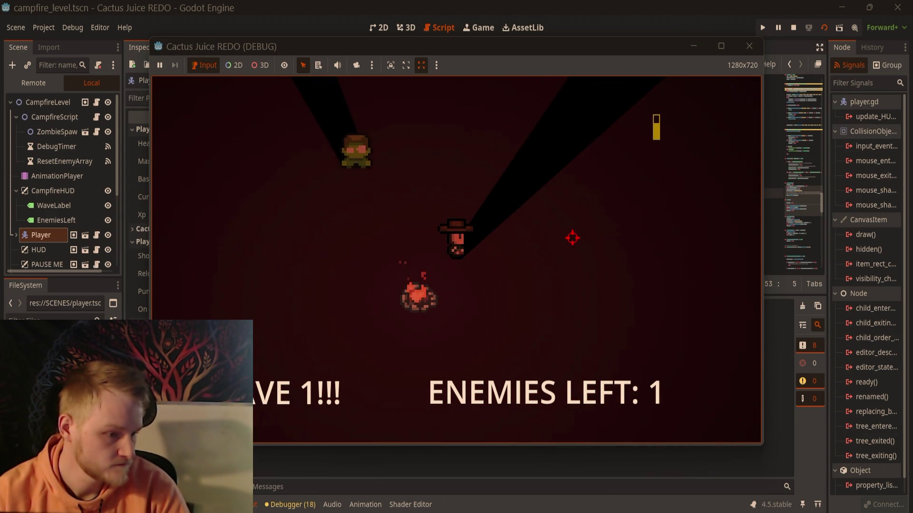
pyautogui.press('d')
pyautogui.press('d')
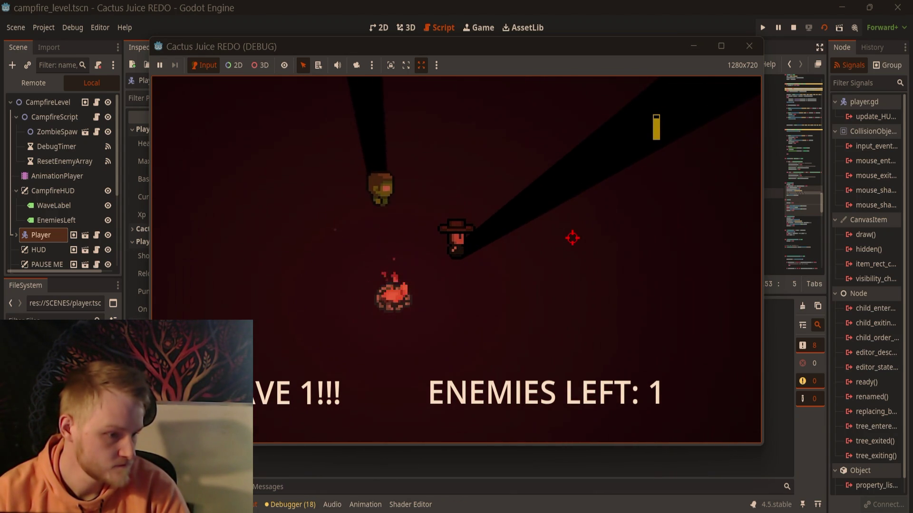
pyautogui.press('d')
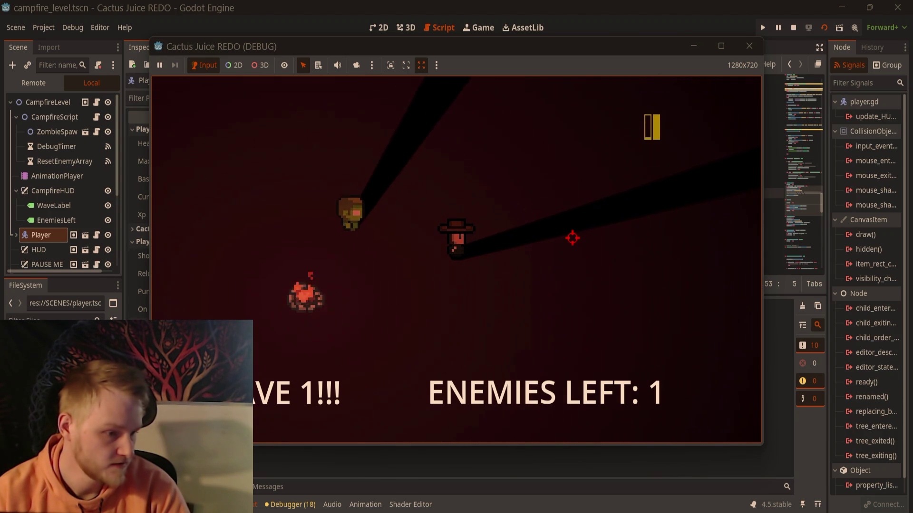
pyautogui.press('s')
pyautogui.press('s')
pyautogui.press('a')
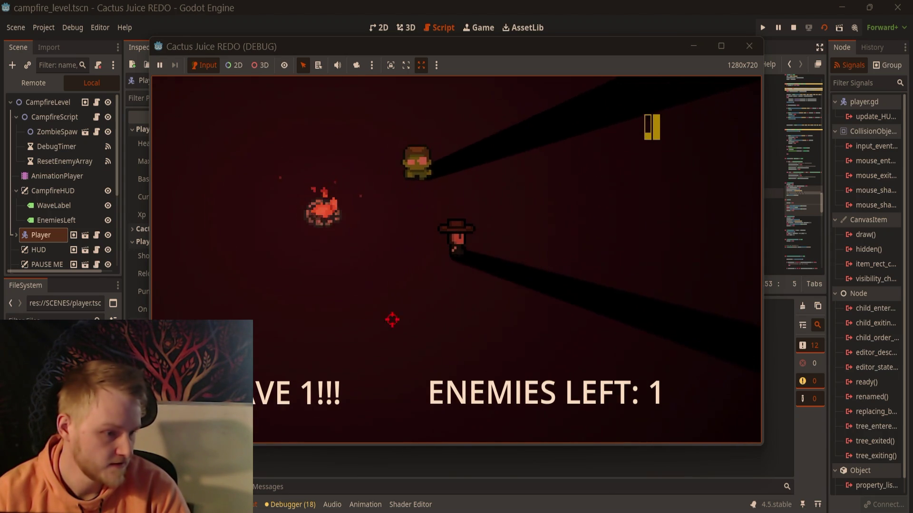
pyautogui.click(740, 47)
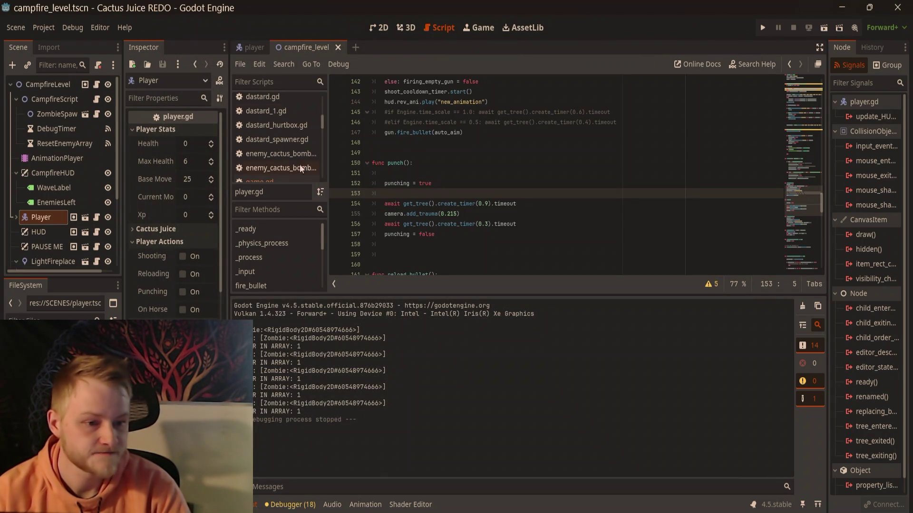
# Switch to the player scene and open the AnimatedSprite2D's script.
pyautogui.scroll(7, 618, 150)
pyautogui.scroll(15, 618, 150)
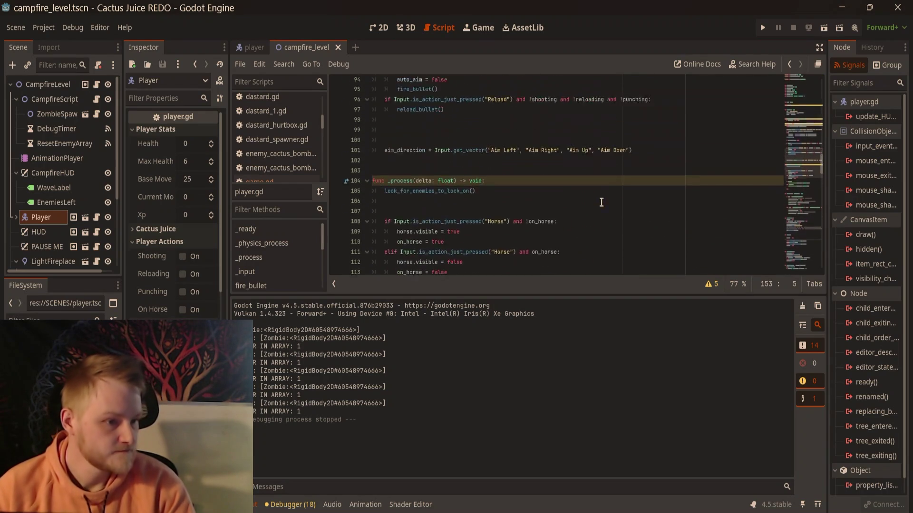
pyautogui.scroll(-2, 528, 205)
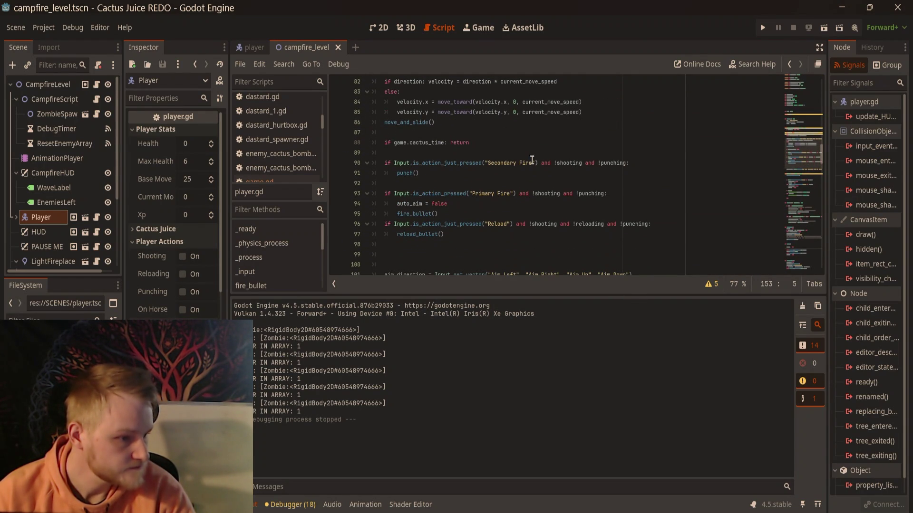
pyautogui.scroll(-9, 475, 202)
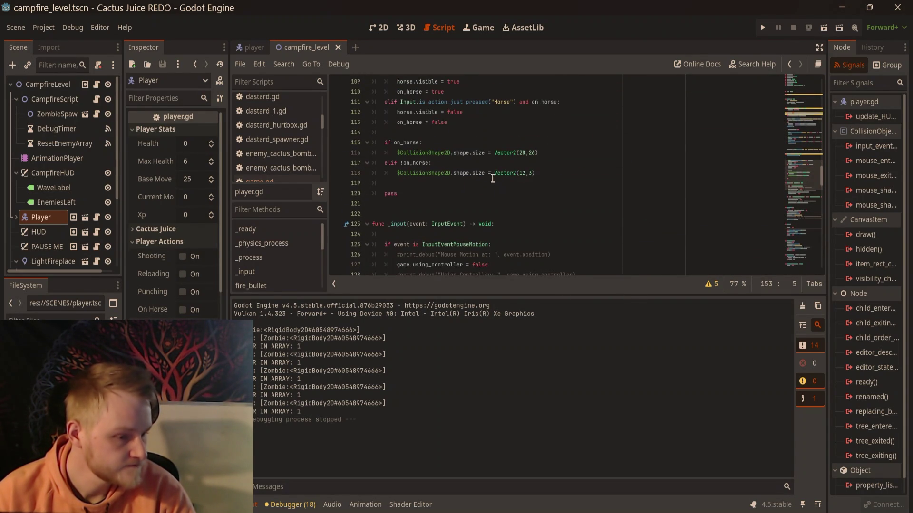
pyautogui.scroll(-5, 493, 178)
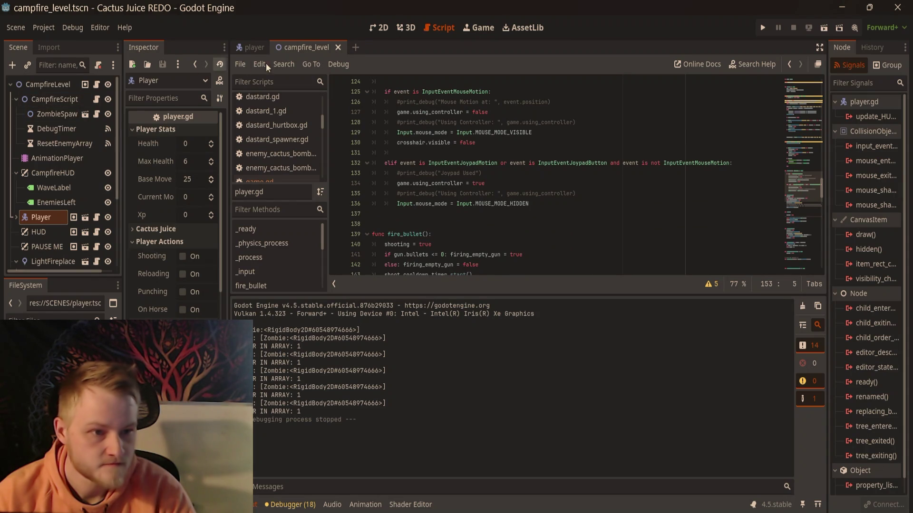
pyautogui.click(260, 49)
pyautogui.click(97, 100)
# Close the other open scripts, keeping only player.gd and player_animations.gd, with player_animations.gd showing.
pyautogui.scroll(10, 307, 130)
pyautogui.scroll(1, 285, 127)
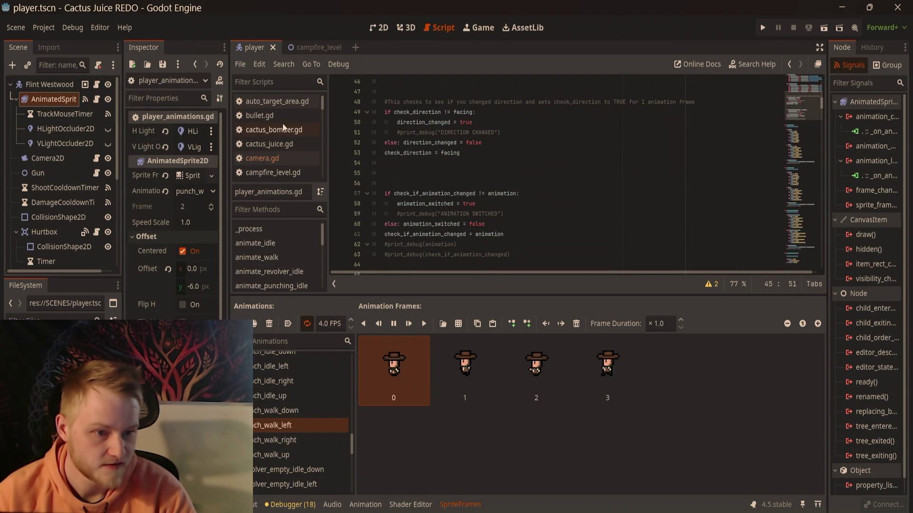
pyautogui.scroll(-2, 276, 108)
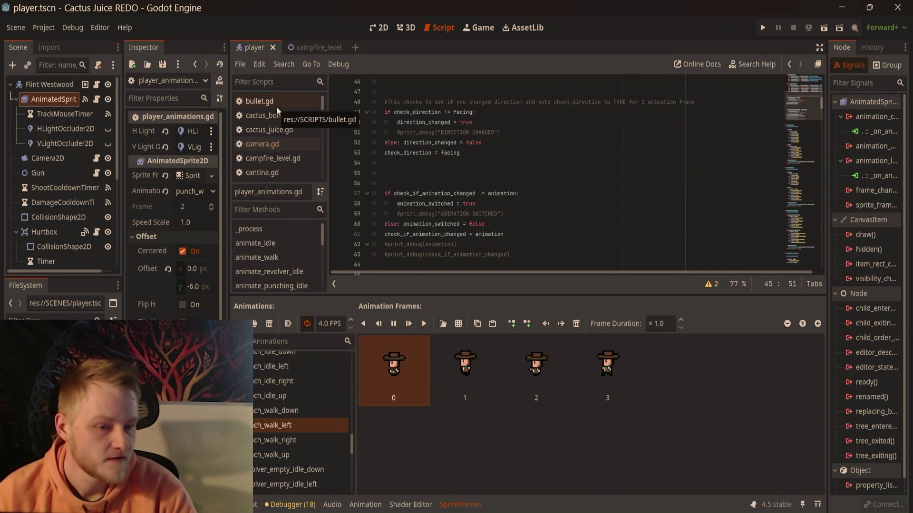
pyautogui.hotkey('alt', 'Left')
pyautogui.hotkey('alt', 'Left')
pyautogui.hotkey('alt', 'Left')
pyautogui.hotkey('alt', 'Left')
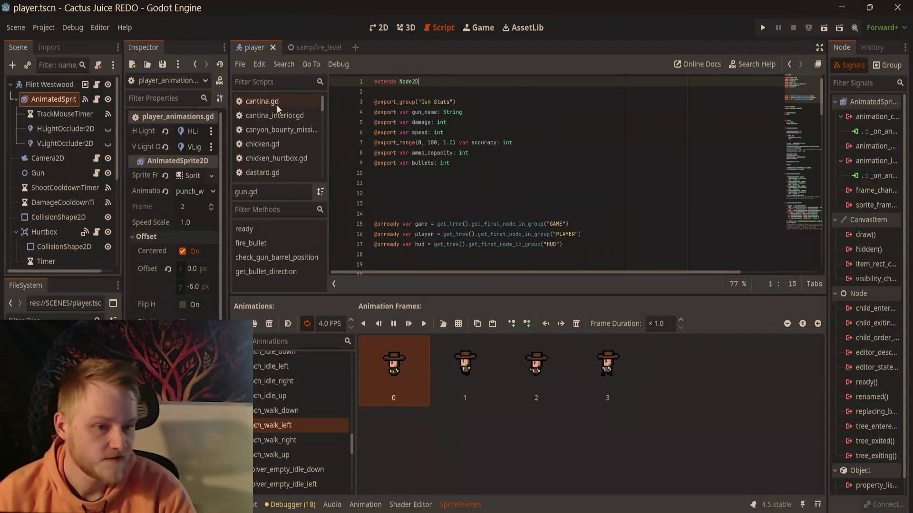
pyautogui.rightClick(277, 104)
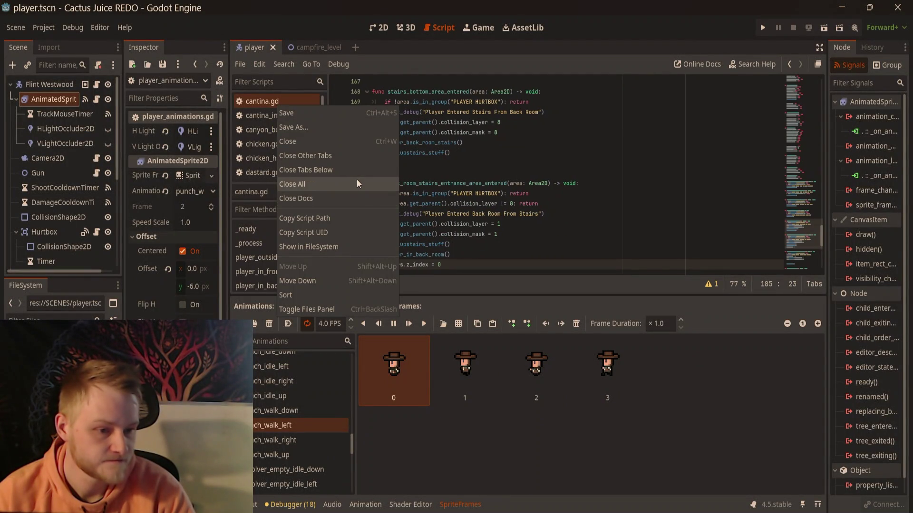
pyautogui.press('Escape')
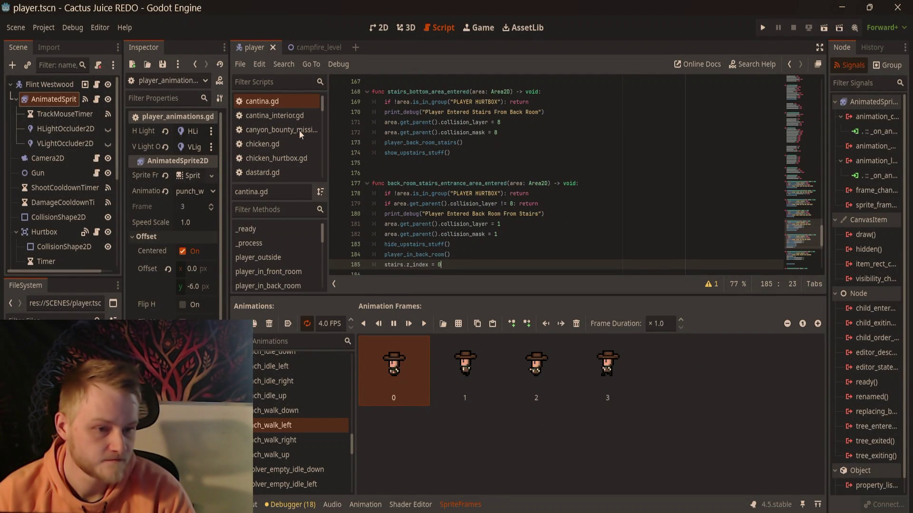
pyautogui.click(97, 99)
pyautogui.click(96, 85)
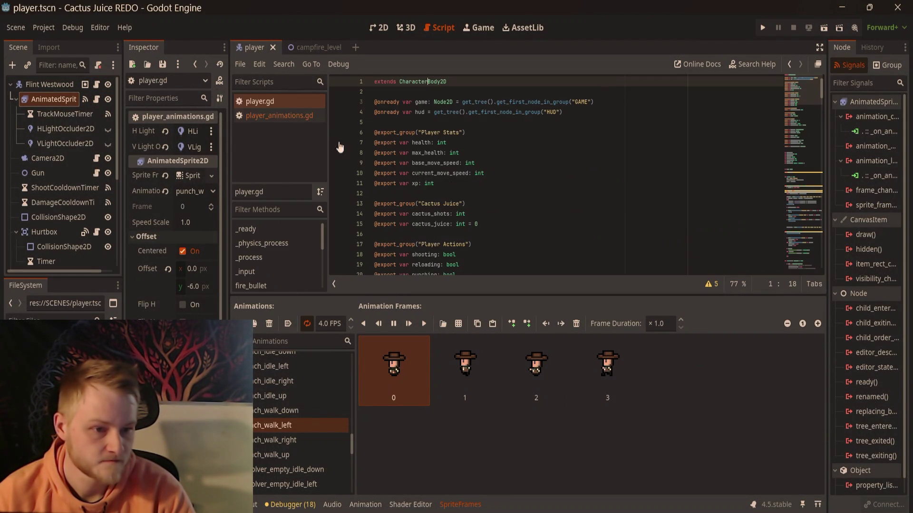
pyautogui.click(295, 115)
pyautogui.scroll(10, 497, 157)
# Copy the punching-idle condition on line 42 onto a new line 43 beneath it.
pyautogui.scroll(-10, 497, 157)
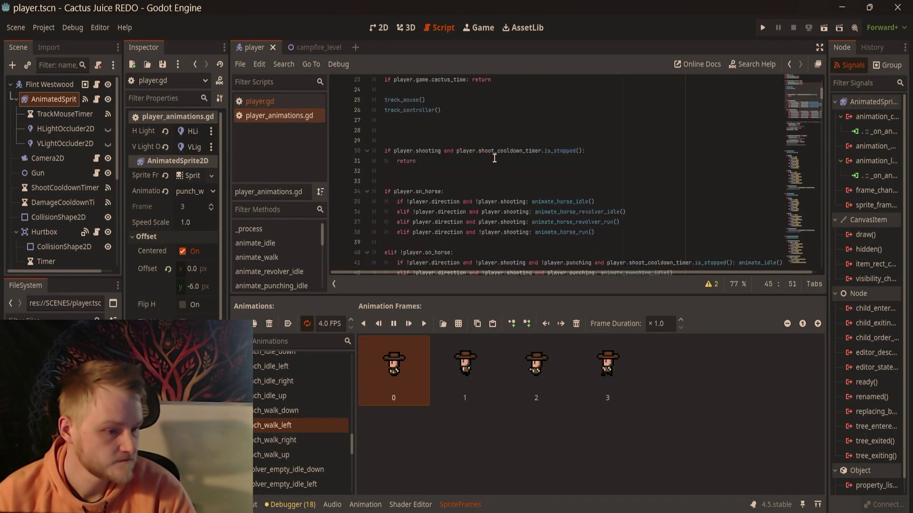
pyautogui.scroll(1, 607, 162)
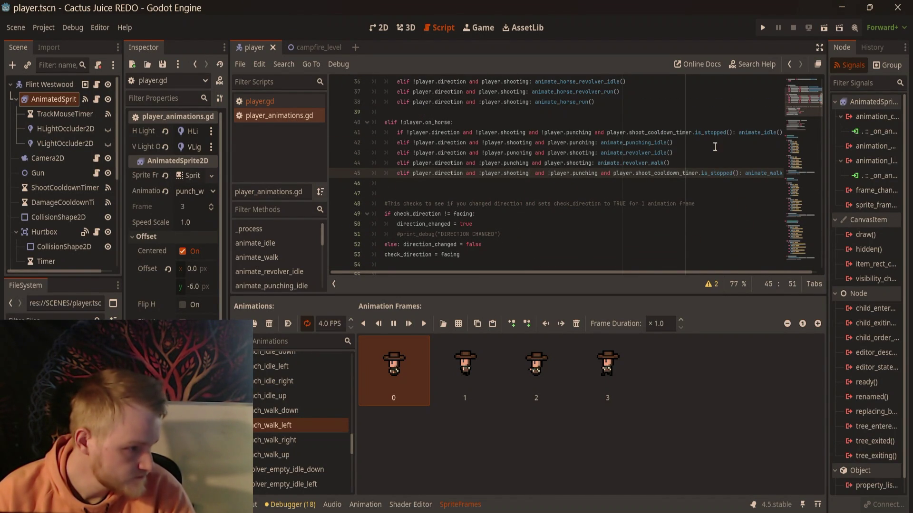
pyautogui.click(678, 146)
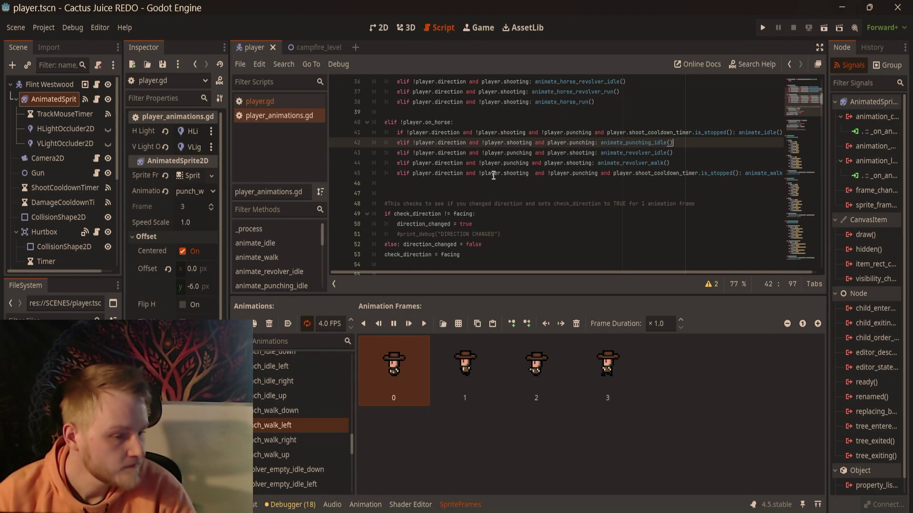
pyautogui.press('Return')
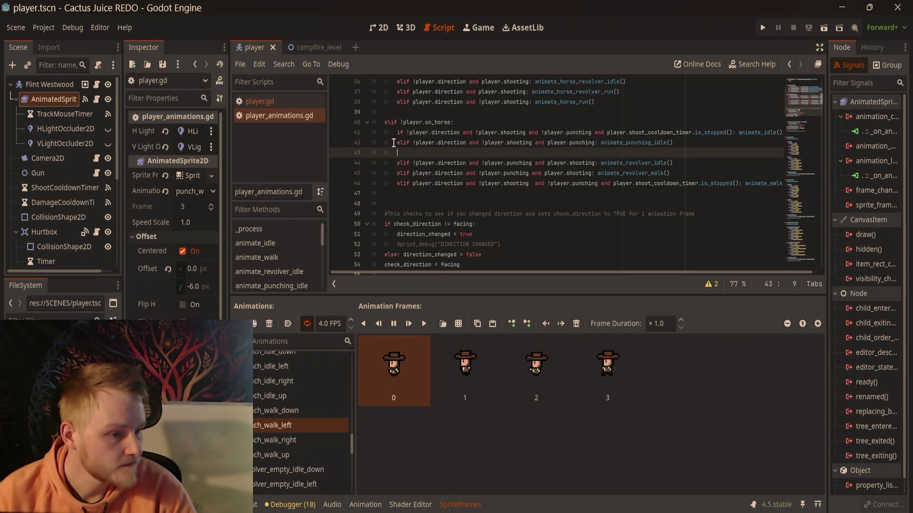
pyautogui.moveTo(396, 143); pyautogui.dragTo(674, 143)
pyautogui.hotkey('ctrl', 'c')
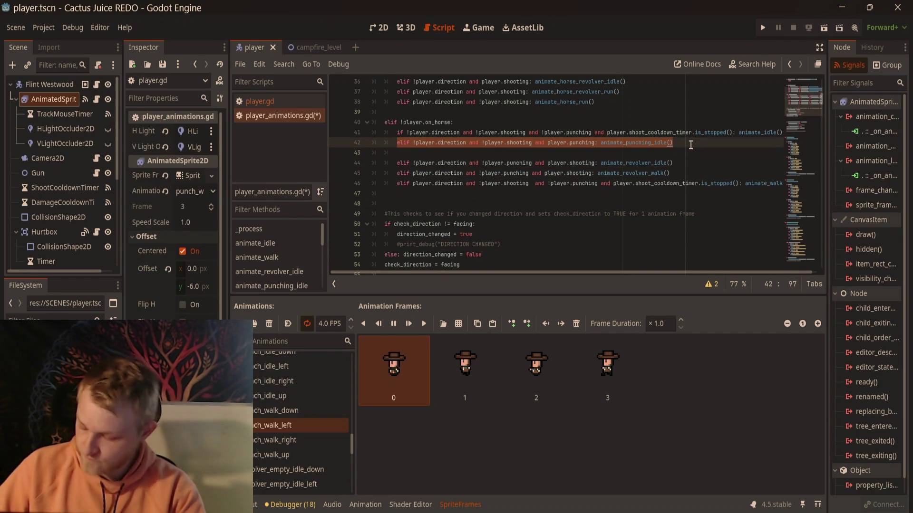
pyautogui.click(577, 156)
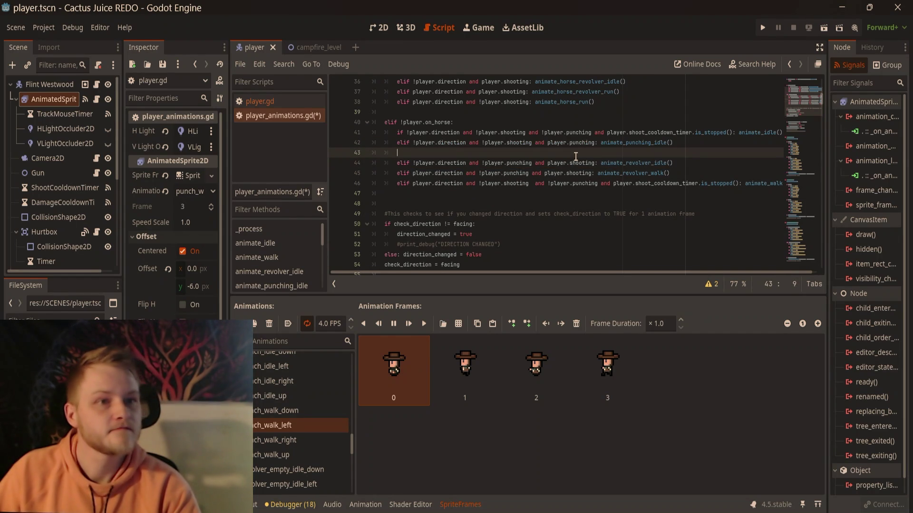
pyautogui.hotkey('ctrl', 'v')
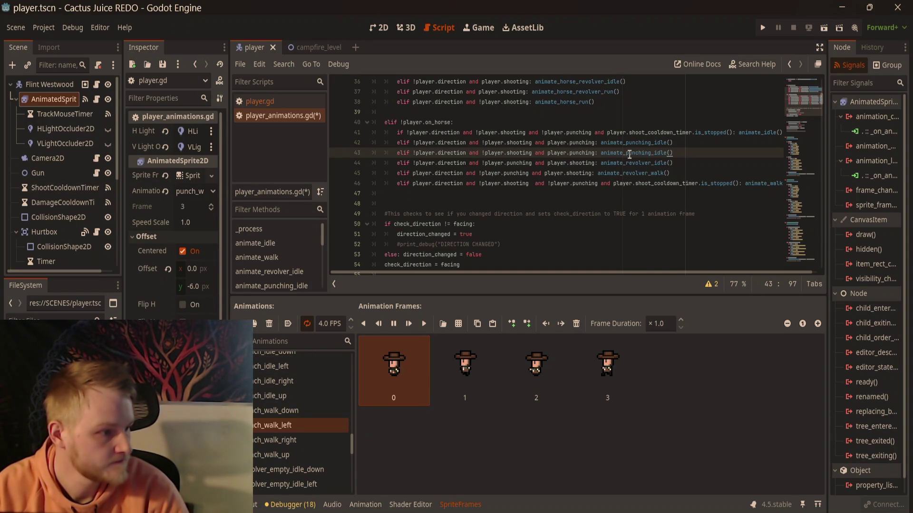
# Change the copied line 43 to call animate_punching_walk instead of animate_punching_idle.
pyautogui.moveTo(658, 153); pyautogui.dragTo(663, 155)
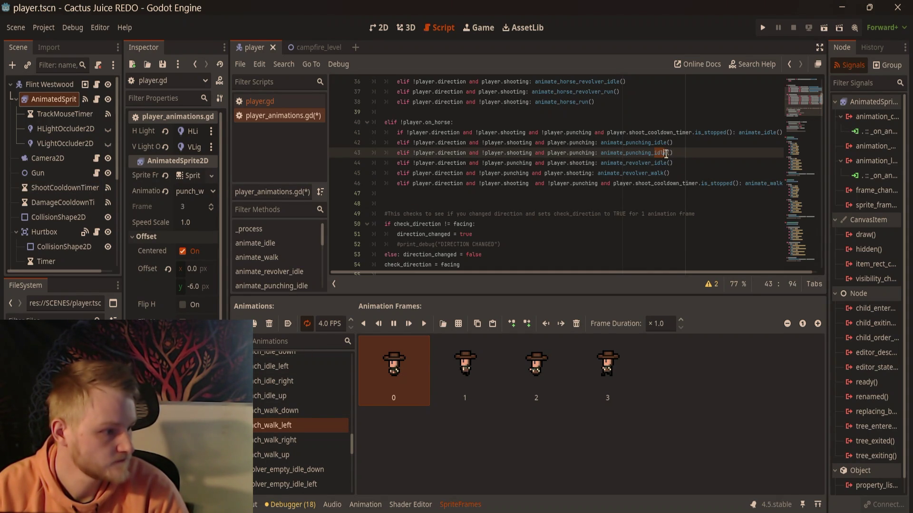
pyautogui.write('walk')
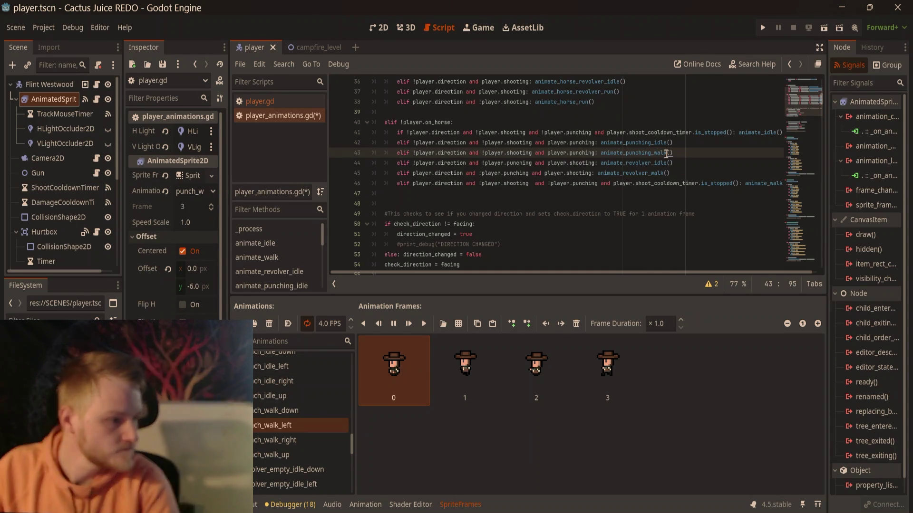
pyautogui.click(677, 121)
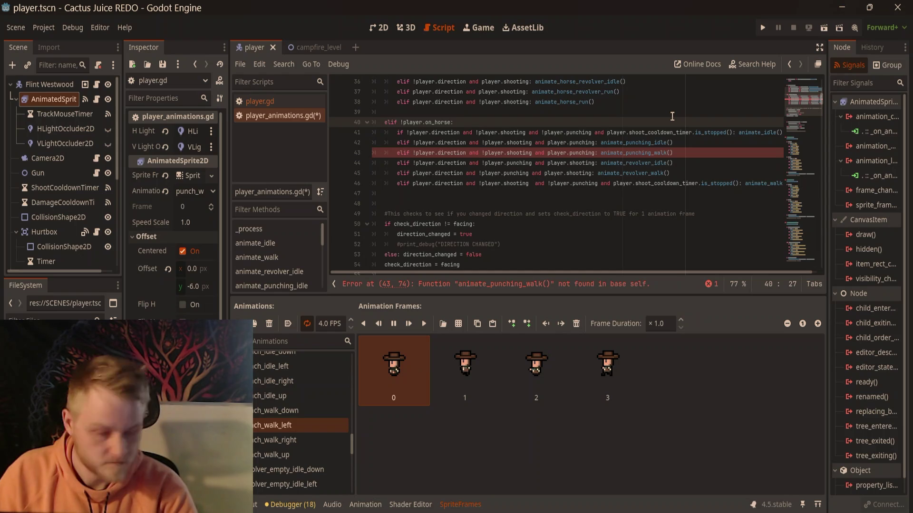
pyautogui.click(658, 152)
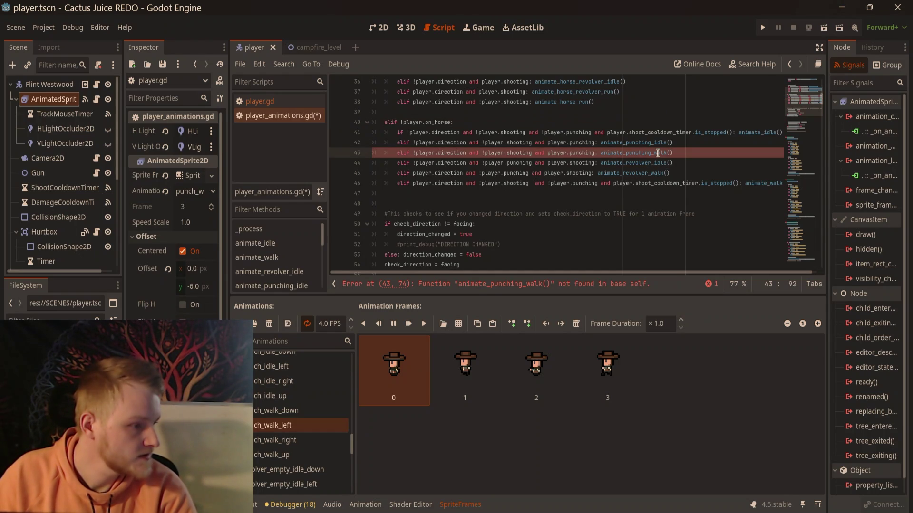
# Duplicate the animate_punching_idle function below itself and rename the copy animate_punching_walk.
pyautogui.scroll(-15, 613, 157)
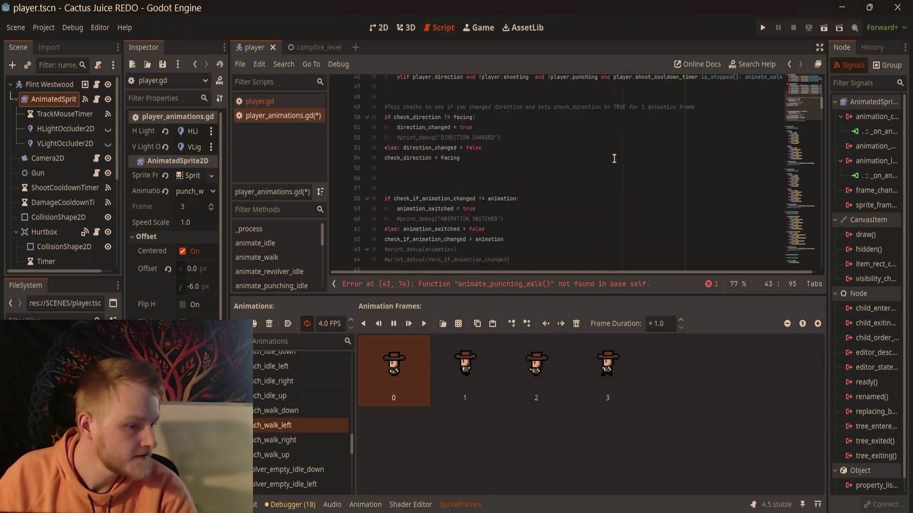
pyautogui.scroll(-9, 465, 194)
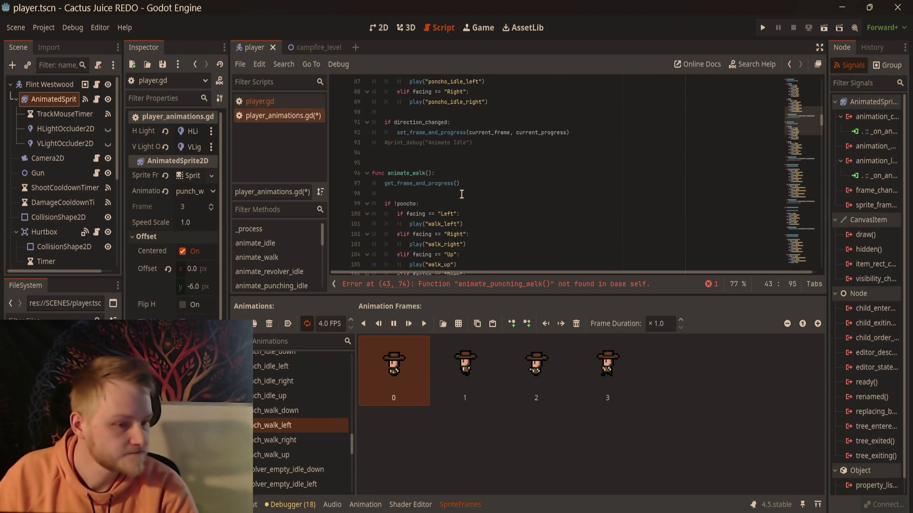
pyautogui.scroll(-17, 459, 191)
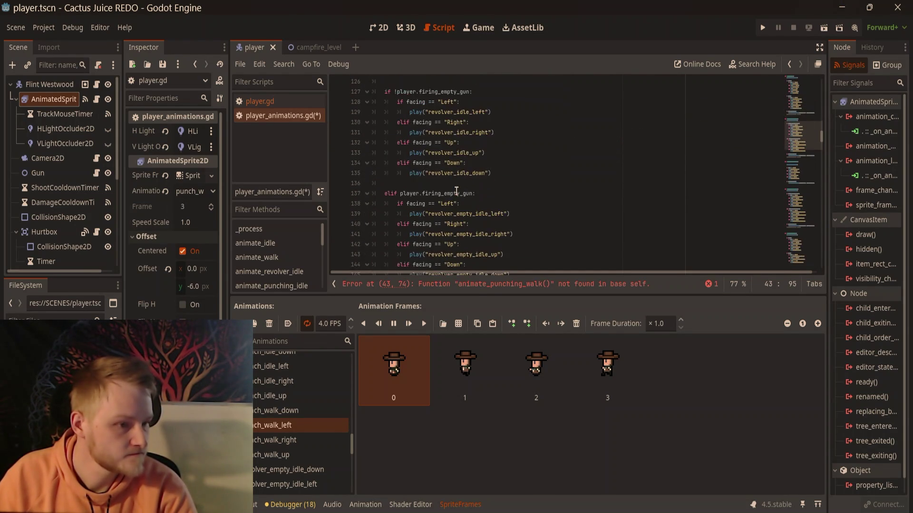
pyautogui.scroll(4, 456, 192)
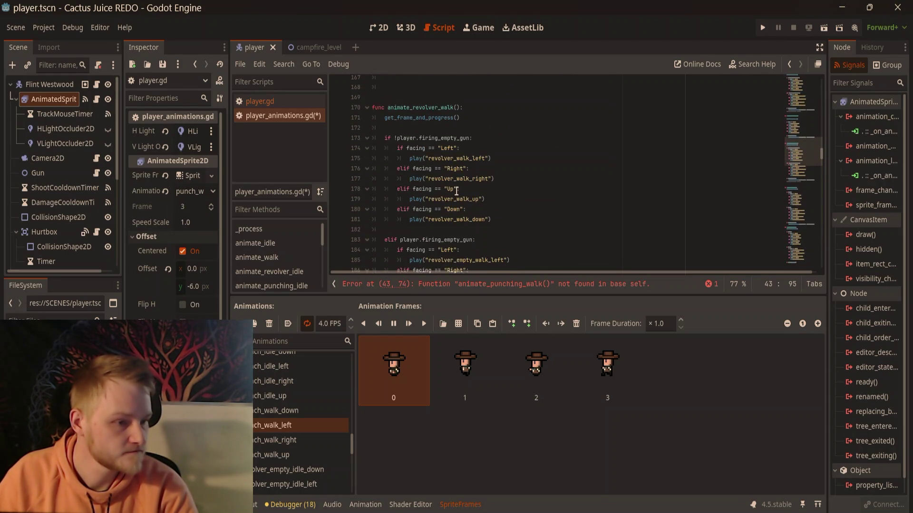
pyautogui.scroll(-1, 456, 191)
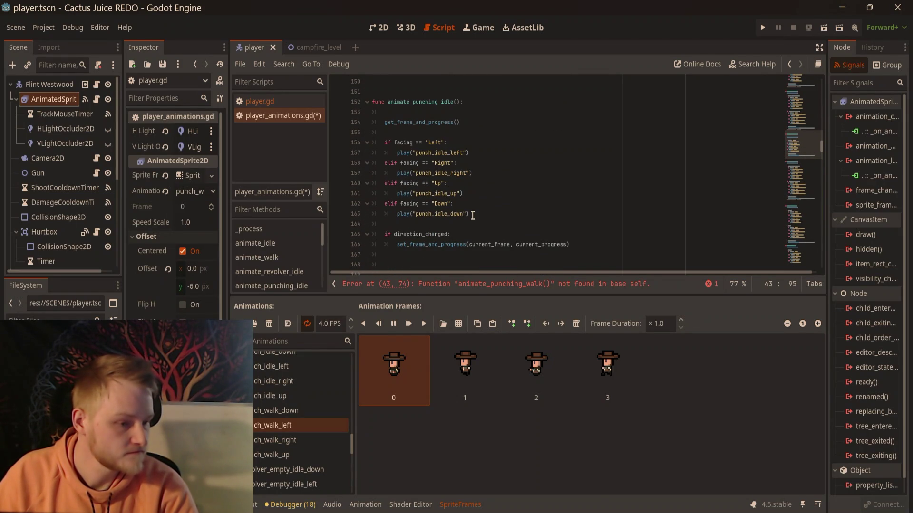
pyautogui.moveTo(595, 244)
pyautogui.mouseDown()
pyautogui.moveTo(375, 184)
pyautogui.moveTo(368, 102)
pyautogui.mouseUp()
pyautogui.hotkey('ctrl', 'c')
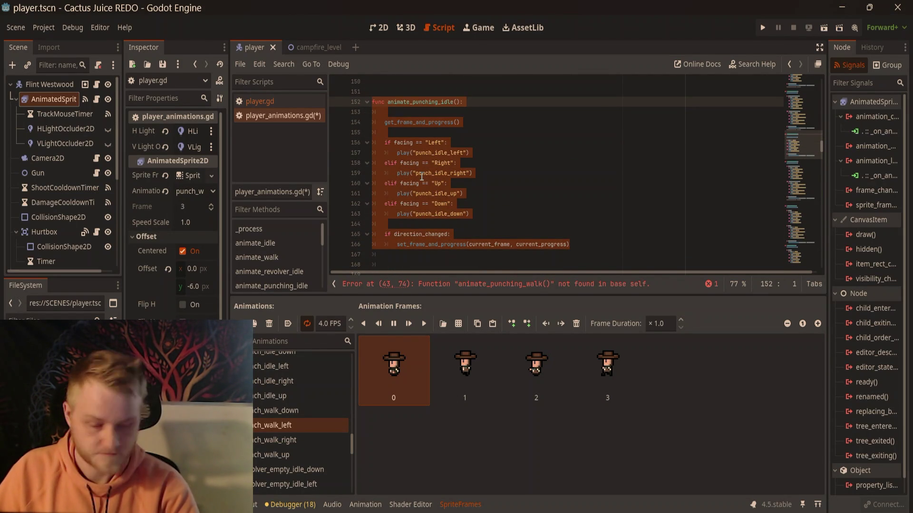
pyautogui.scroll(-2, 442, 199)
pyautogui.click(442, 199)
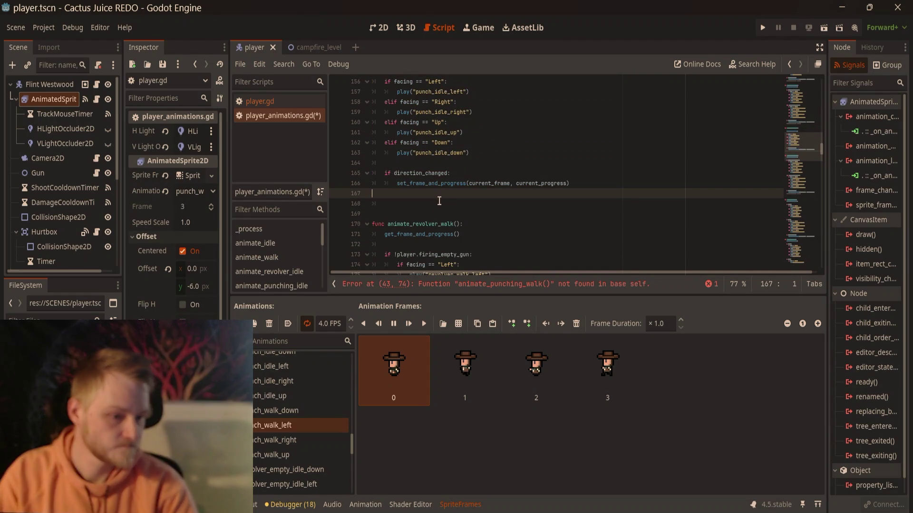
pyautogui.click(437, 208)
pyautogui.hotkey('ctrl', 'v')
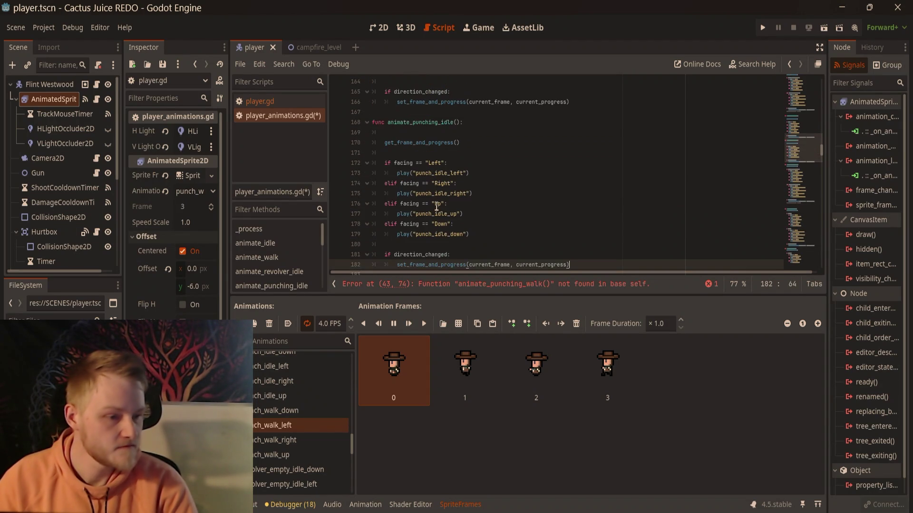
pyautogui.click(455, 121)
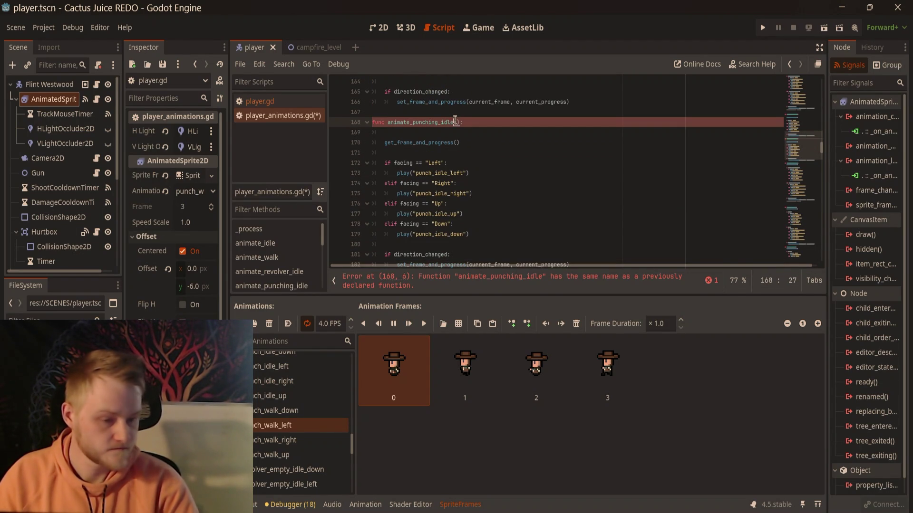
pyautogui.press('BackSpace')
pyautogui.press('BackSpace')
pyautogui.press('BackSpace')
pyautogui.write('wal')
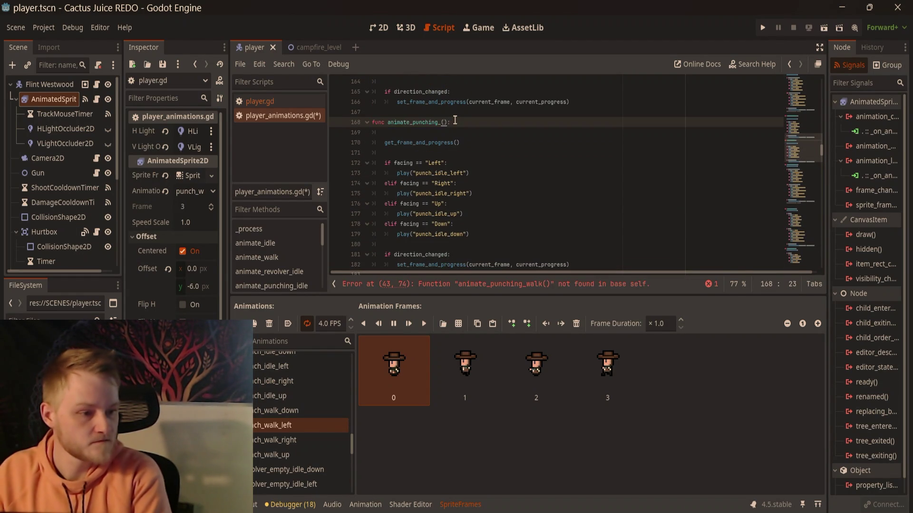
pyautogui.write('k')
# Review the copied function's play calls and save the script.
pyautogui.click(457, 173)
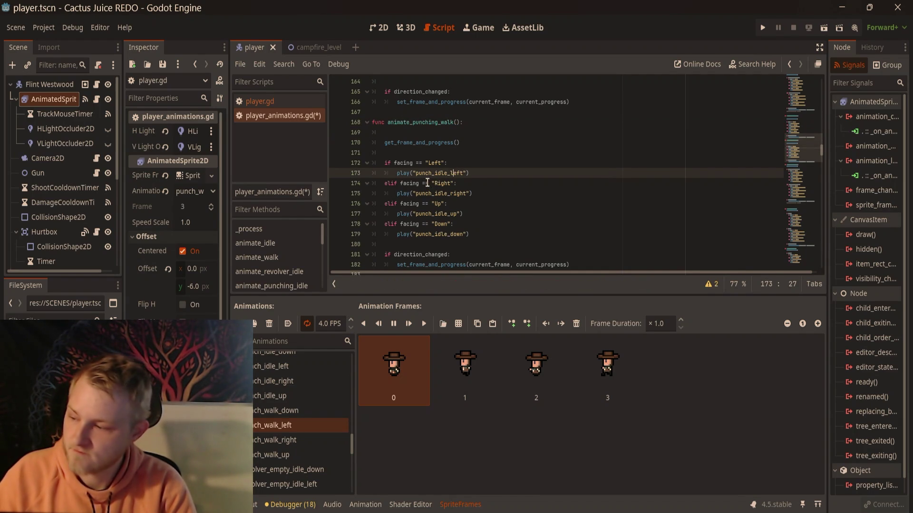
pyautogui.moveTo(411, 166)
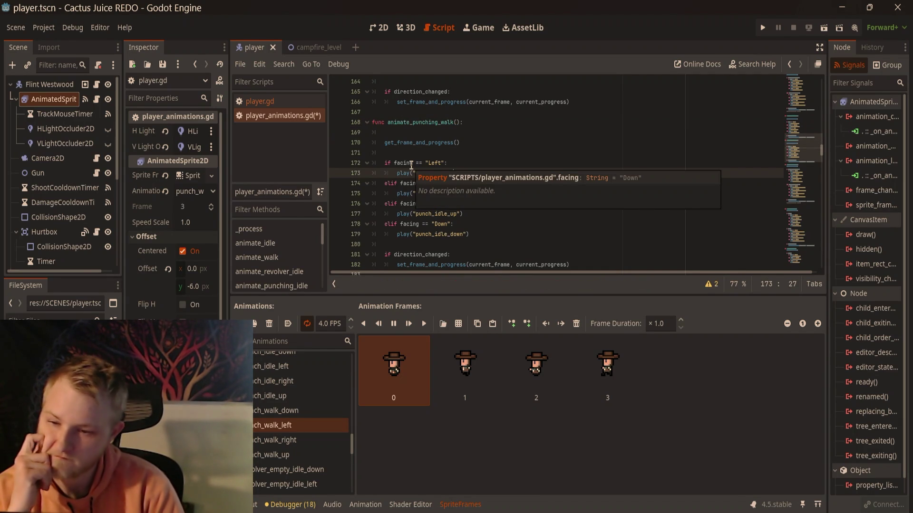
pyautogui.click(515, 141)
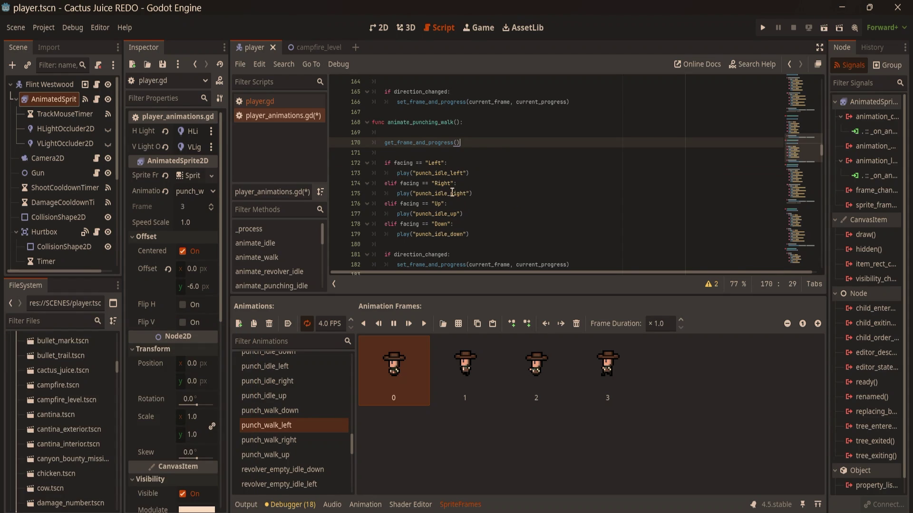
pyautogui.scroll(-1, 569, 254)
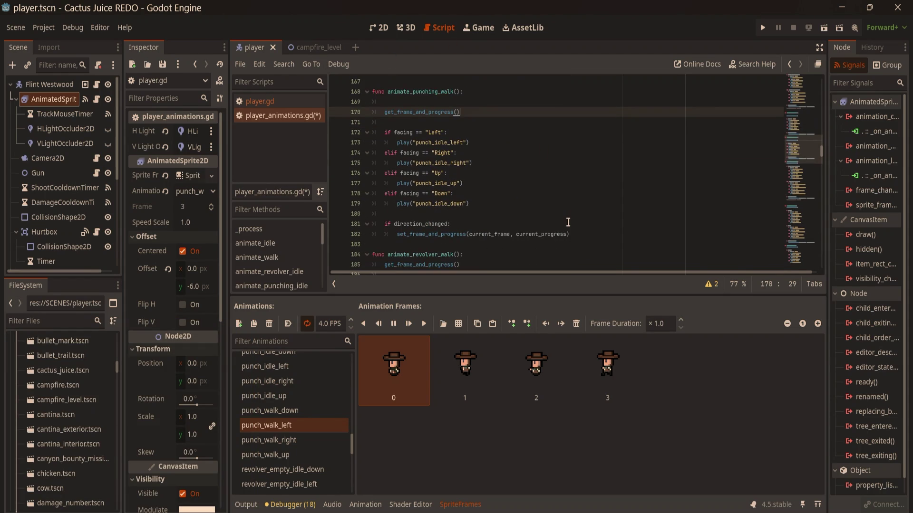
pyautogui.scroll(-2, 554, 204)
pyautogui.scroll(2, 543, 193)
pyautogui.scroll(1, 533, 178)
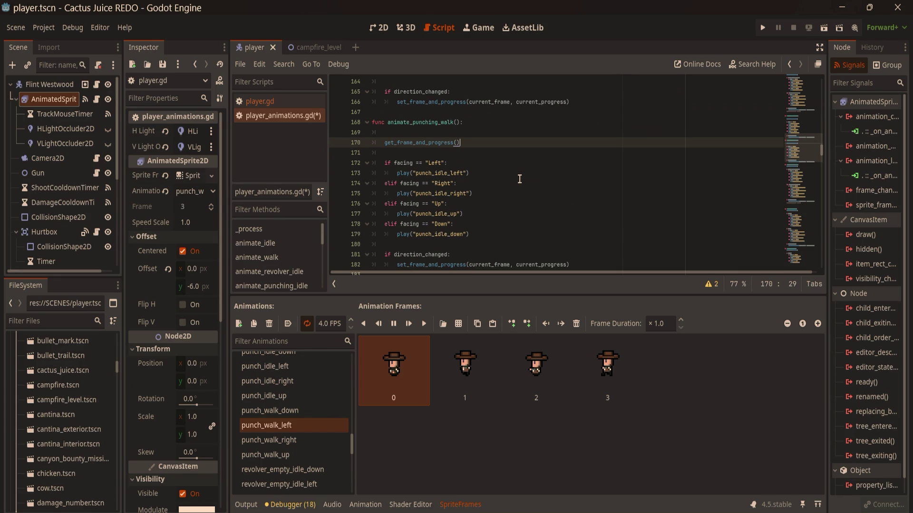
pyautogui.hotkey('ctrl', 's')
# Replace idle with walk in all four play calls (punch_walk_left, right, up, down) and save.
pyautogui.scroll(-2, 497, 174)
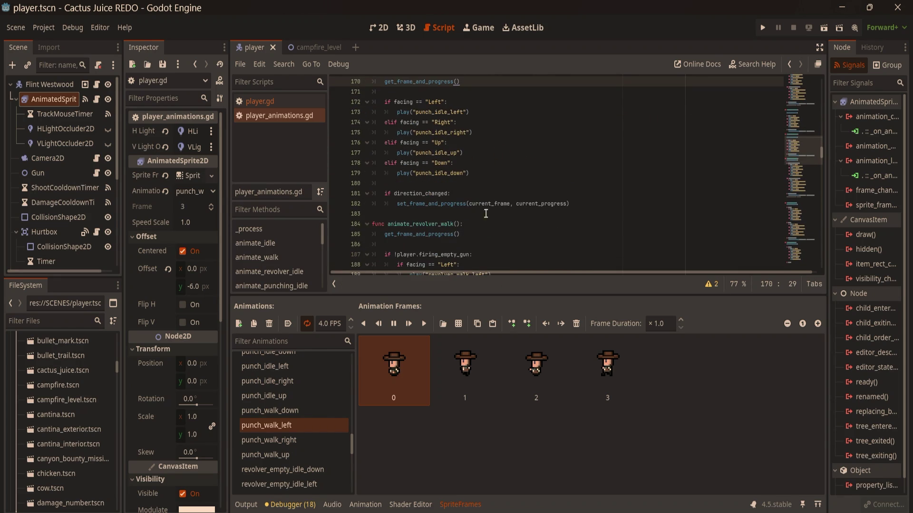
pyautogui.scroll(2, 470, 212)
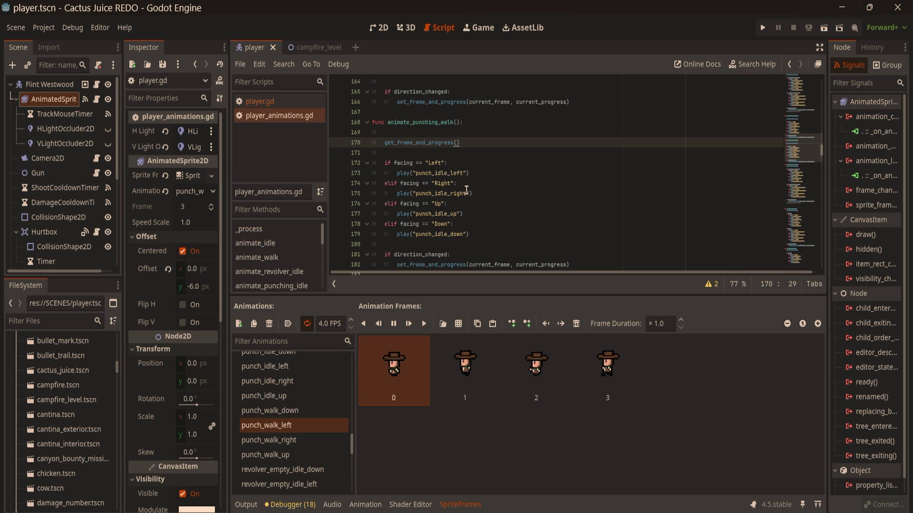
pyautogui.scroll(2, 454, 183)
pyautogui.scroll(2, 457, 182)
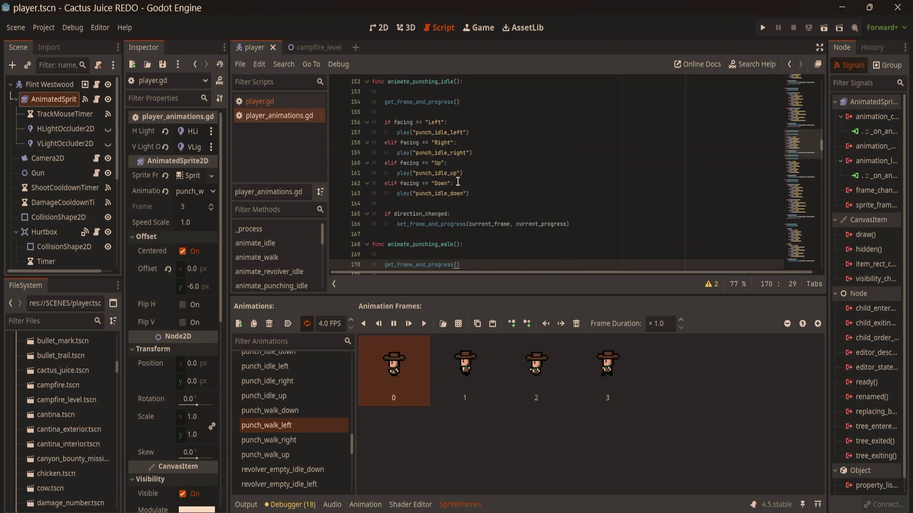
pyautogui.scroll(-4, 457, 181)
pyautogui.tripleClick(445, 173)
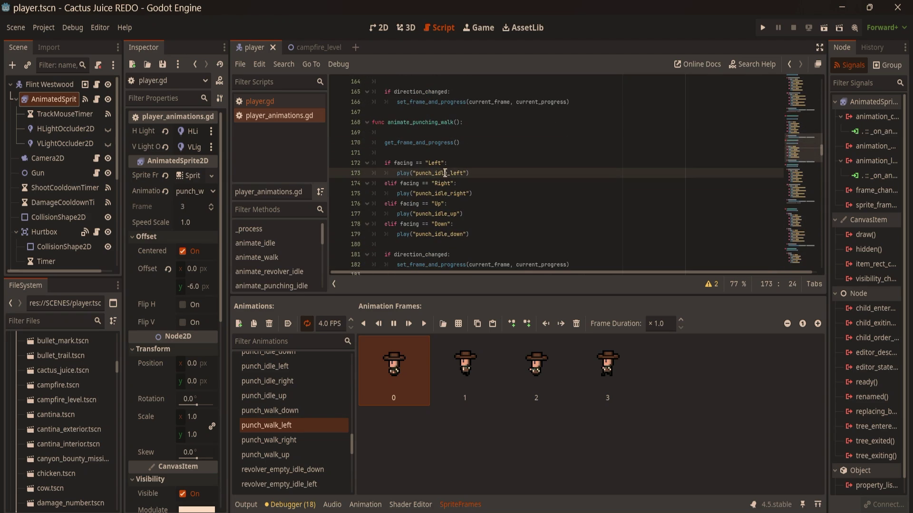
pyautogui.click(458, 166)
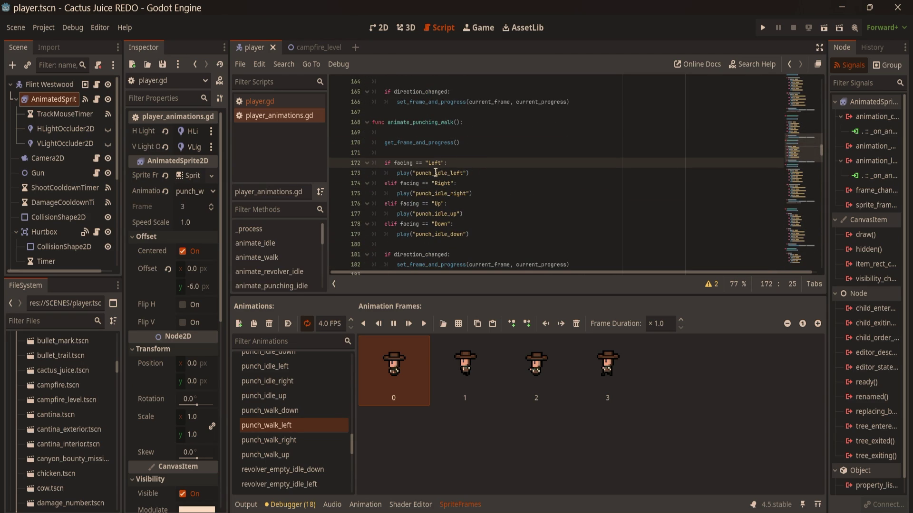
pyautogui.click(448, 173)
pyautogui.keyDown('alt'); pyautogui.click(448, 195); pyautogui.keyUp('alt')
pyautogui.keyDown('alt'); pyautogui.click(448, 214); pyautogui.keyUp('alt')
pyautogui.keyDown('alt'); pyautogui.click(448, 234); pyautogui.keyUp('alt')
pyautogui.press('BackSpace')
pyautogui.press('BackSpace')
pyautogui.press('BackSpace')
pyautogui.write('walk')
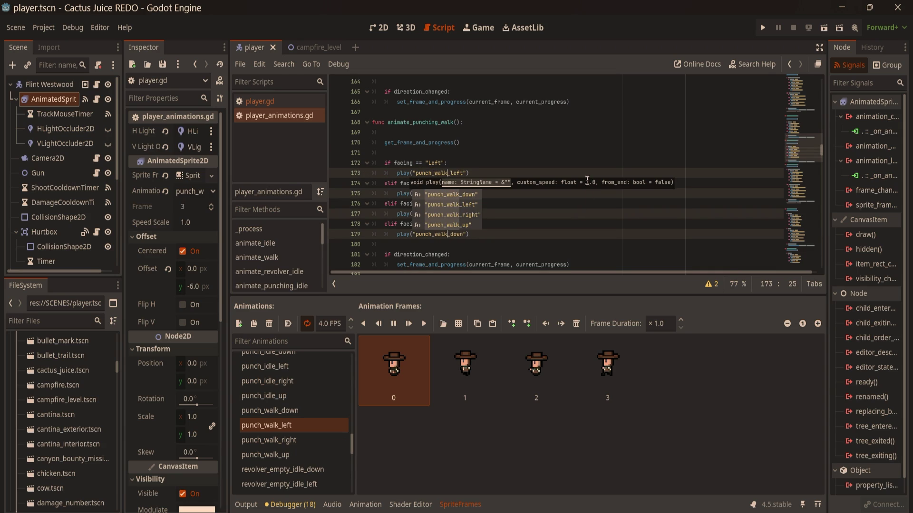
pyautogui.click(586, 139)
pyautogui.hotkey('ctrl', 's')
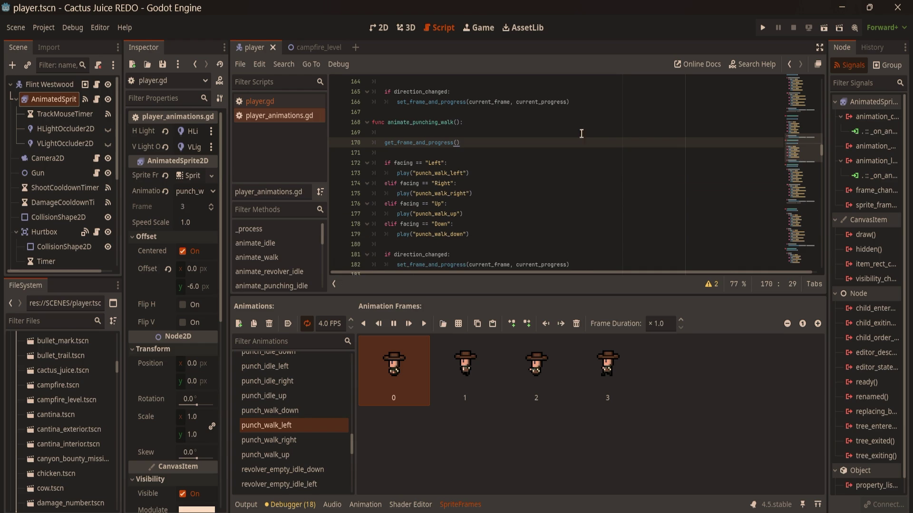
# Check the Down facing branch and run the scene to test the punching walk.
pyautogui.click(524, 220)
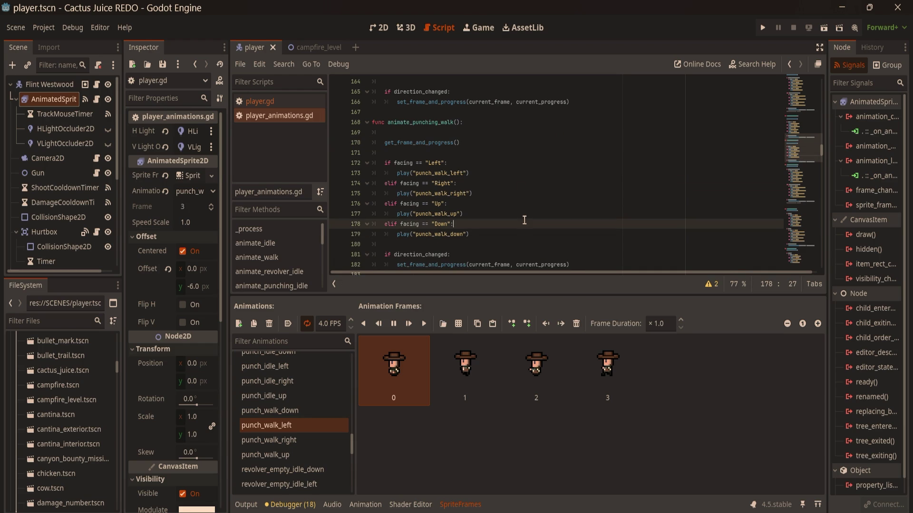
pyautogui.scroll(-1, 517, 215)
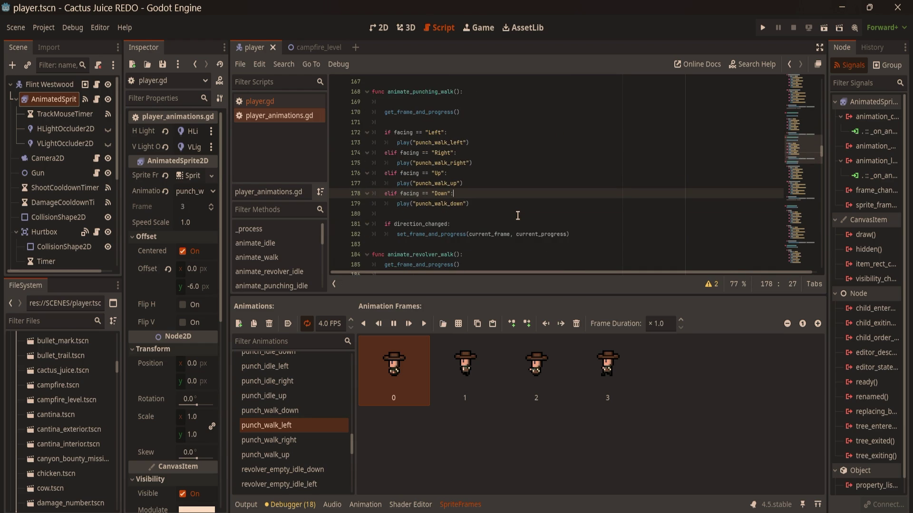
pyautogui.press('F6')
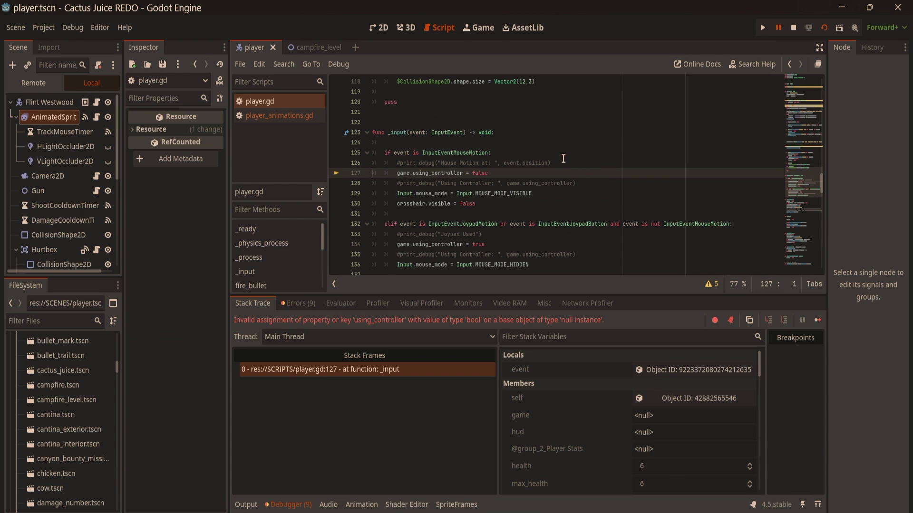
# Stop the crashed session, run campfire_level, walk the player right and down, then close the game.
pyautogui.press('F8')
pyautogui.click(329, 47)
pyautogui.press('F6')
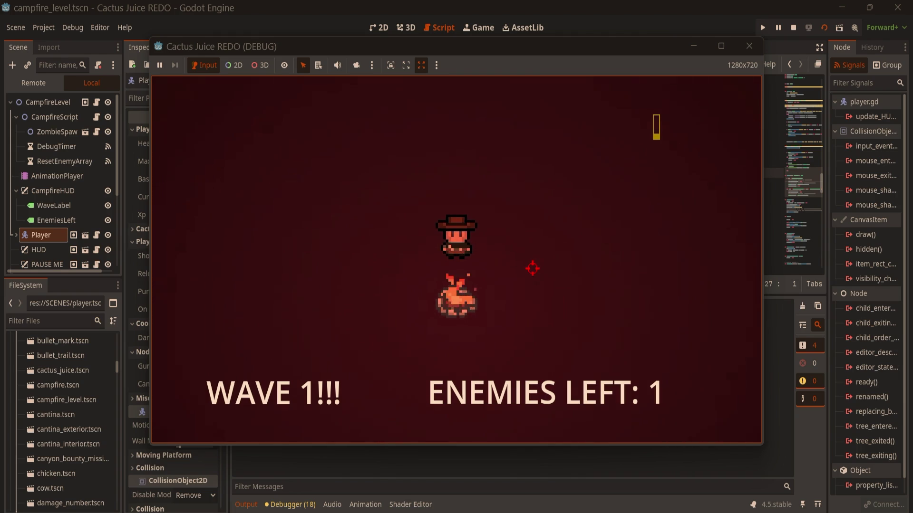
pyautogui.press('d')
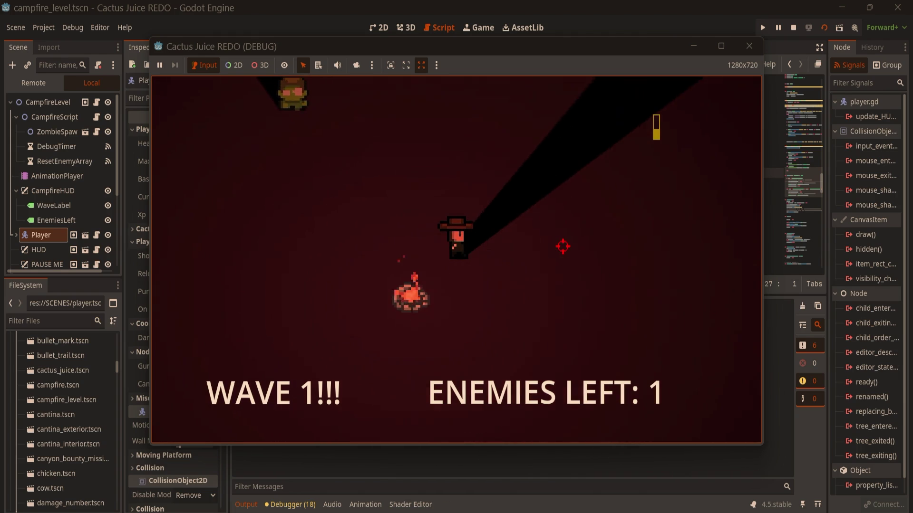
pyautogui.press('d')
pyautogui.press('d')
pyautogui.press('s')
pyautogui.click(749, 46)
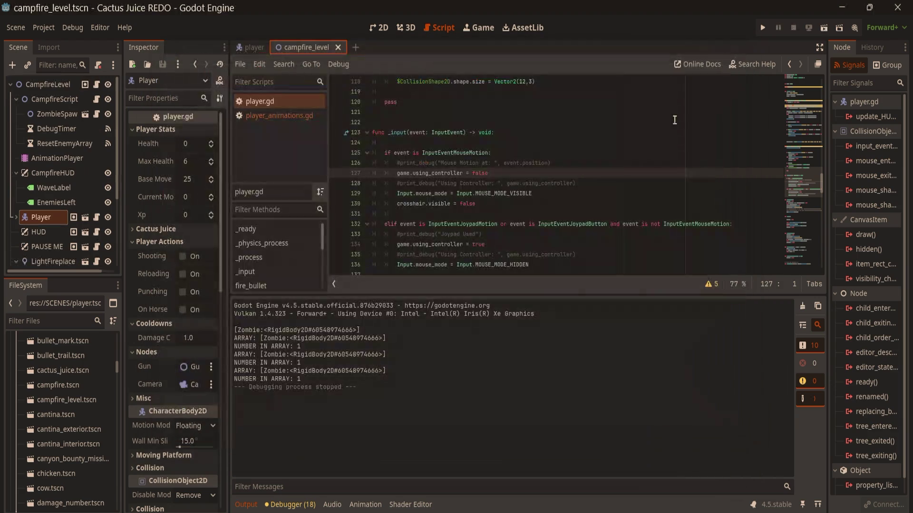
# Delete the ! before player.direction on line 43 of player_animations.gd and rerun the scene.
pyautogui.click(263, 123)
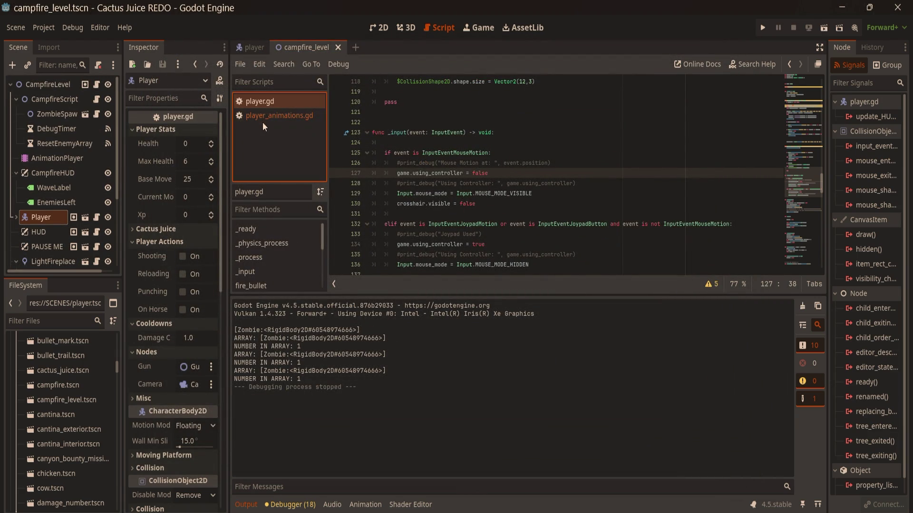
pyautogui.click(262, 119)
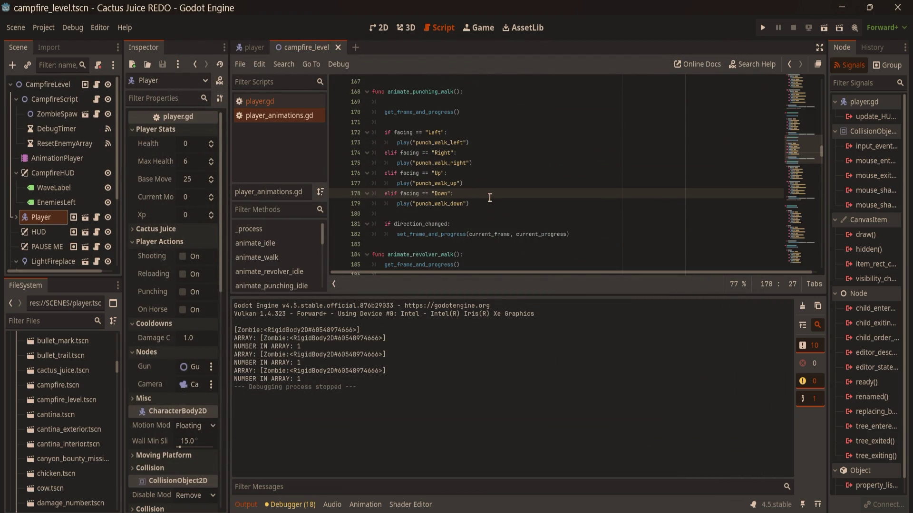
pyautogui.scroll(15, 491, 197)
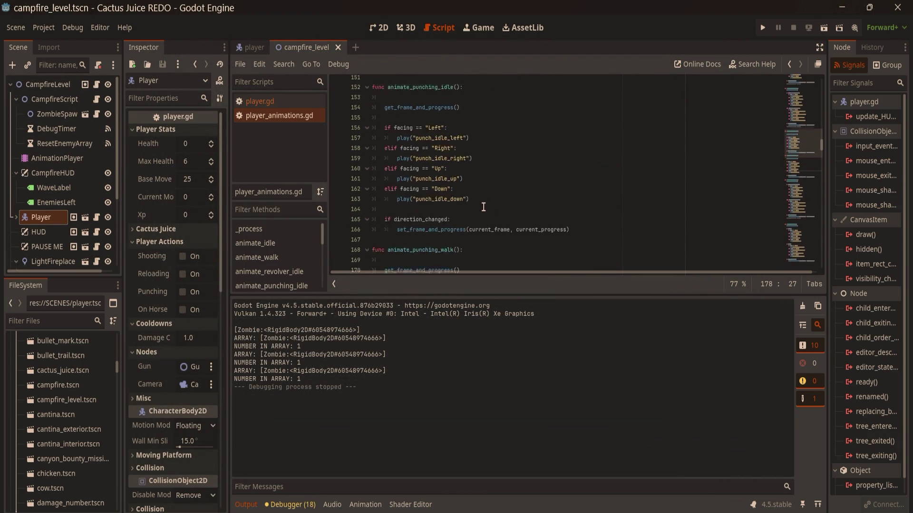
pyautogui.scroll(20, 481, 210)
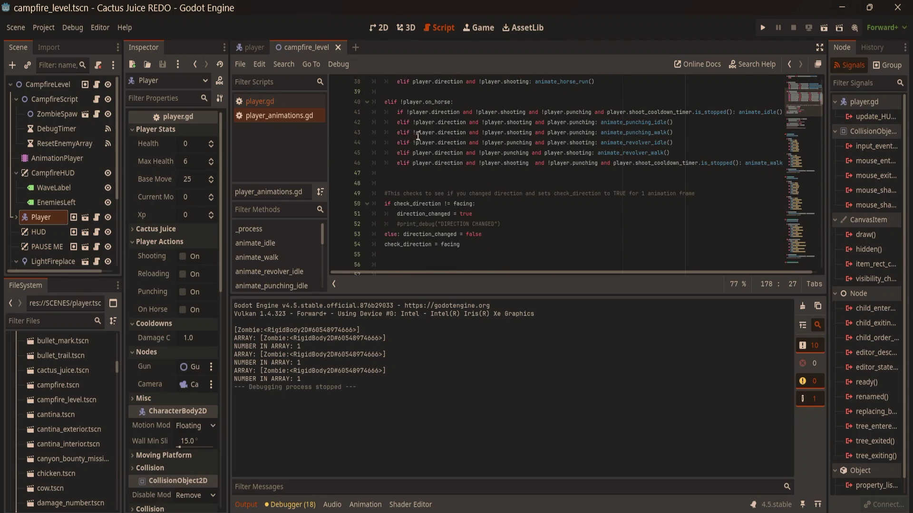
pyautogui.click(414, 133)
pyautogui.press('Delete')
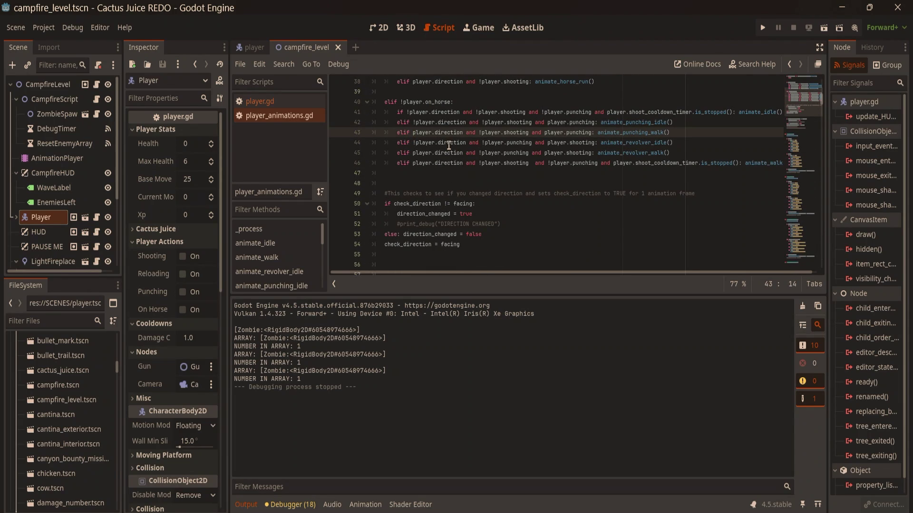
pyautogui.press('F6')
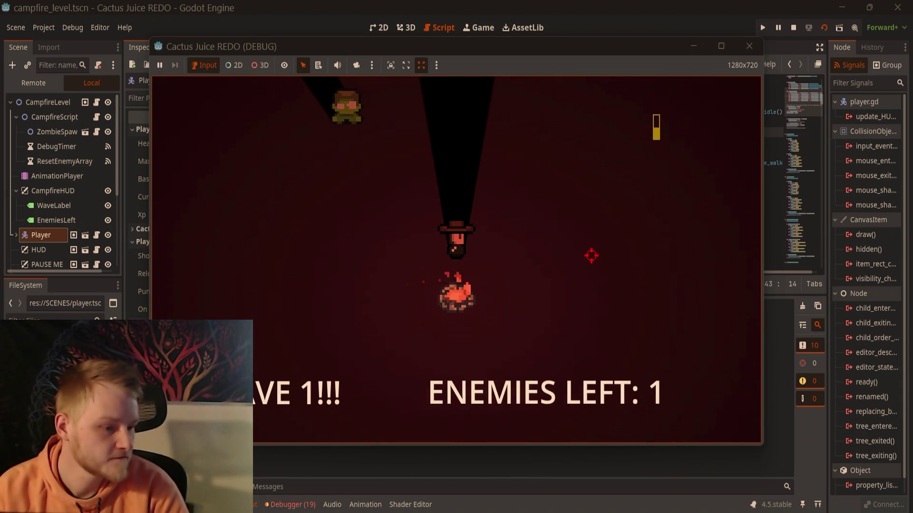
# Walk around the level, shoot the zombie, collect the cactus juice, then close the game.
pyautogui.press('d')
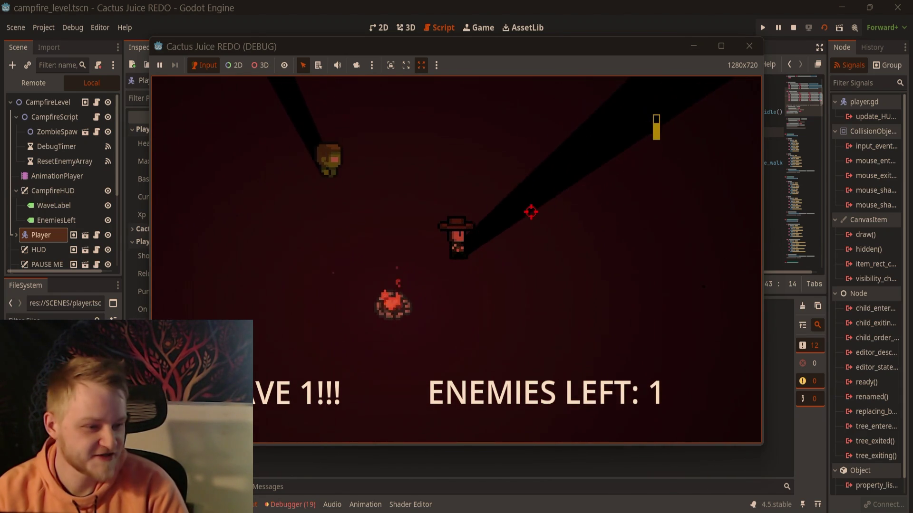
pyautogui.press('d')
pyautogui.press('w')
pyautogui.click(307, 250)
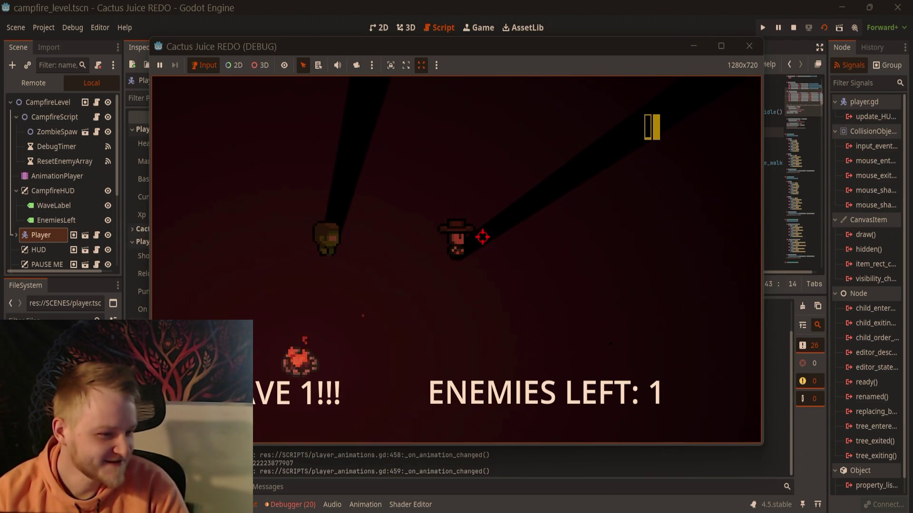
pyautogui.press('a')
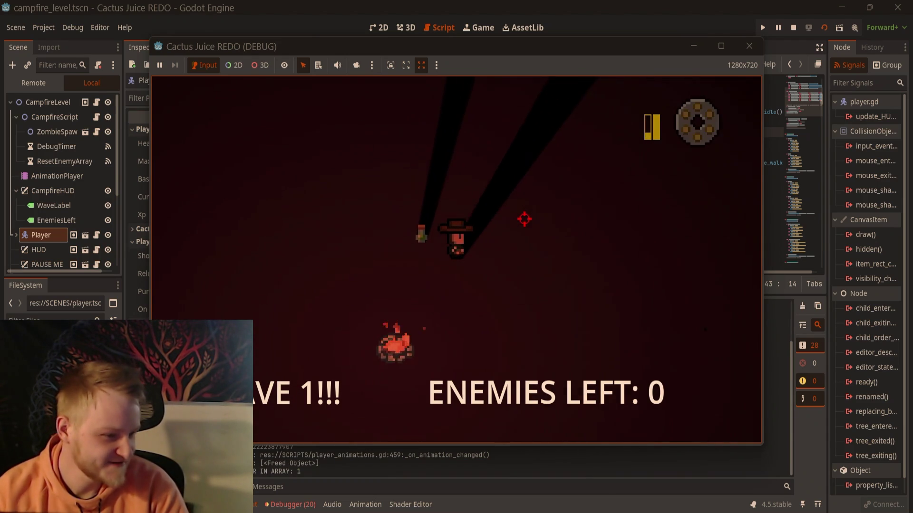
pyautogui.press('a')
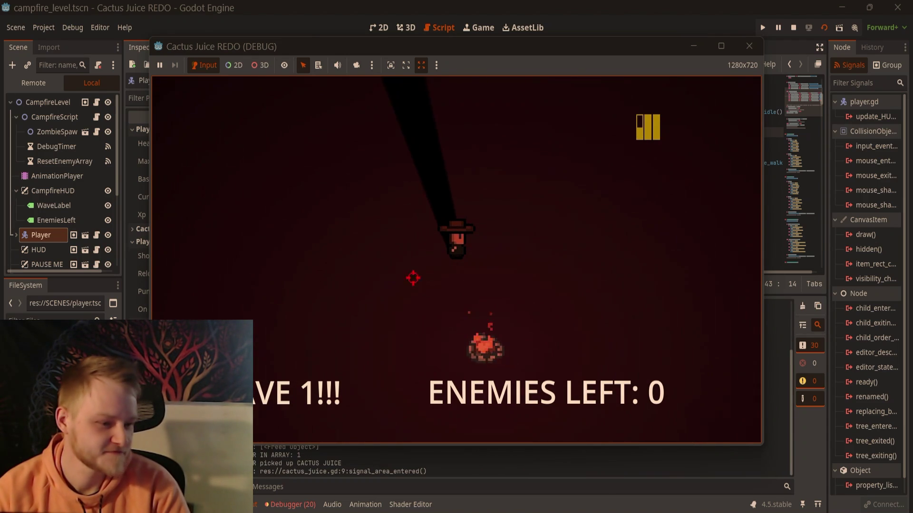
pyautogui.press('d')
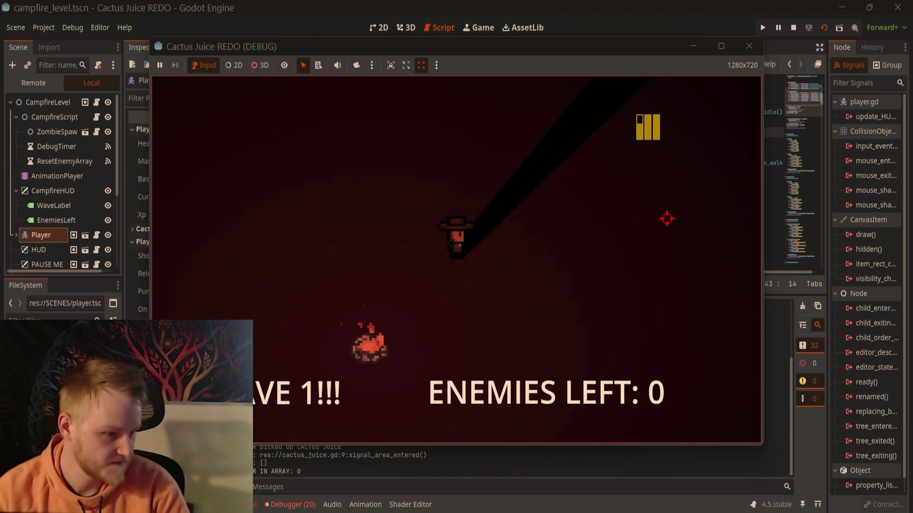
pyautogui.press('d')
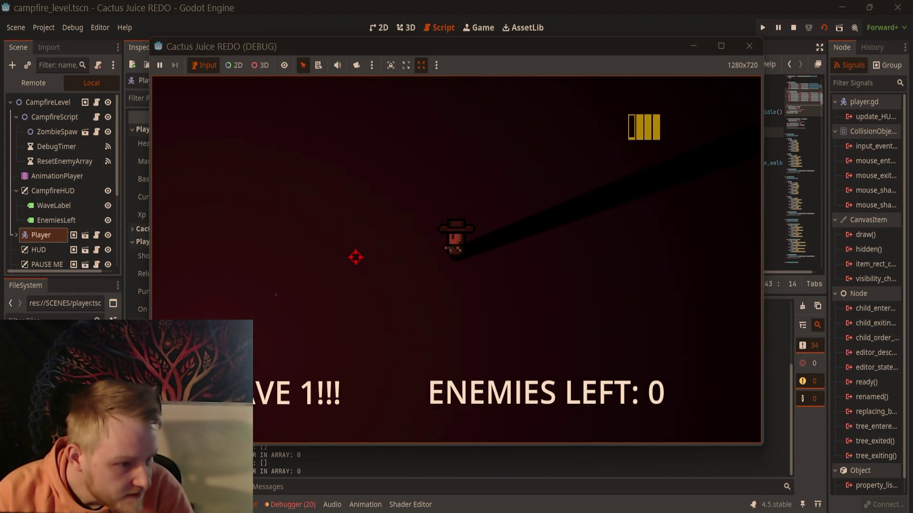
pyautogui.click(749, 47)
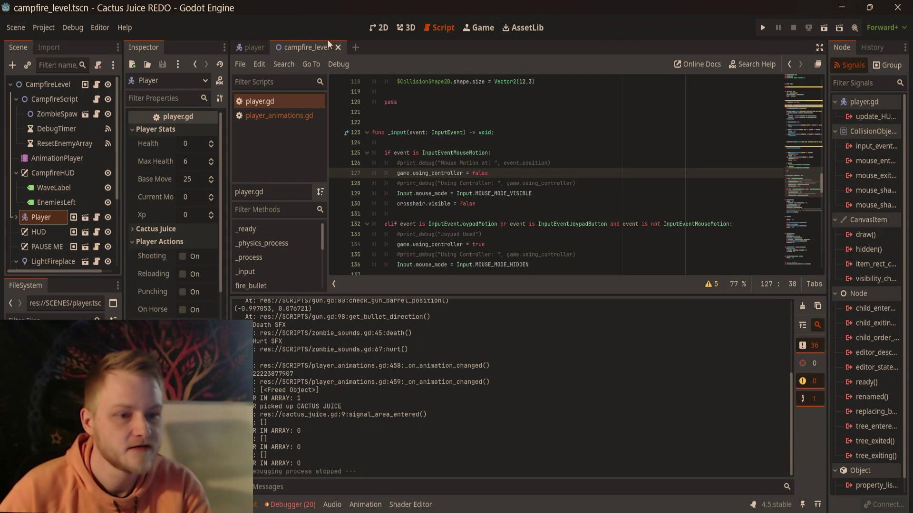
# Switch to the player scene and scroll player.gd to the punch() timer on line 154.
pyautogui.click(253, 47)
pyautogui.click(300, 48)
pyautogui.click(265, 47)
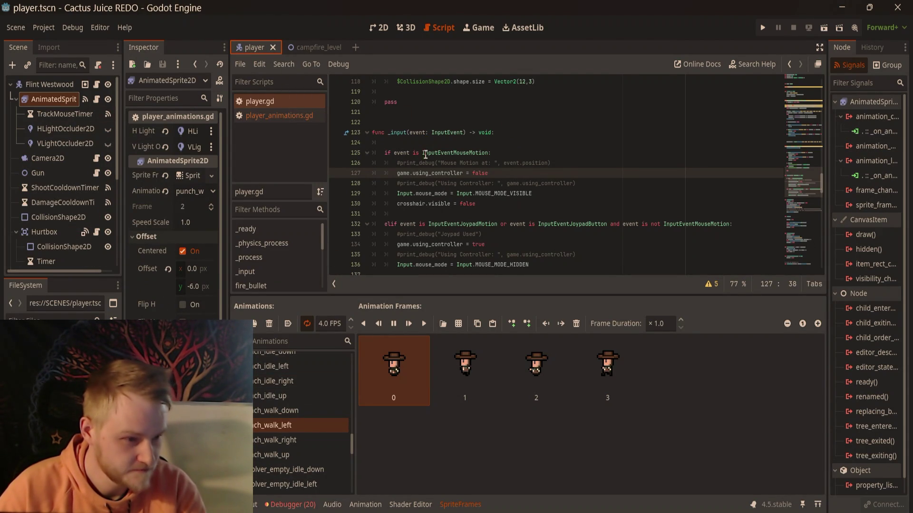
pyautogui.scroll(-7, 460, 226)
pyautogui.scroll(-2, 460, 225)
pyautogui.scroll(-2, 420, 146)
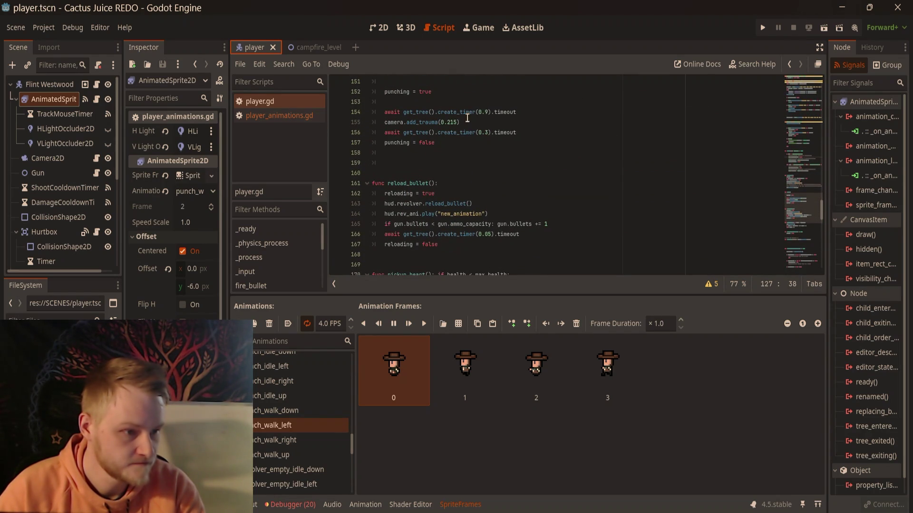
pyautogui.click(488, 109)
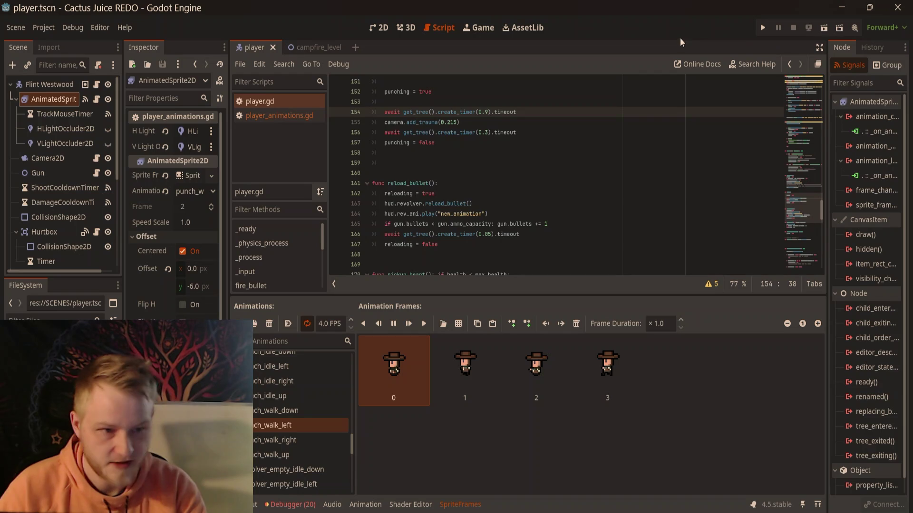
pyautogui.click(306, 50)
# Playtest the punch, then set both punch timers on lines 154 and 156 to 0.6.
pyautogui.press('F6')
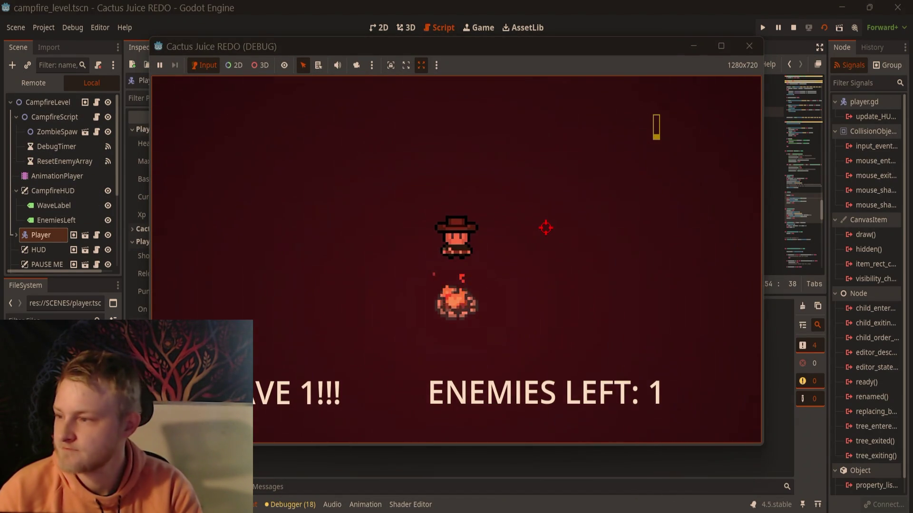
pyautogui.press('w')
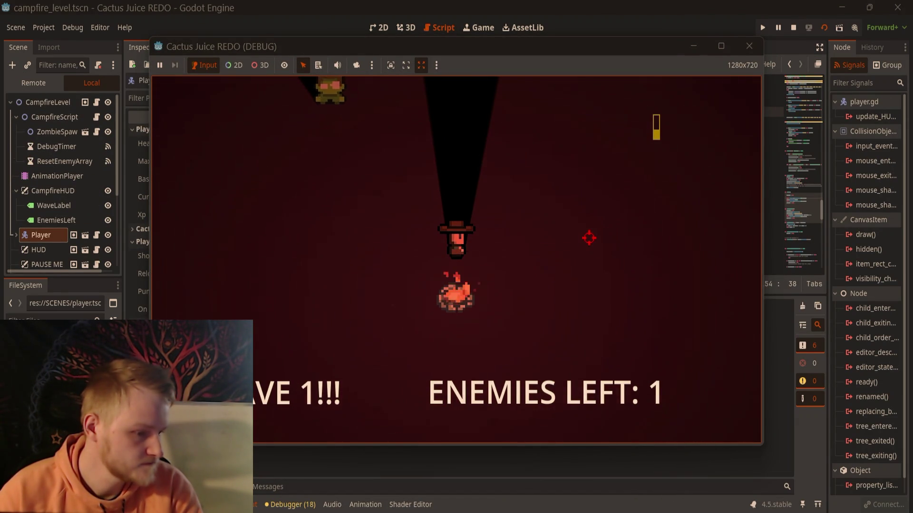
pyautogui.press('F8')
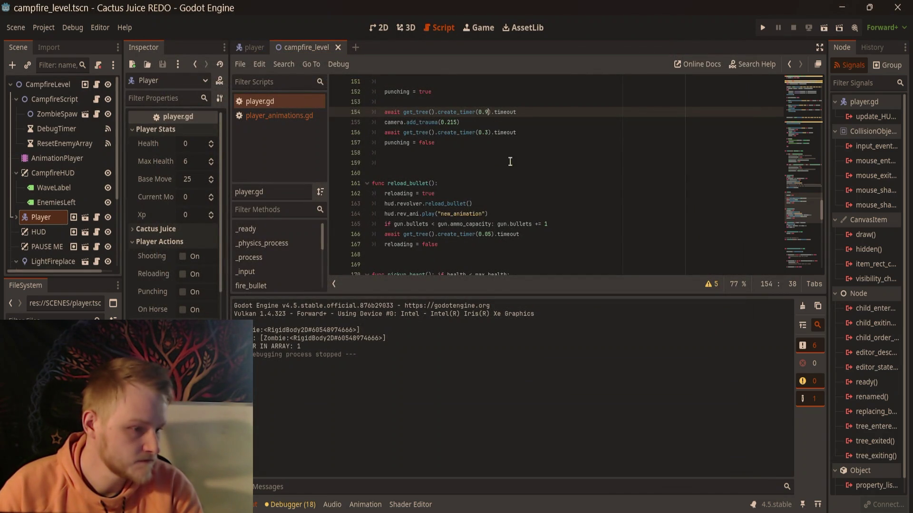
pyautogui.scroll(2, 507, 152)
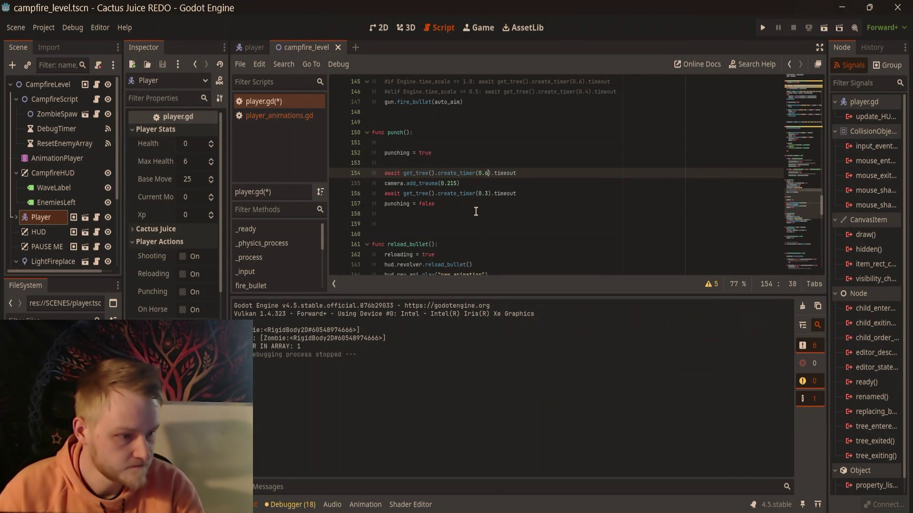
pyautogui.write('6')
pyautogui.click(489, 194)
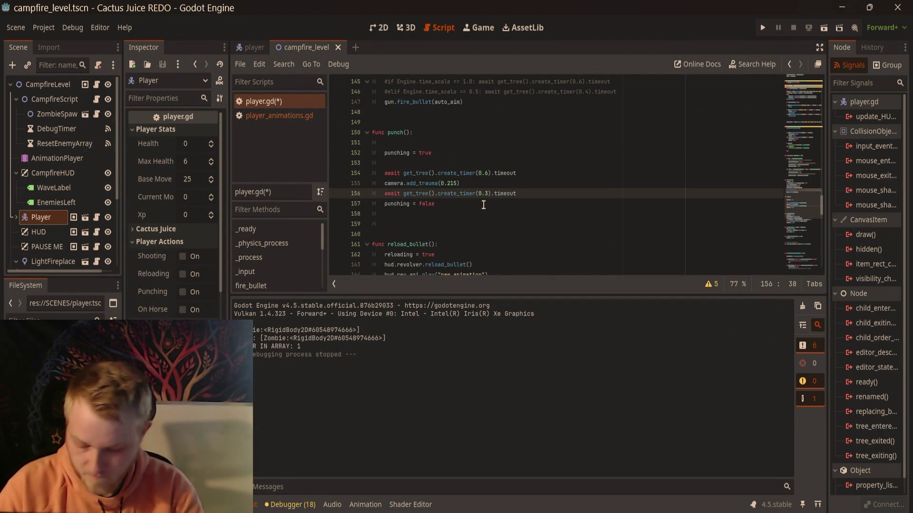
pyautogui.write('6')
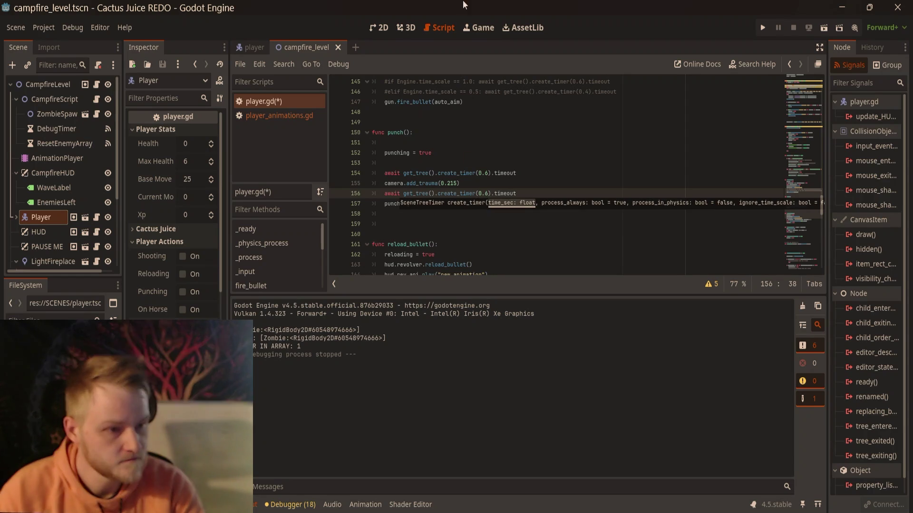
# Playtest the 0.6 timings, then change the first timer to 0.7 and clear the second's value.
pyautogui.press('F5')
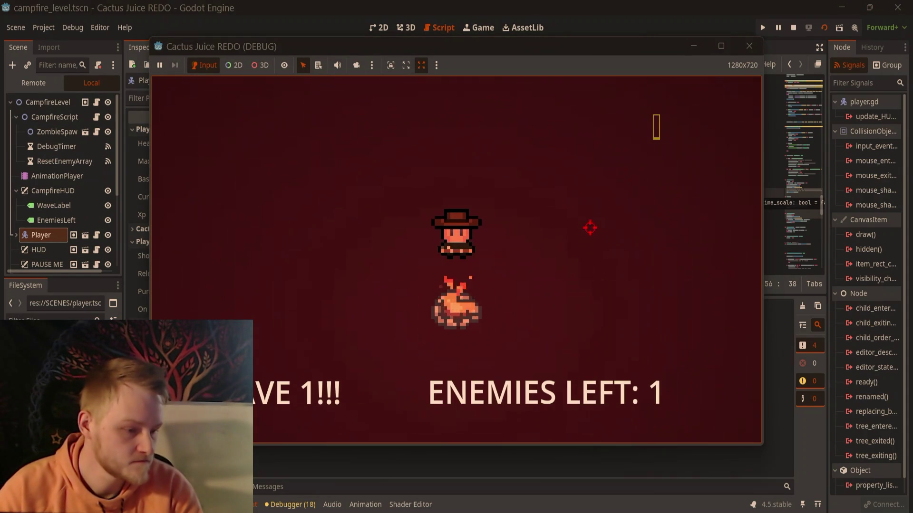
pyautogui.press('s')
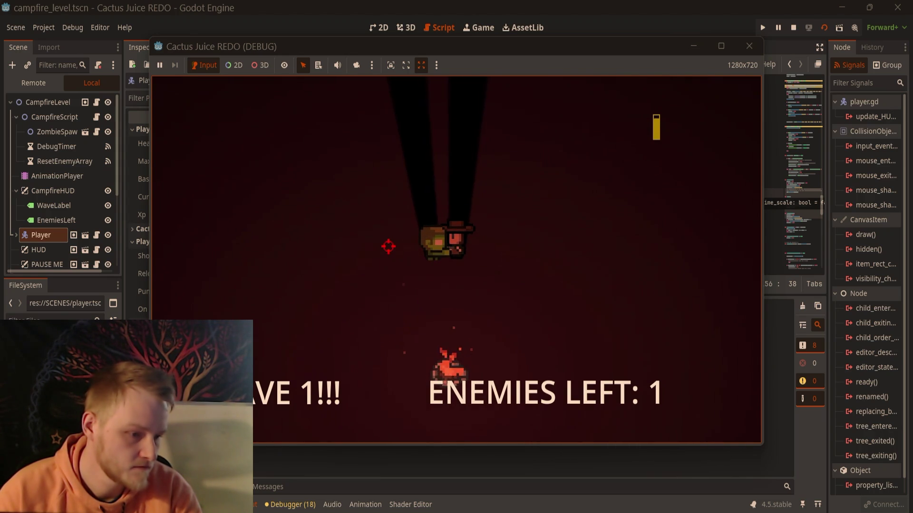
pyautogui.click(751, 48)
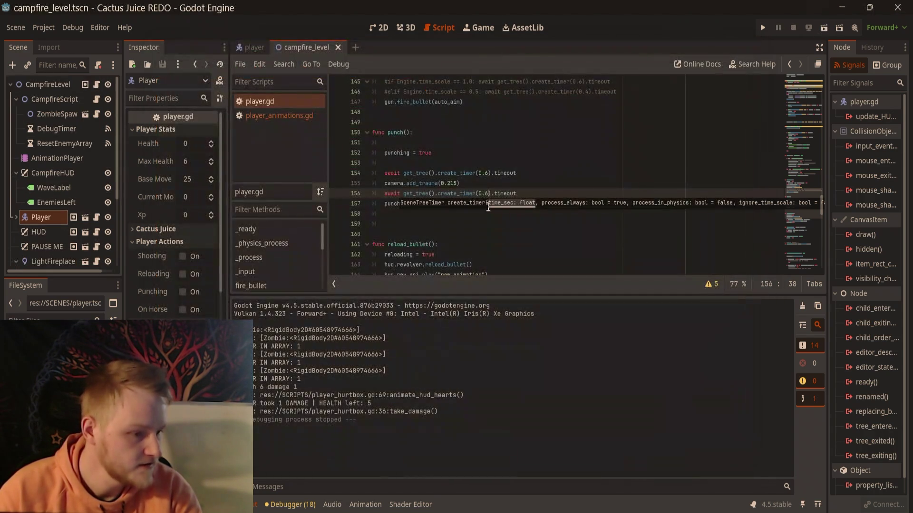
pyautogui.click(488, 173)
pyautogui.write('7')
pyautogui.click(490, 193)
pyautogui.press('BackSpace')
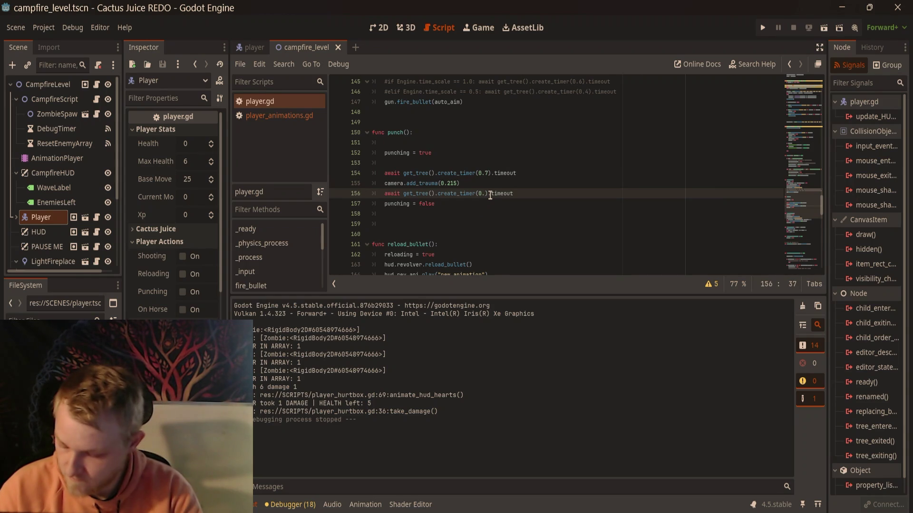
pyautogui.write('5')
pyautogui.press('F6')
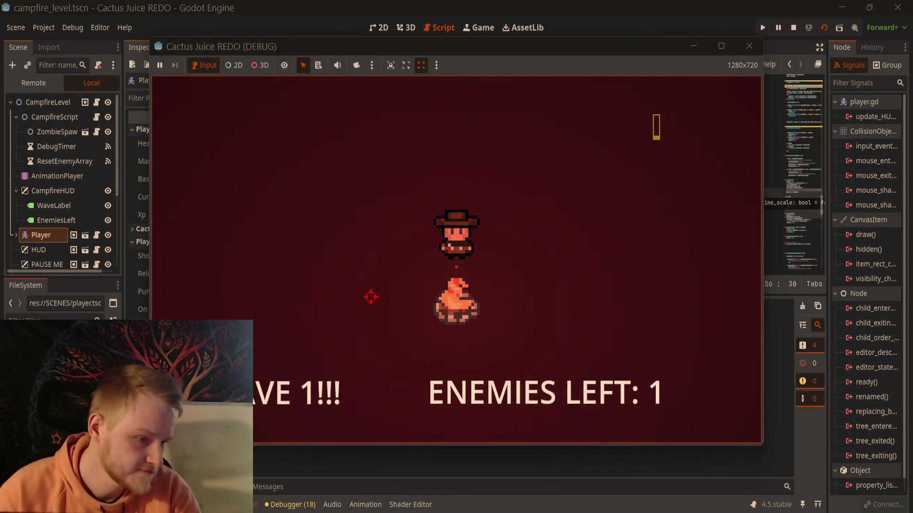
# Fight the zombie with the retuned punch timing, then close the game to stop debugging.
pyautogui.press('w')
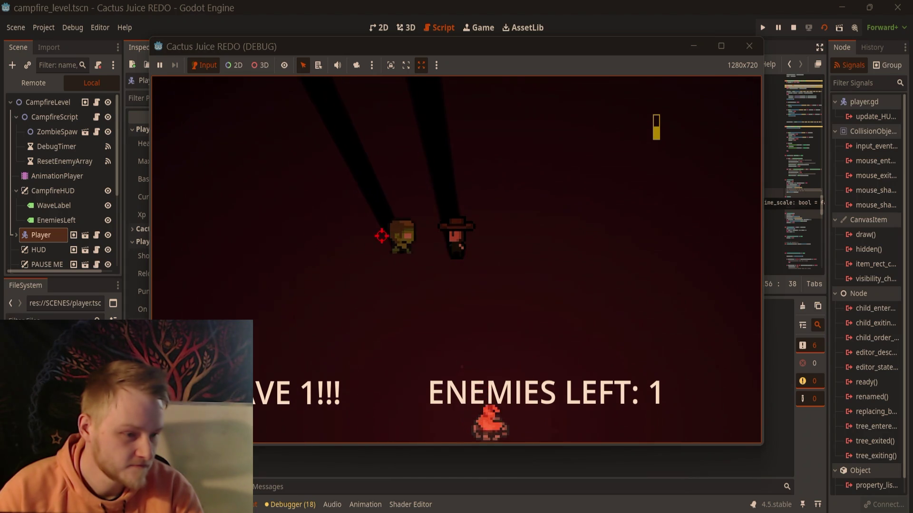
pyautogui.press('d')
pyautogui.press('d')
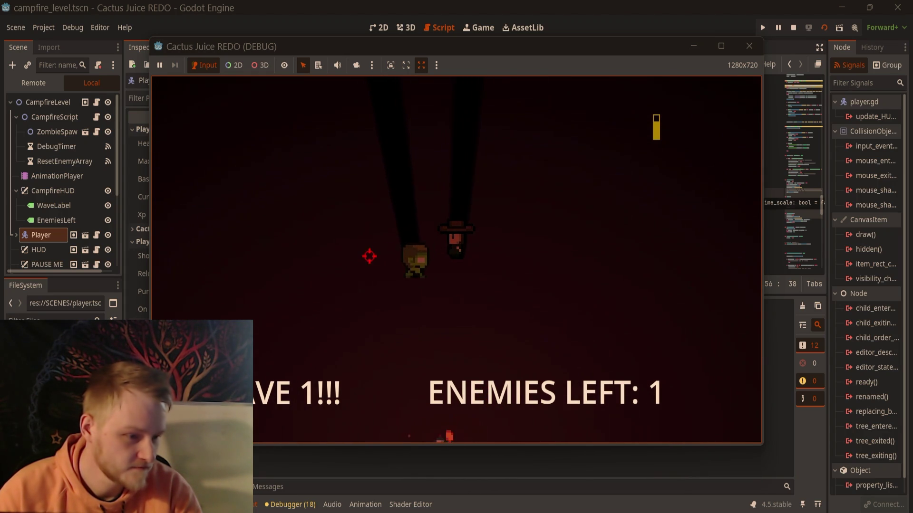
pyautogui.press('d')
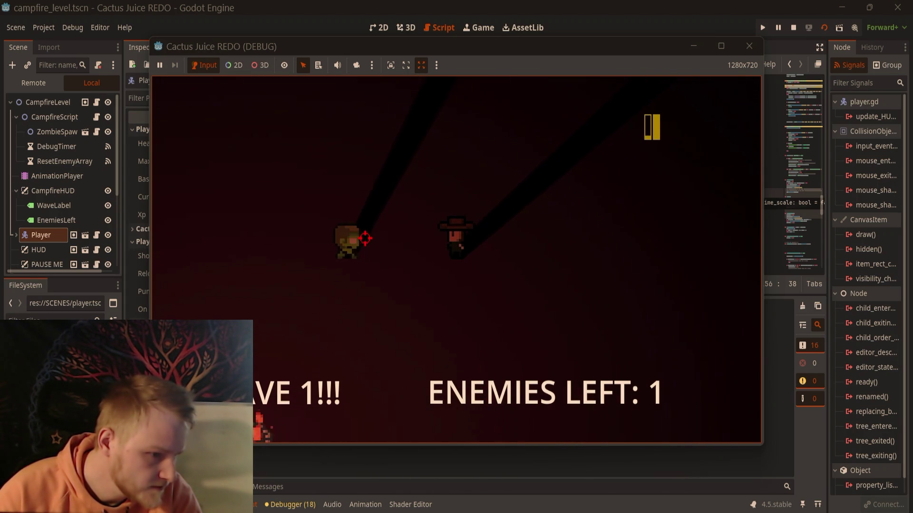
pyautogui.press('d')
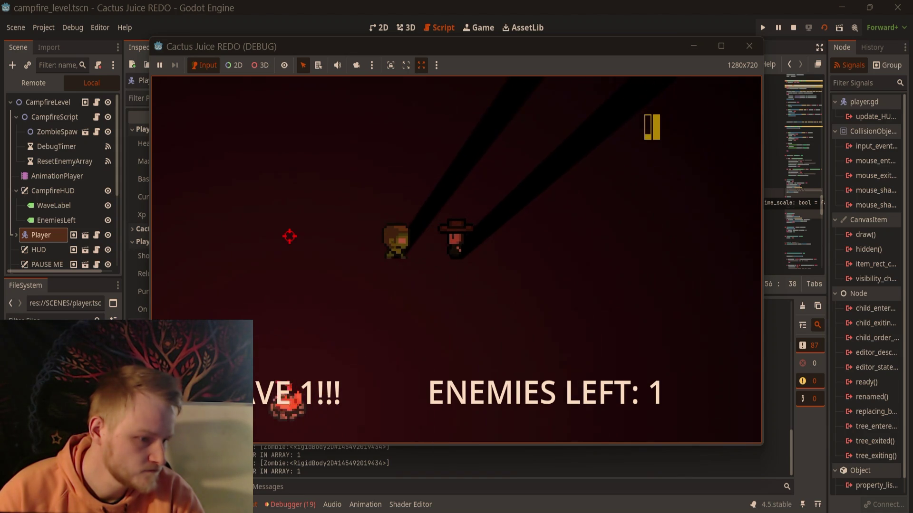
pyautogui.click(748, 47)
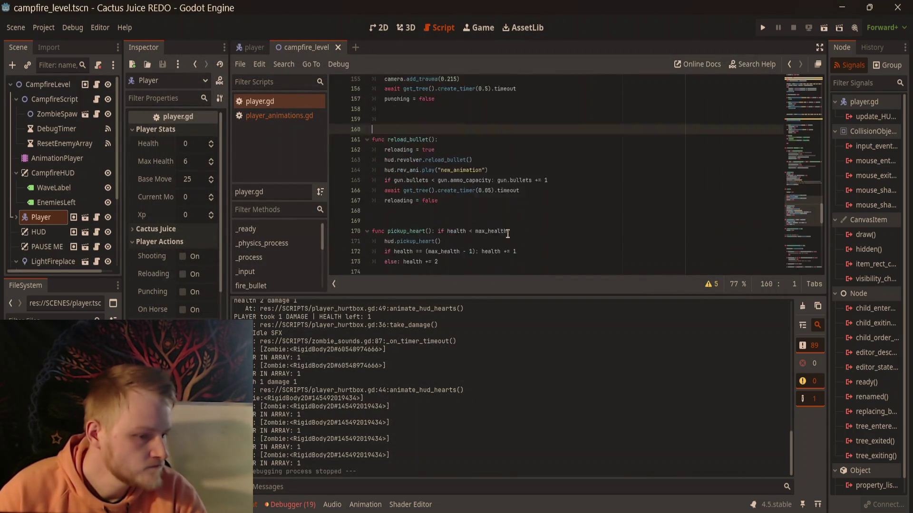
pyautogui.scroll(-10, 496, 221)
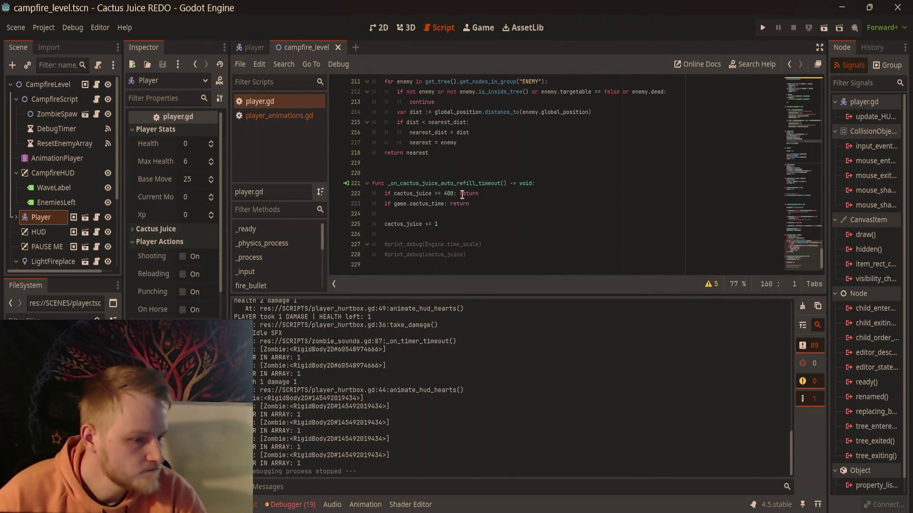
pyautogui.scroll(5, 459, 191)
pyautogui.click(306, 117)
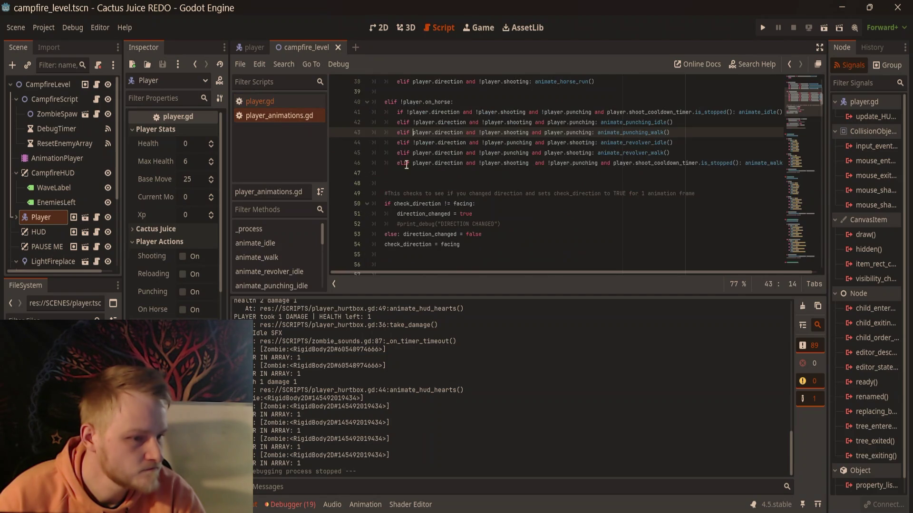
pyautogui.scroll(-8, 495, 186)
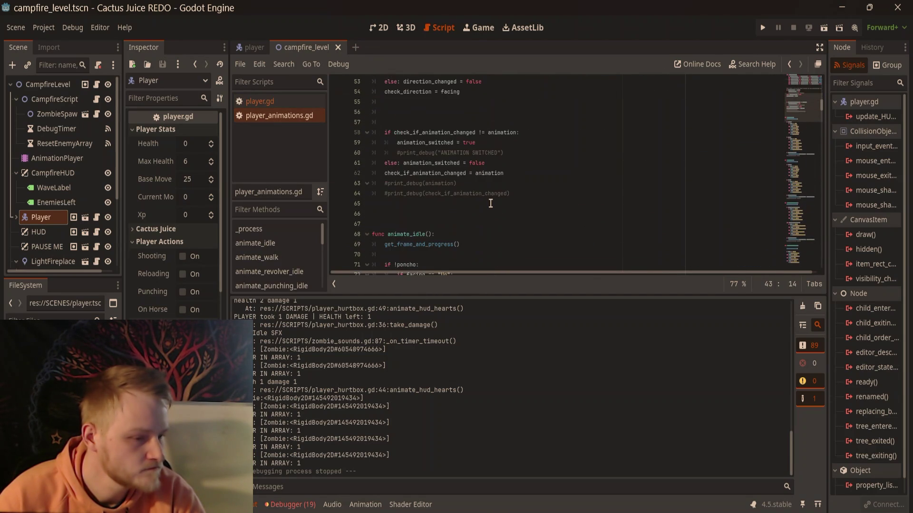
pyautogui.scroll(-4, 491, 203)
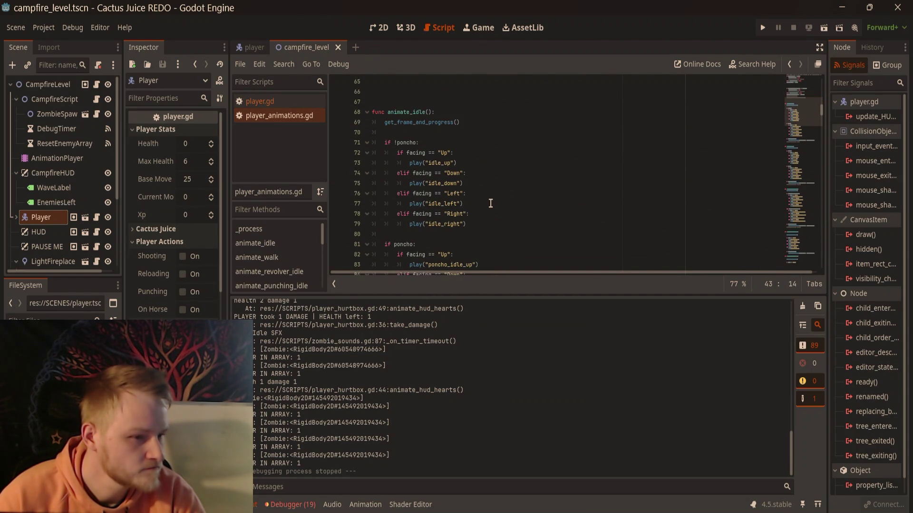
pyautogui.scroll(-4, 491, 203)
pyautogui.scroll(-10, 479, 208)
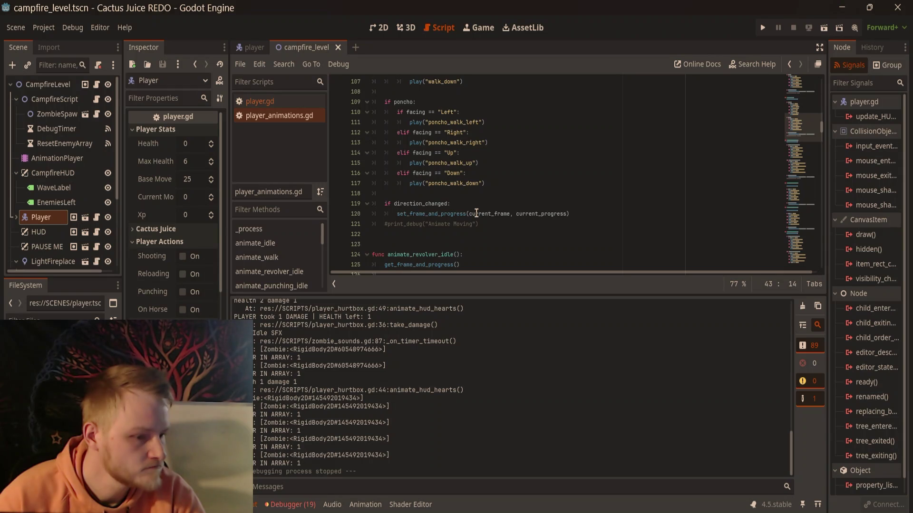
pyautogui.scroll(3, 494, 223)
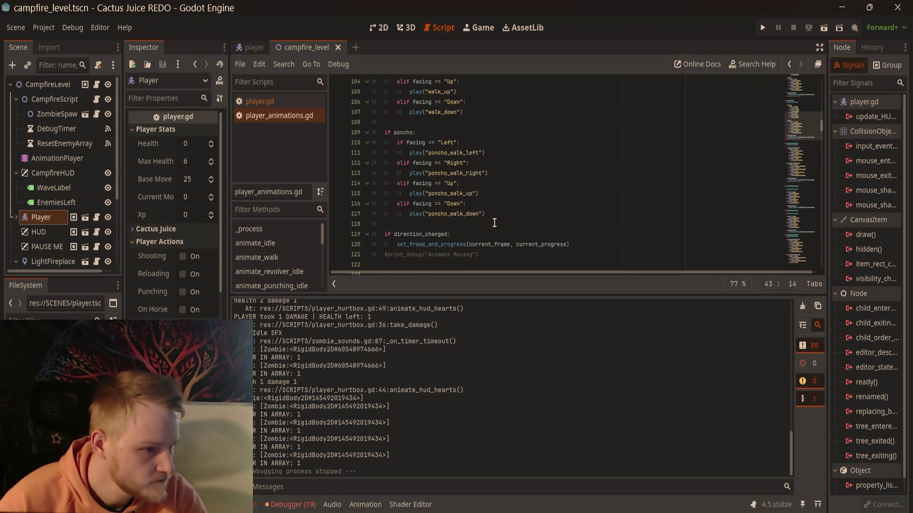
pyautogui.scroll(-7, 494, 223)
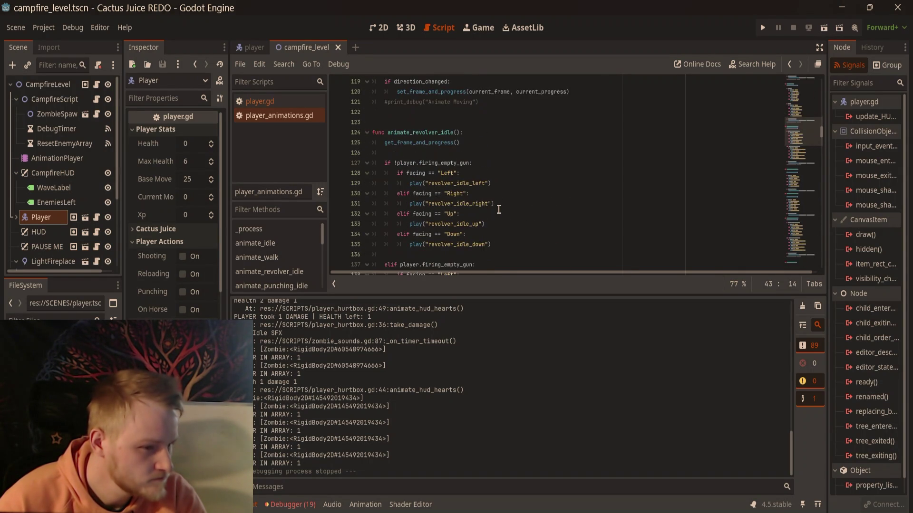
pyautogui.scroll(-15, 499, 209)
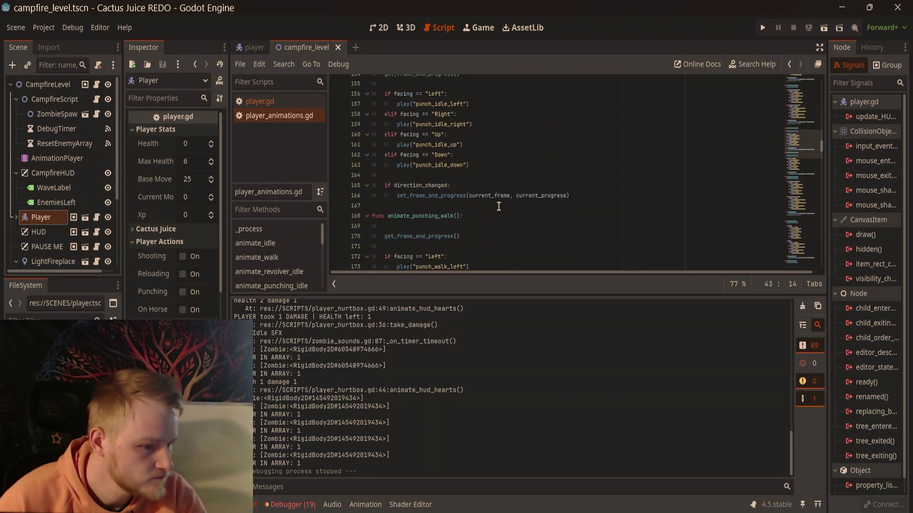
pyautogui.scroll(-3, 499, 207)
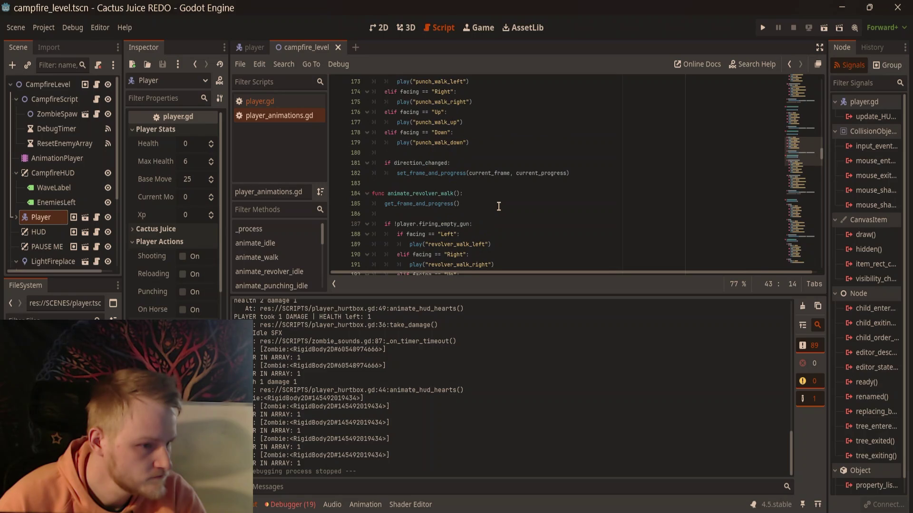
pyautogui.scroll(3, 653, 163)
pyautogui.scroll(6, 641, 165)
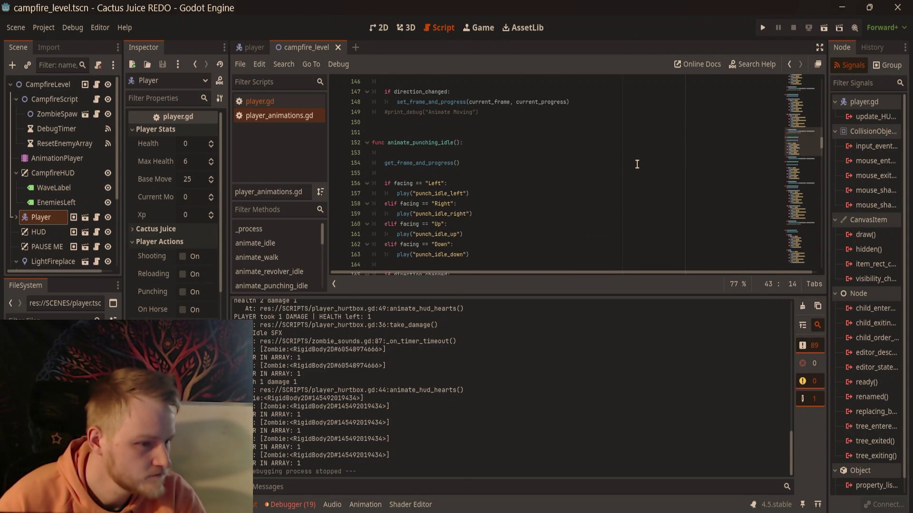
pyautogui.scroll(-2, 636, 165)
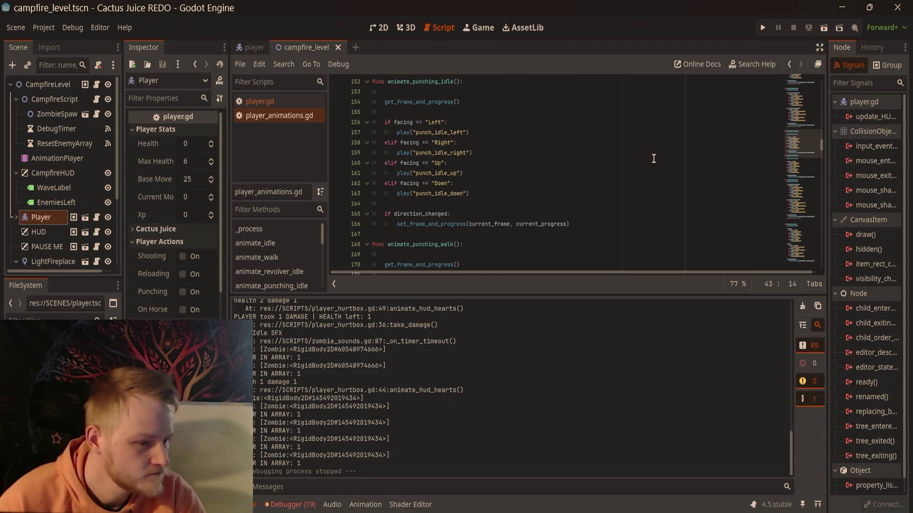
pyautogui.scroll(-1, 599, 172)
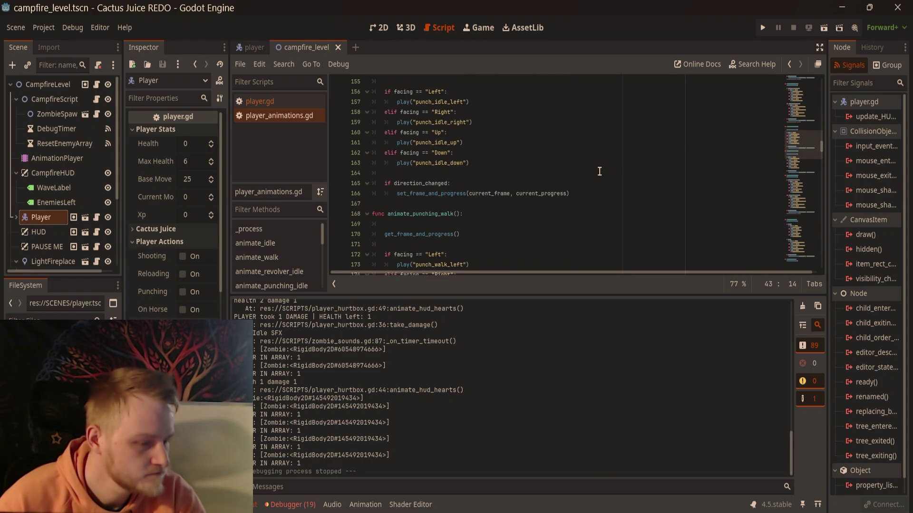
pyautogui.scroll(20, 596, 164)
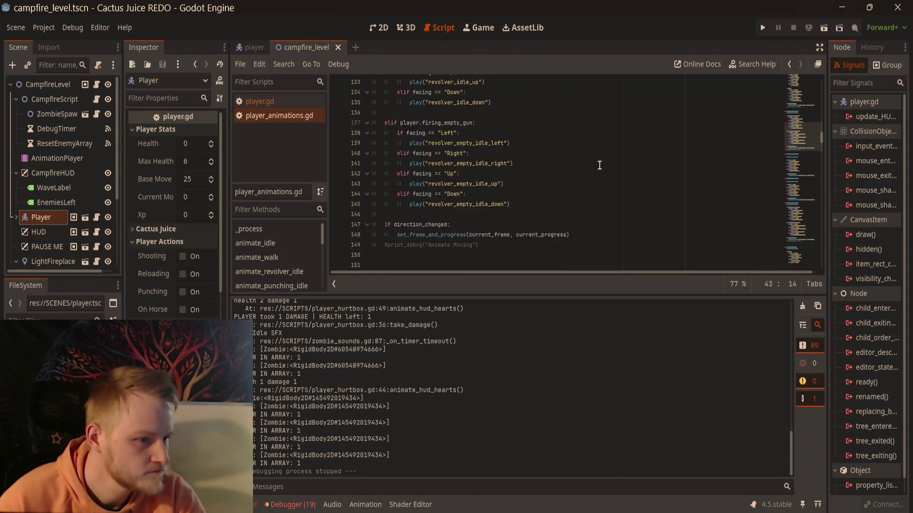
pyautogui.scroll(20, 592, 159)
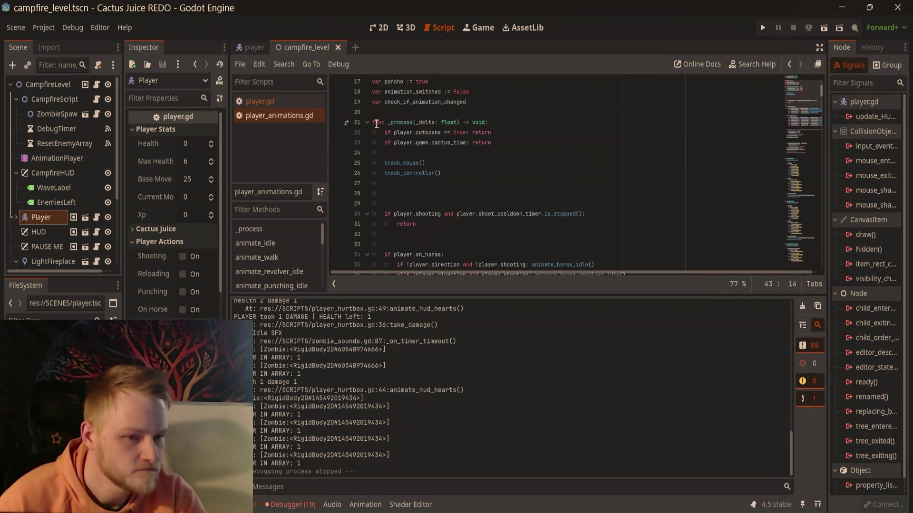
pyautogui.scroll(-20, 540, 153)
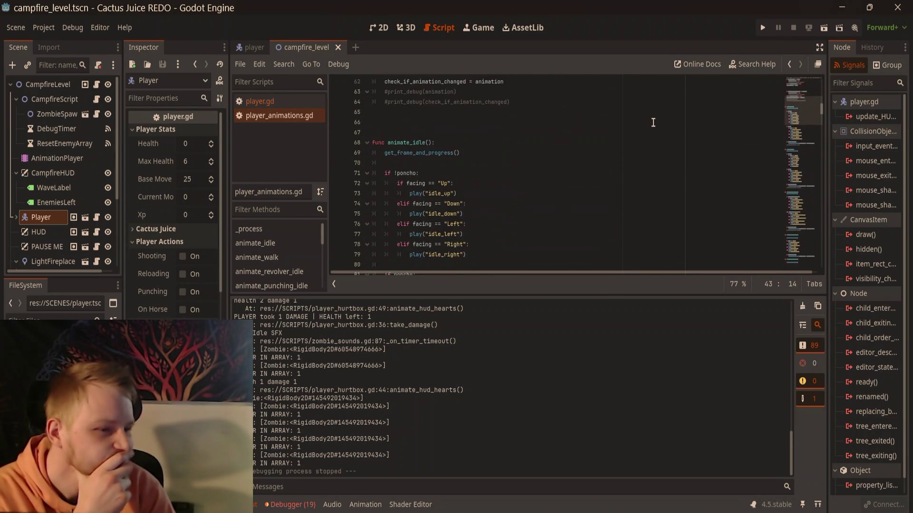
pyautogui.scroll(-8, 653, 122)
pyautogui.scroll(-8, 659, 171)
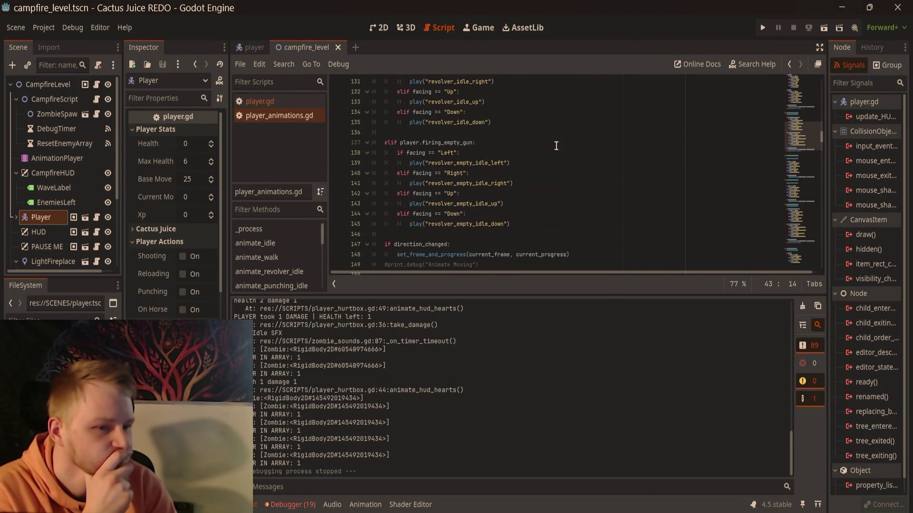
pyautogui.click(293, 106)
# Switch from player_animations.gd back to player.gd and scroll up through its code.
pyautogui.scroll(-10, 518, 183)
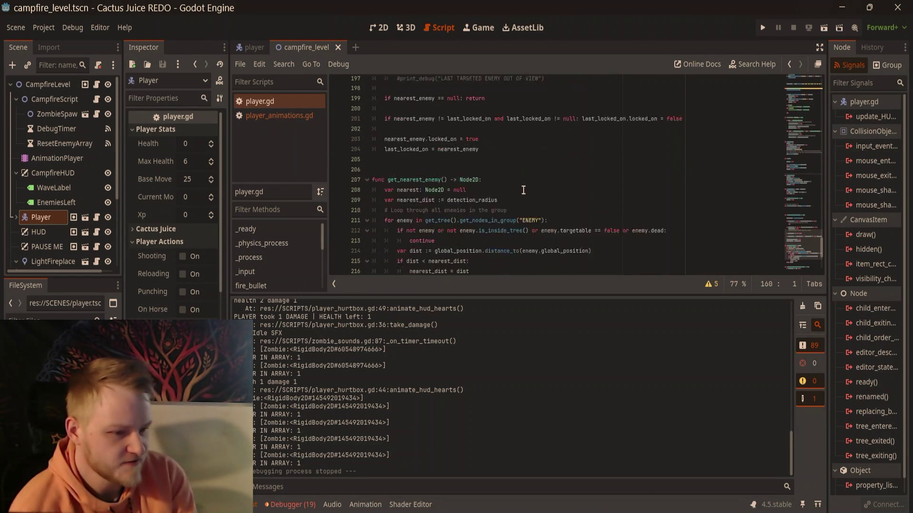
pyautogui.scroll(-4, 614, 183)
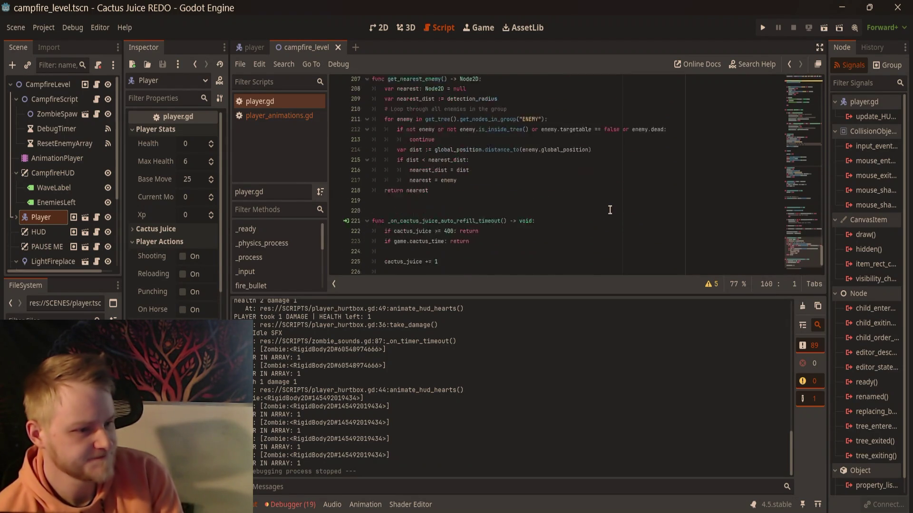
pyautogui.click(273, 117)
pyautogui.click(275, 101)
pyautogui.scroll(12, 606, 200)
pyautogui.scroll(13, 606, 199)
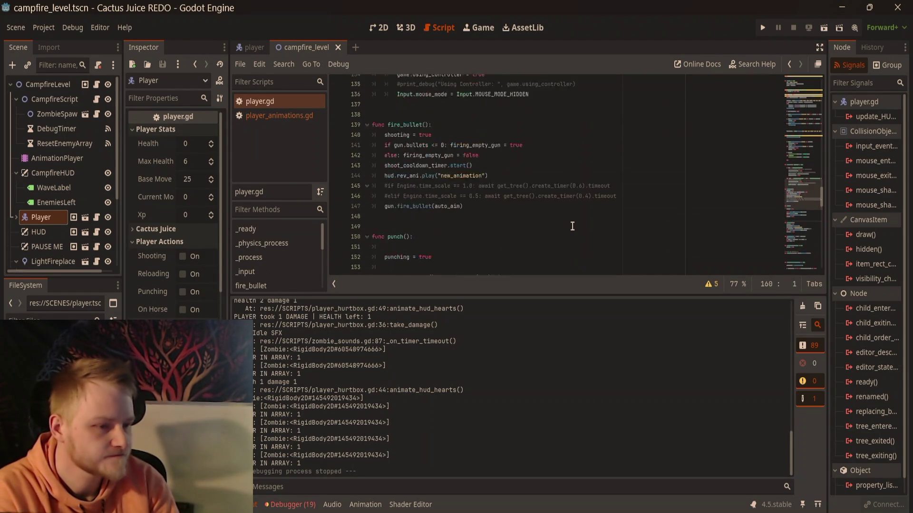
pyautogui.scroll(12, 572, 225)
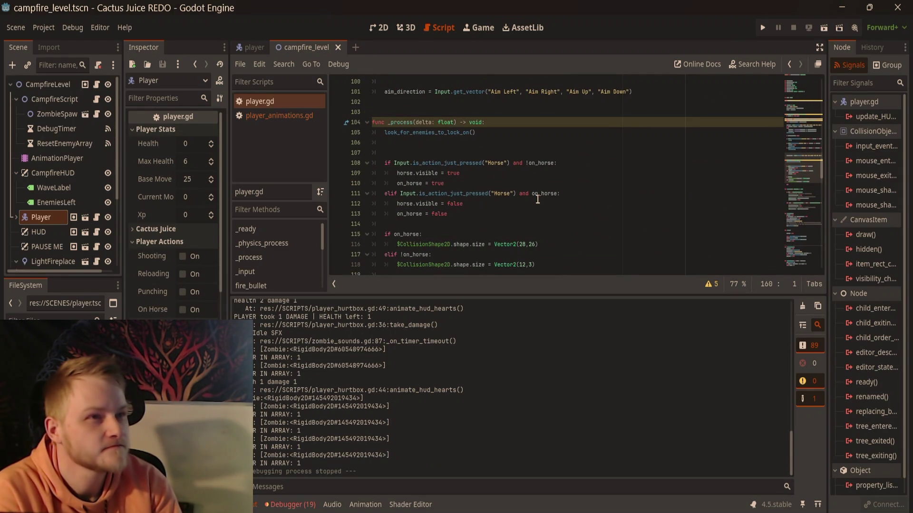
pyautogui.scroll(3, 537, 199)
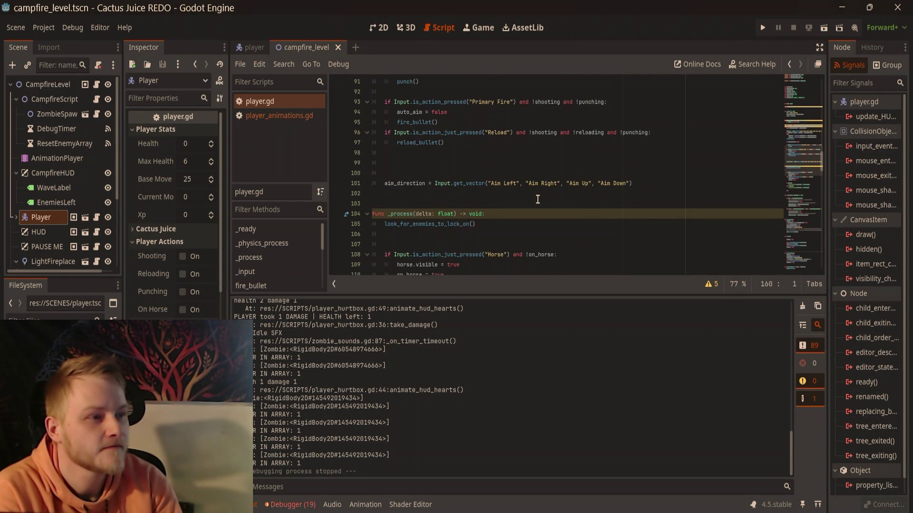
pyautogui.scroll(2, 536, 198)
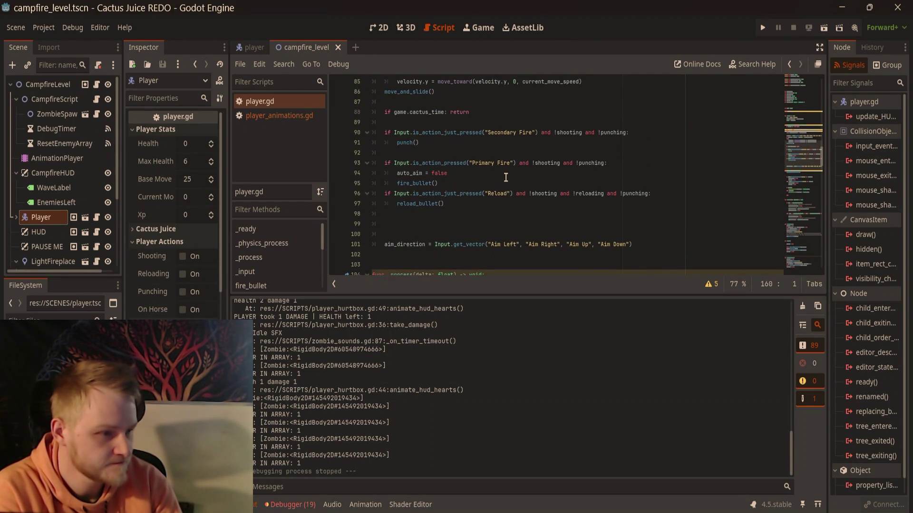
pyautogui.scroll(3, 506, 177)
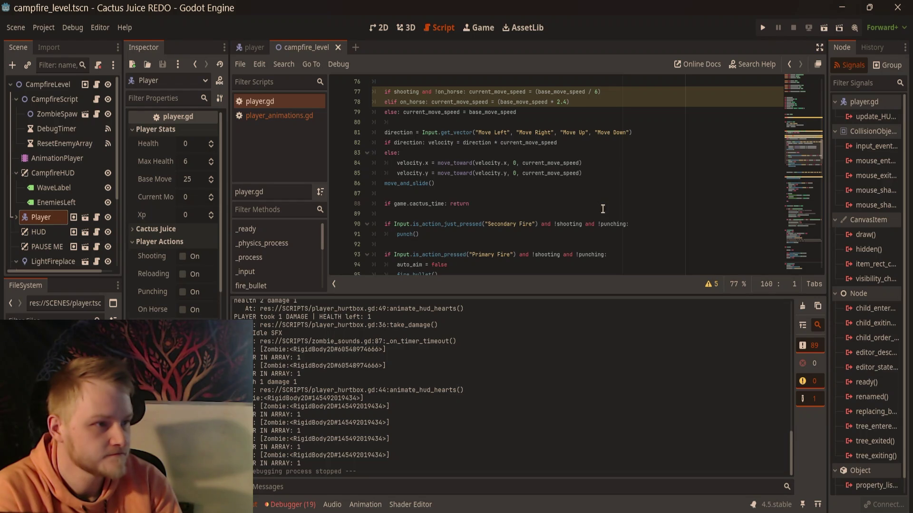
pyautogui.scroll(1, 604, 197)
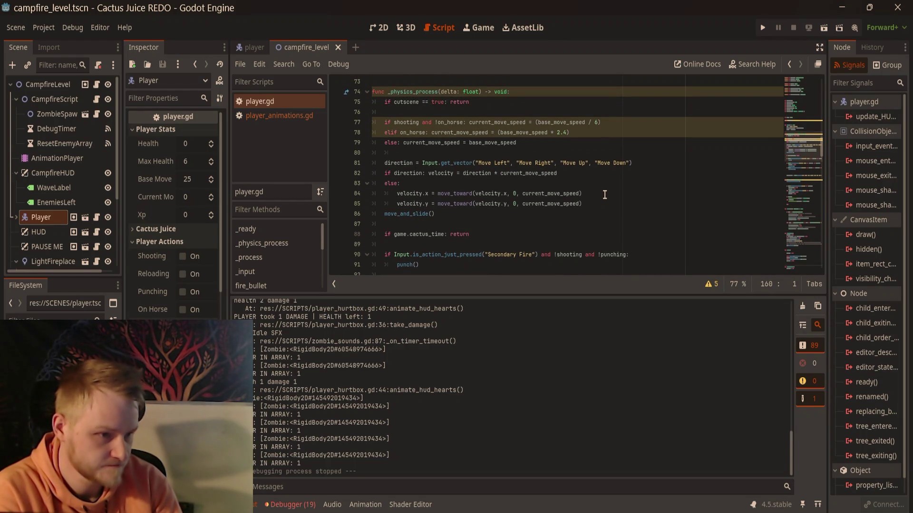
pyautogui.scroll(-4, 604, 194)
pyautogui.scroll(-17, 535, 188)
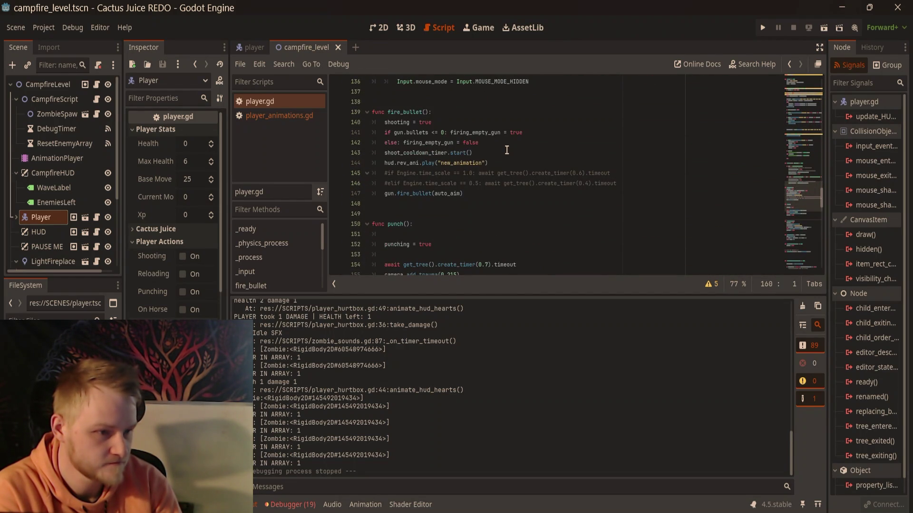
# Inspect the shoot_cooldown_timer start call on line 143 and the shoot cooldown timeout handler.
pyautogui.click(436, 153)
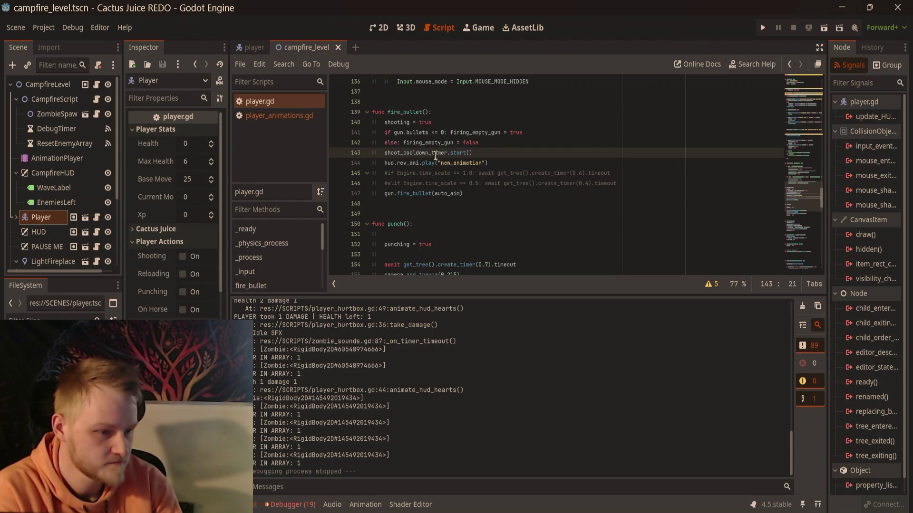
pyautogui.click(521, 152)
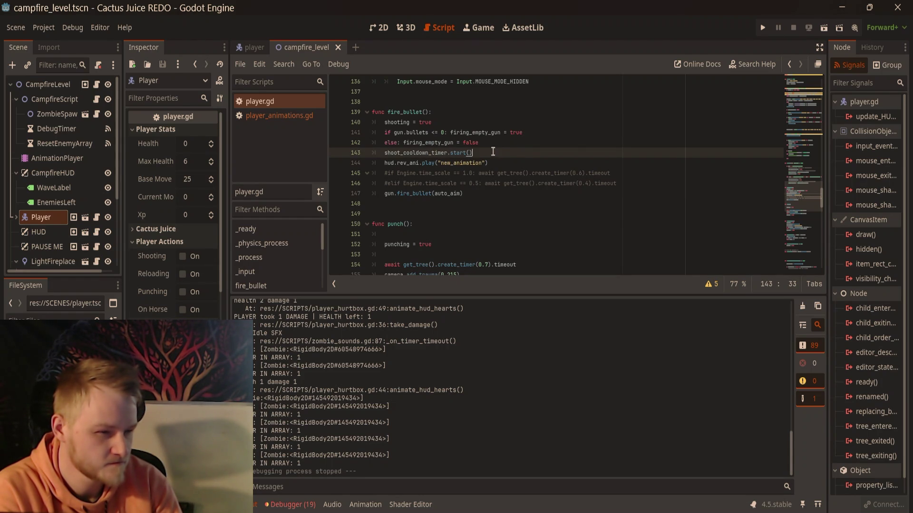
pyautogui.scroll(-14, 418, 152)
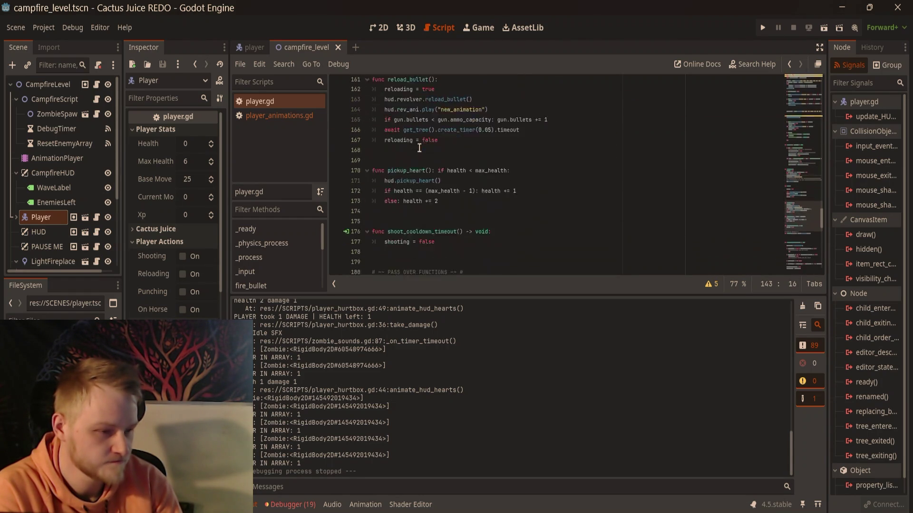
pyautogui.scroll(-11, 423, 146)
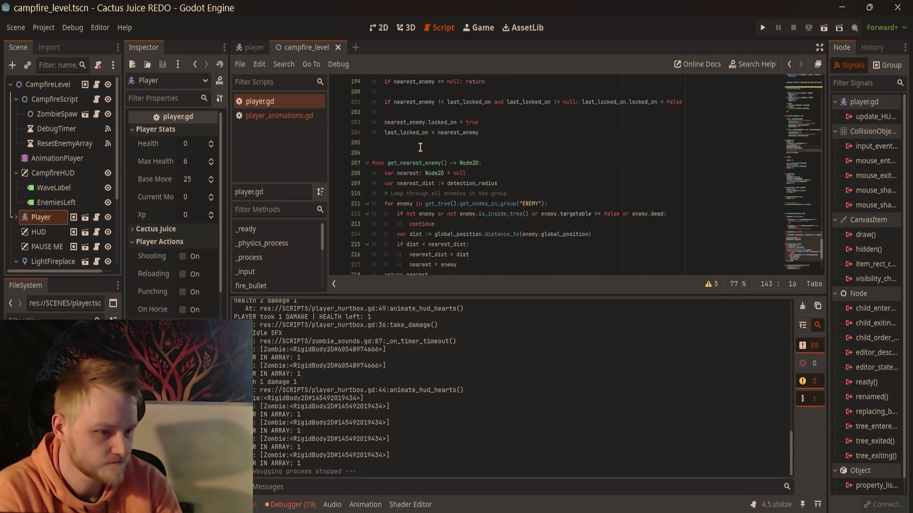
pyautogui.scroll(12, 475, 145)
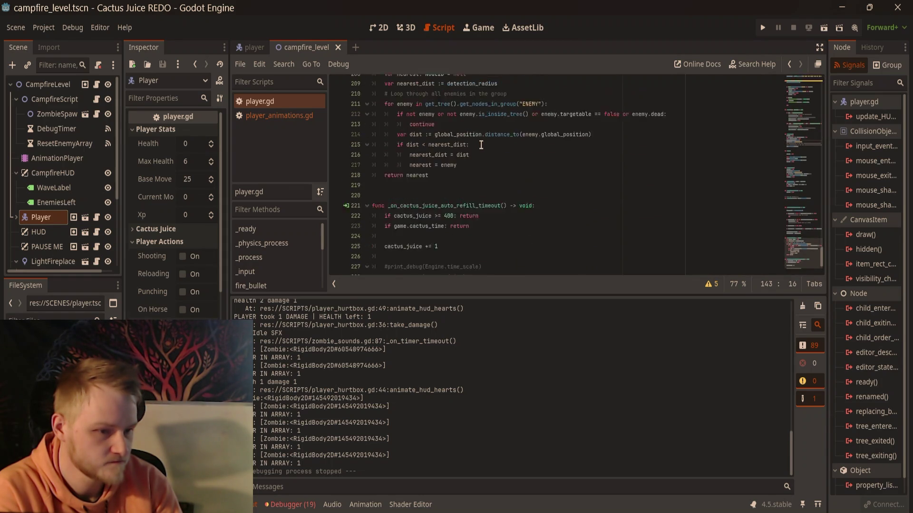
pyautogui.scroll(3, 478, 145)
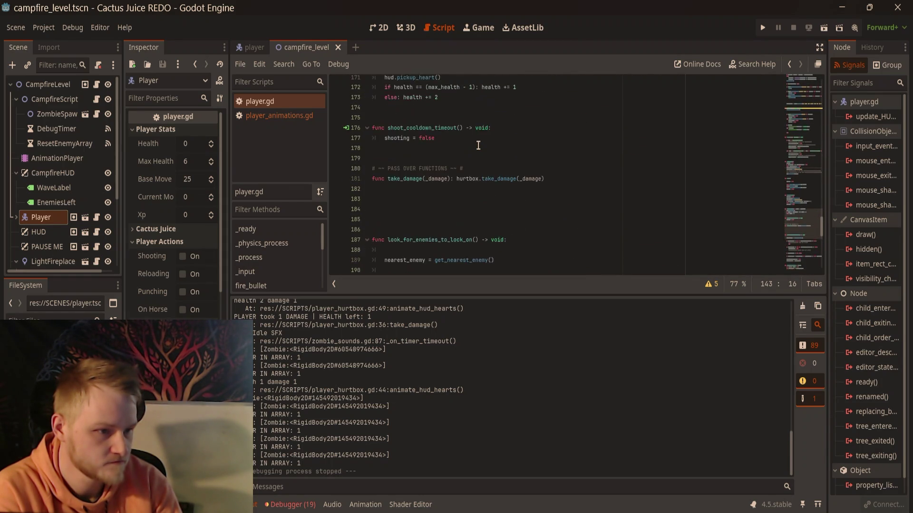
pyautogui.click(435, 191)
pyautogui.scroll(5, 540, 173)
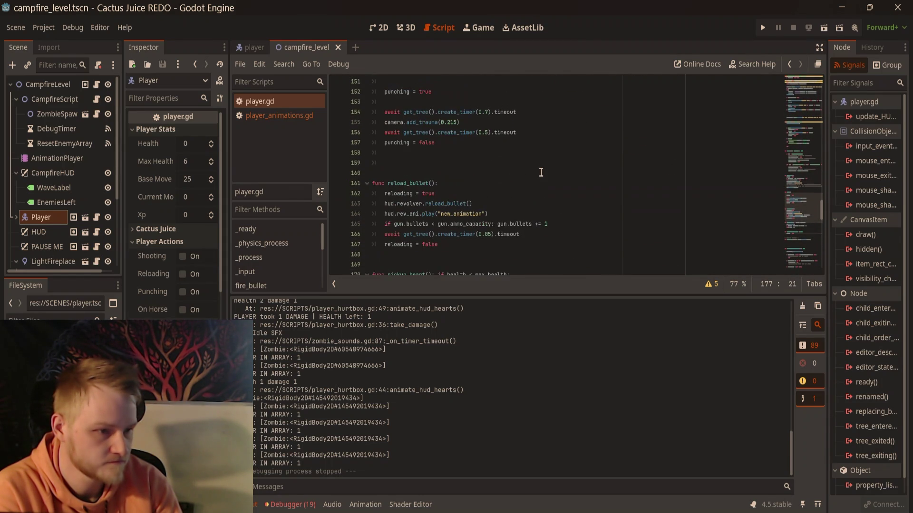
pyautogui.scroll(6, 535, 172)
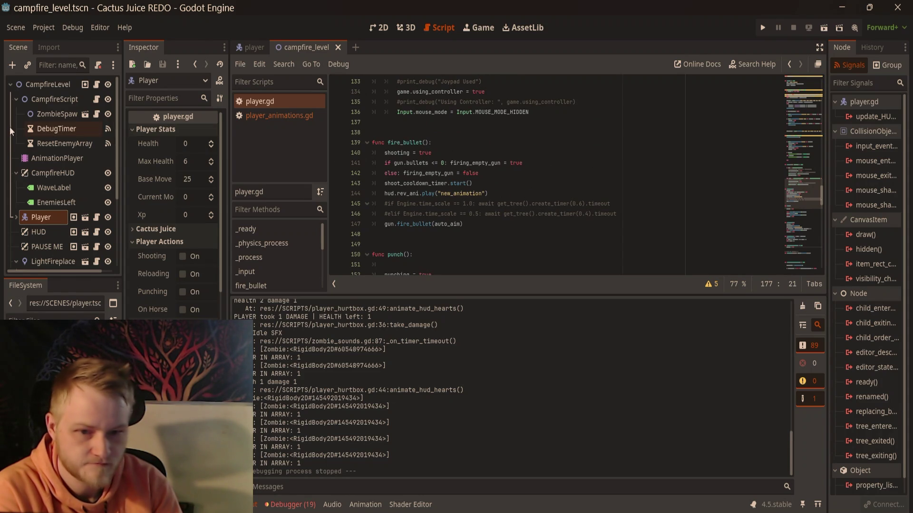
# Inspect ShootCooldownTimer's 1.0 s one-shot settings, then return to campfire_level in the 2D view.
pyautogui.click(239, 52)
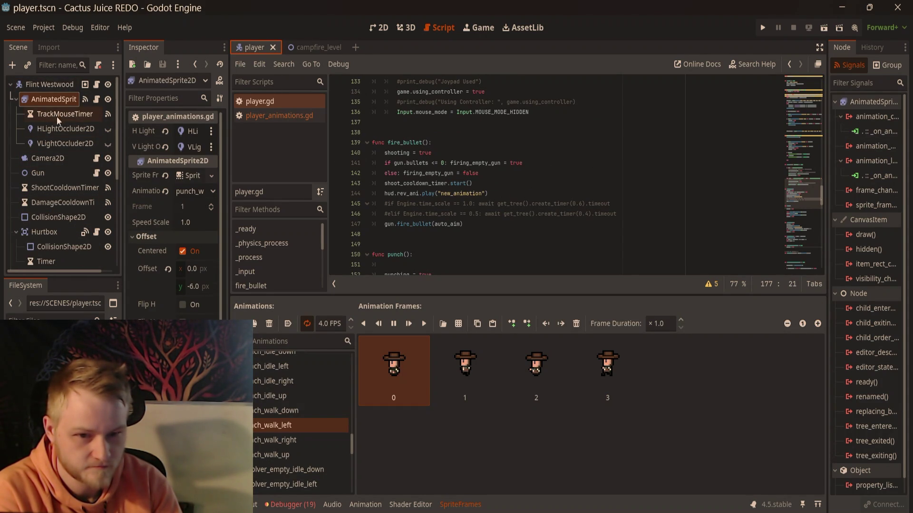
pyautogui.scroll(-5, 56, 131)
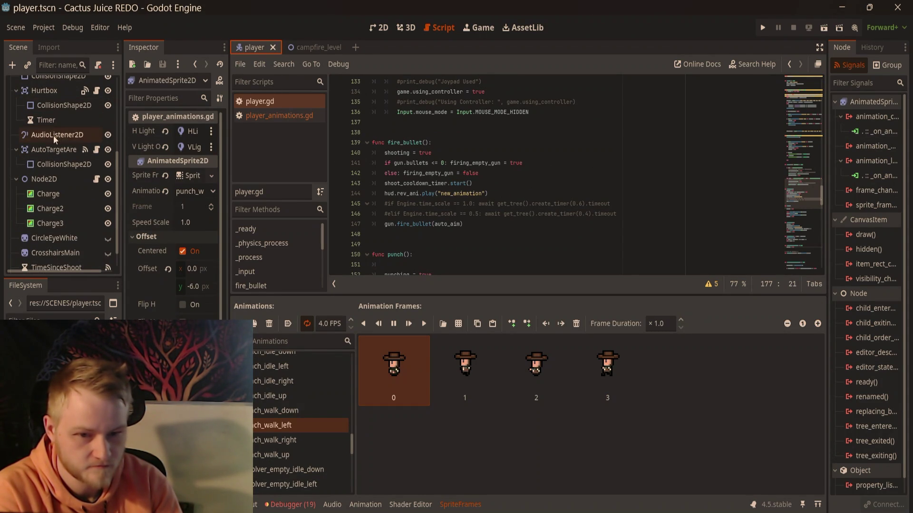
pyautogui.scroll(-1, 44, 190)
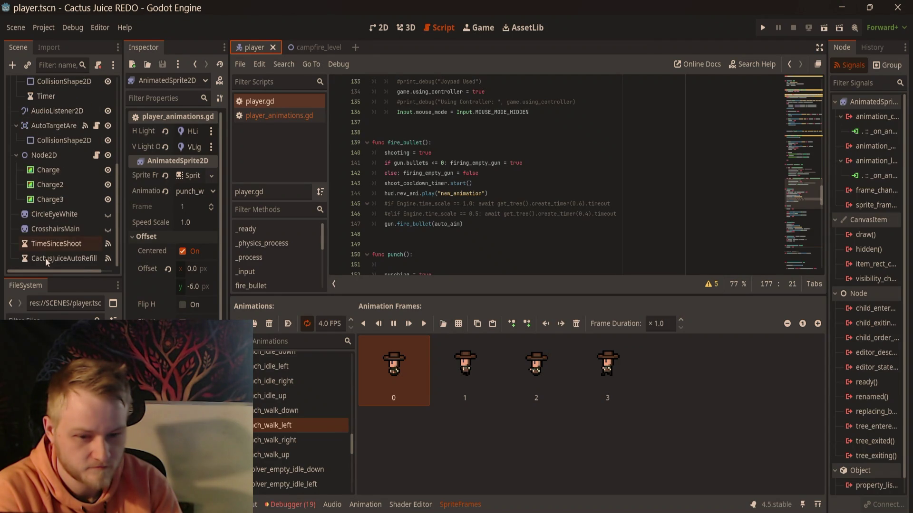
pyautogui.scroll(4, 63, 249)
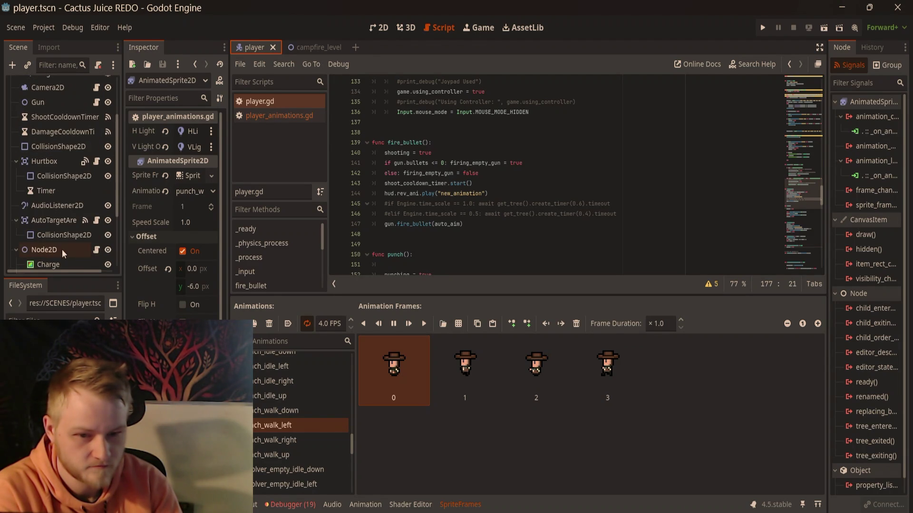
pyautogui.click(56, 116)
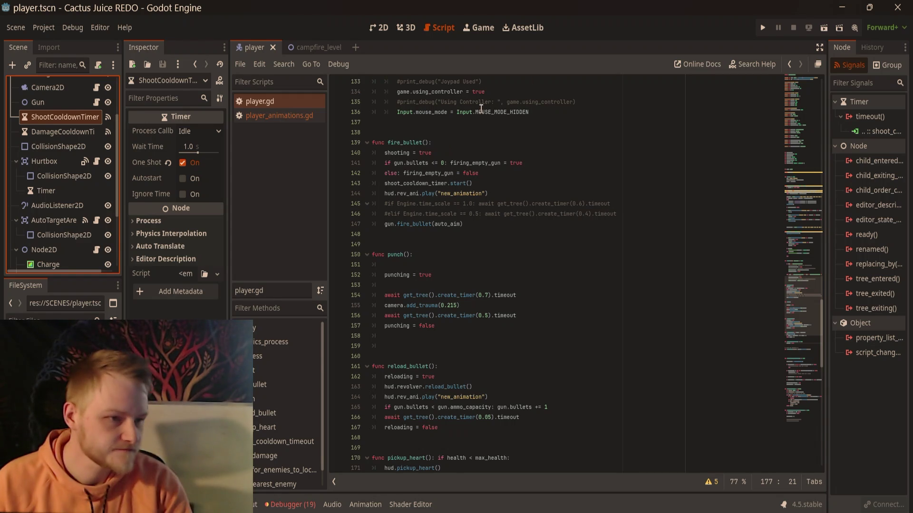
pyautogui.click(319, 50)
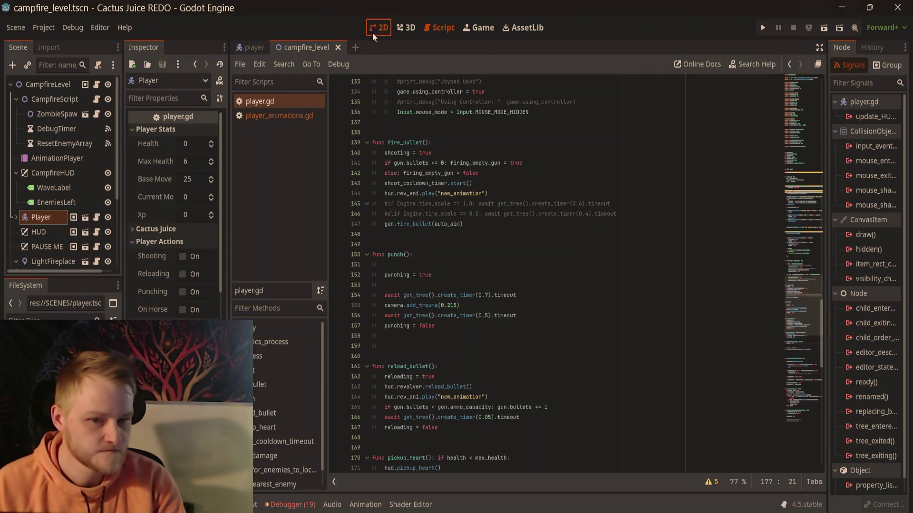
pyautogui.click(374, 29)
# In the player's AnimatedSprite2D, duplicate frame 1 of punch_walk_left so it has five frames.
pyautogui.click(247, 47)
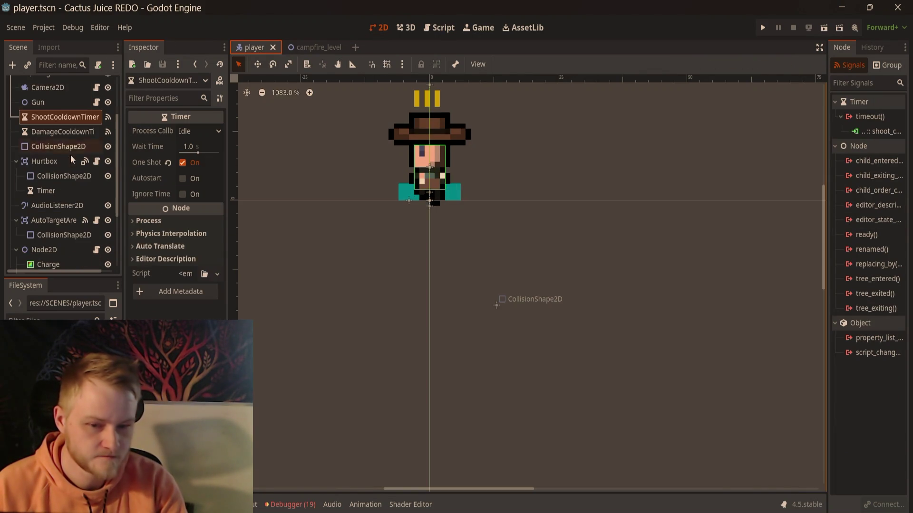
pyautogui.scroll(2, 64, 140)
pyautogui.click(63, 101)
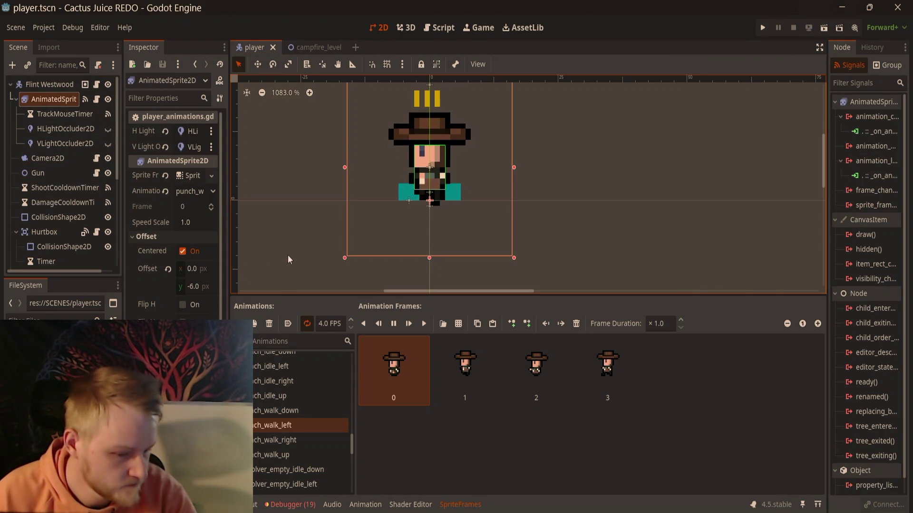
pyautogui.scroll(5, 299, 408)
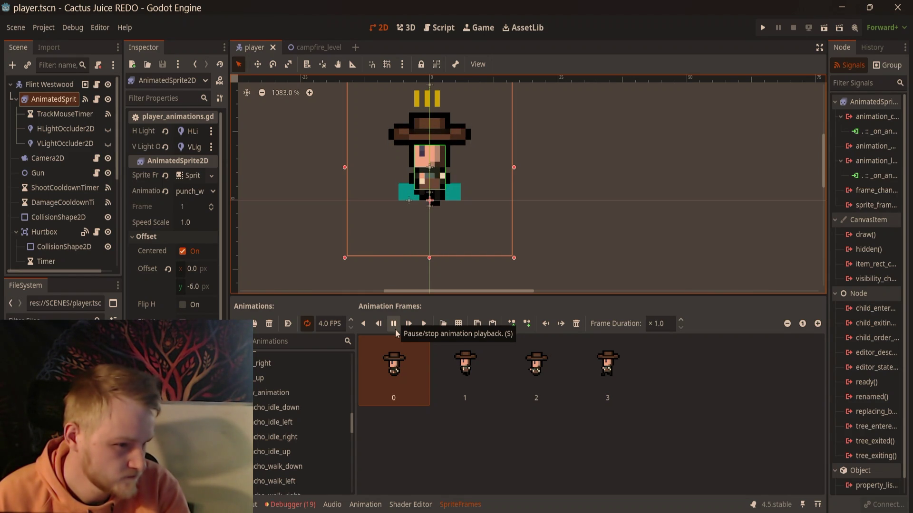
pyautogui.click(395, 329)
pyautogui.click(481, 381)
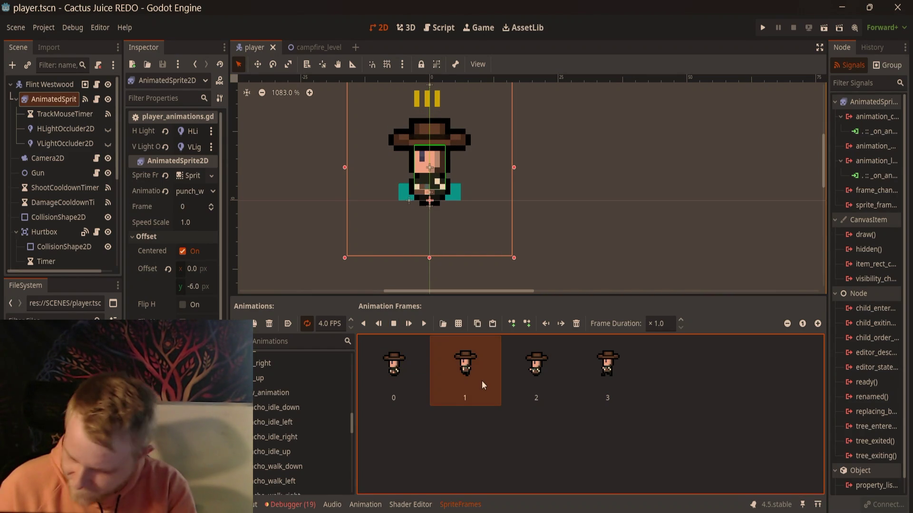
pyautogui.hotkey('ctrl', 'c')
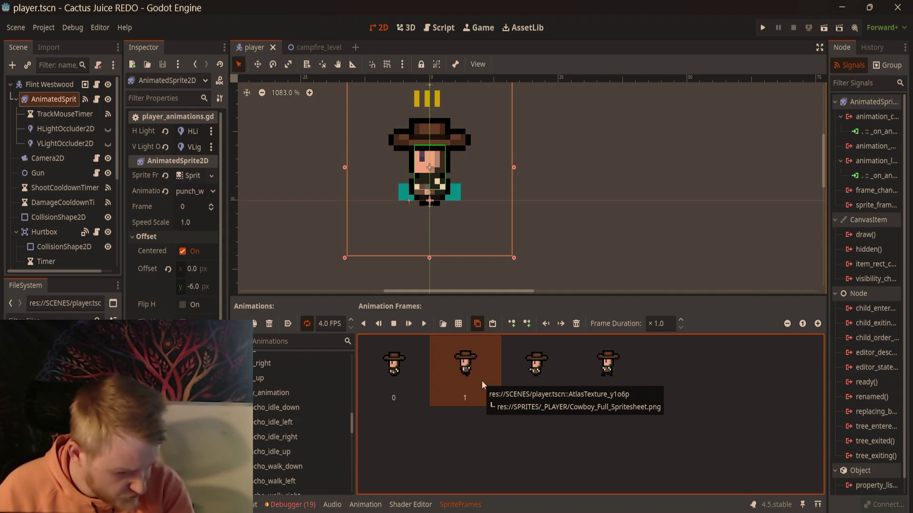
pyautogui.hotkey('ctrl', 'v')
pyautogui.click(689, 385)
pyautogui.moveTo(513, 380); pyautogui.dragTo(513, 380)
pyautogui.click(380, 367)
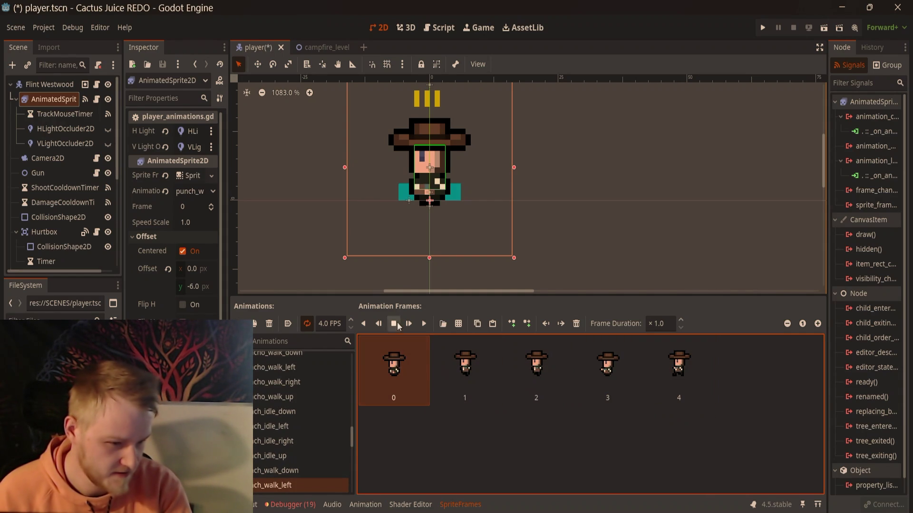
# Preview the five-frame walk-left animation, then launch the game for testing.
pyautogui.click(424, 324)
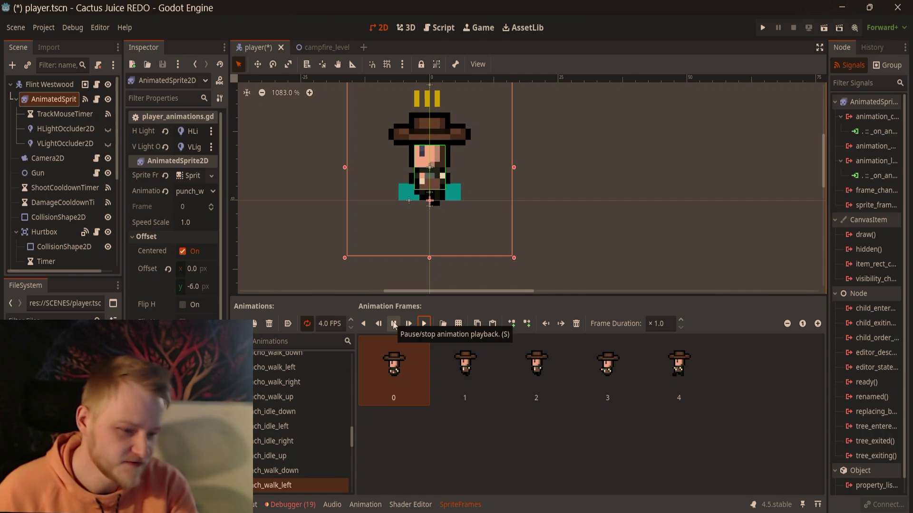
pyautogui.click(394, 324)
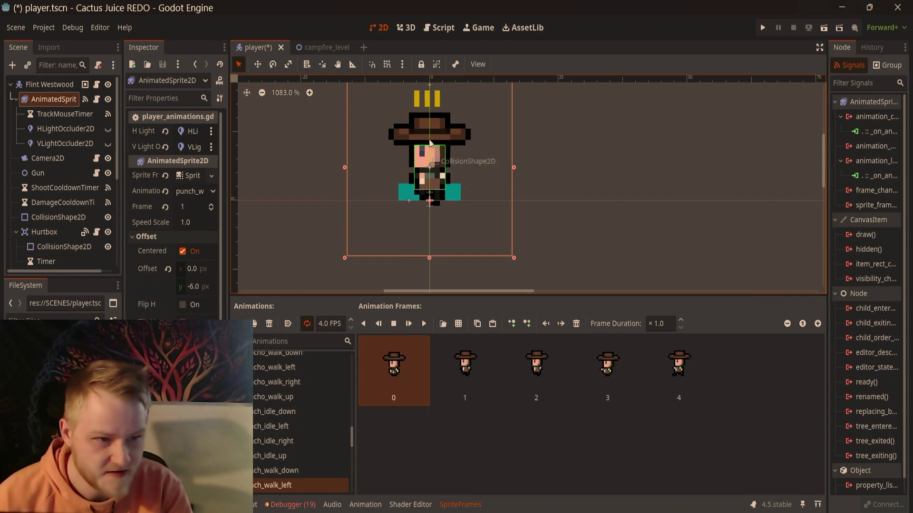
pyautogui.click(319, 50)
pyautogui.press('F6')
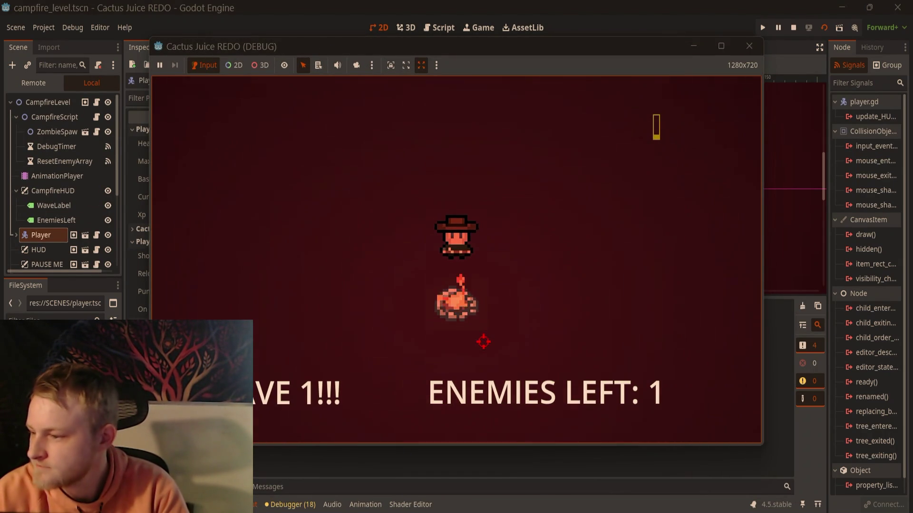
# Fire a shot, walk the cowboy around with WASD near the zombie, then stop the game.
pyautogui.click(352, 233)
pyautogui.press('a')
pyautogui.press('a')
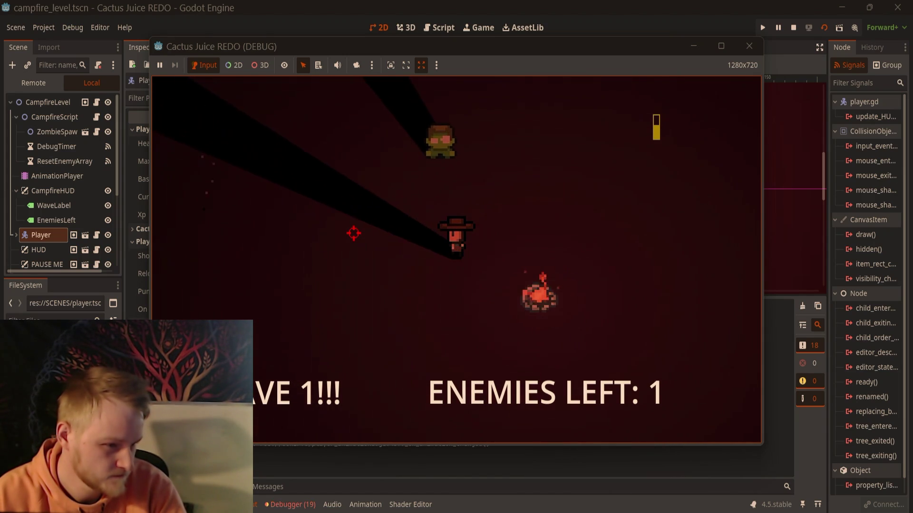
pyautogui.press('a')
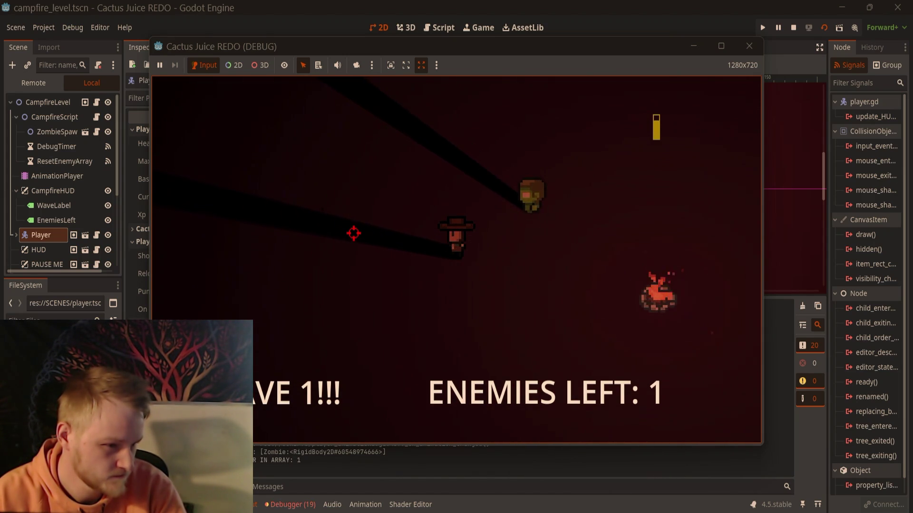
pyautogui.press('d')
pyautogui.press('s')
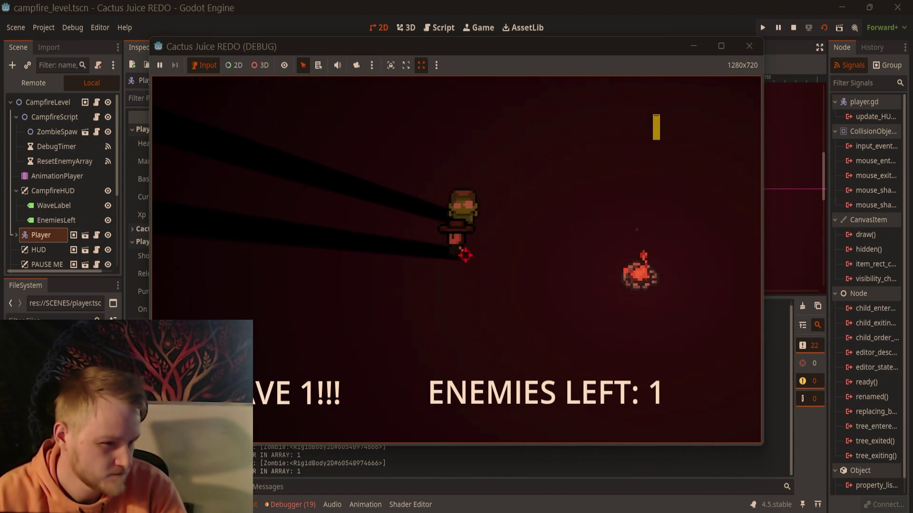
pyautogui.press('d')
pyautogui.press('w')
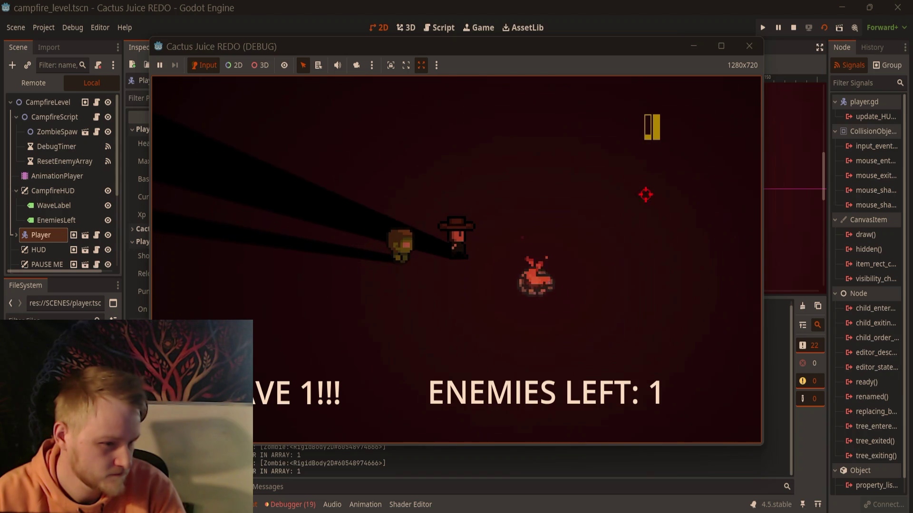
pyautogui.press('d')
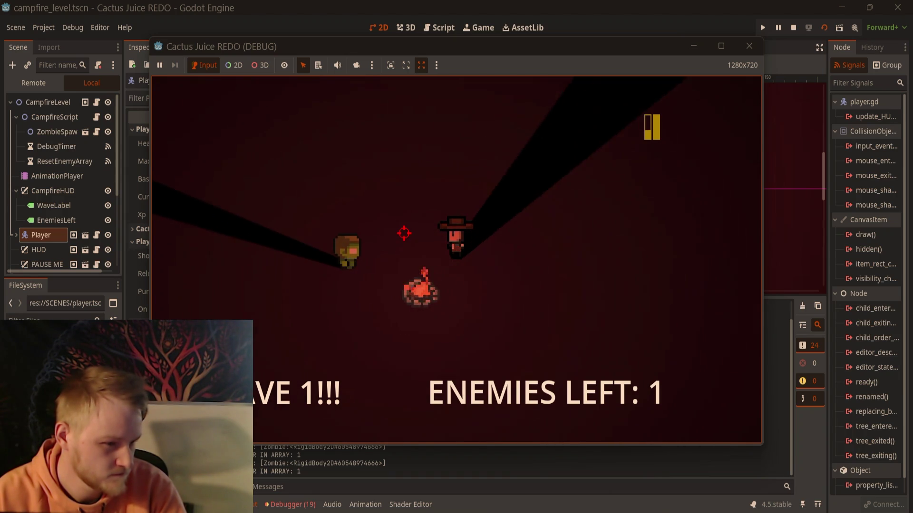
pyautogui.press('d')
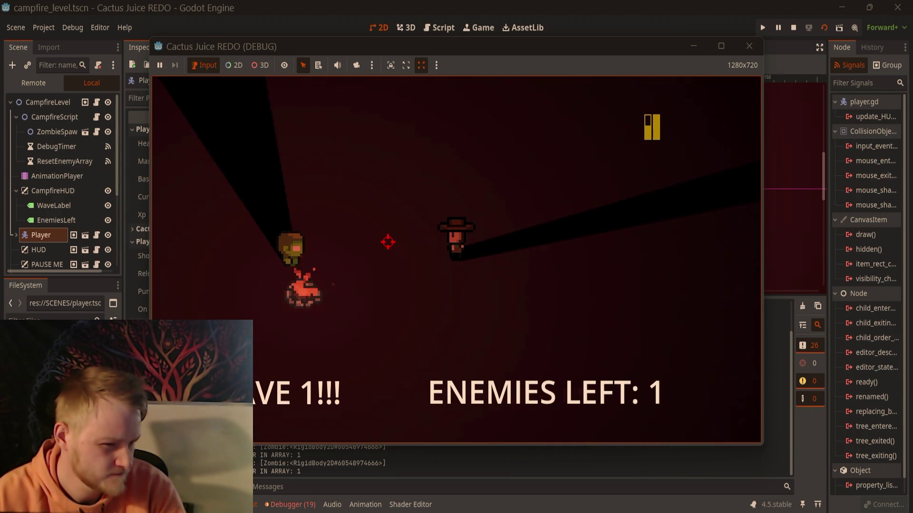
pyautogui.press('s')
pyautogui.press('a')
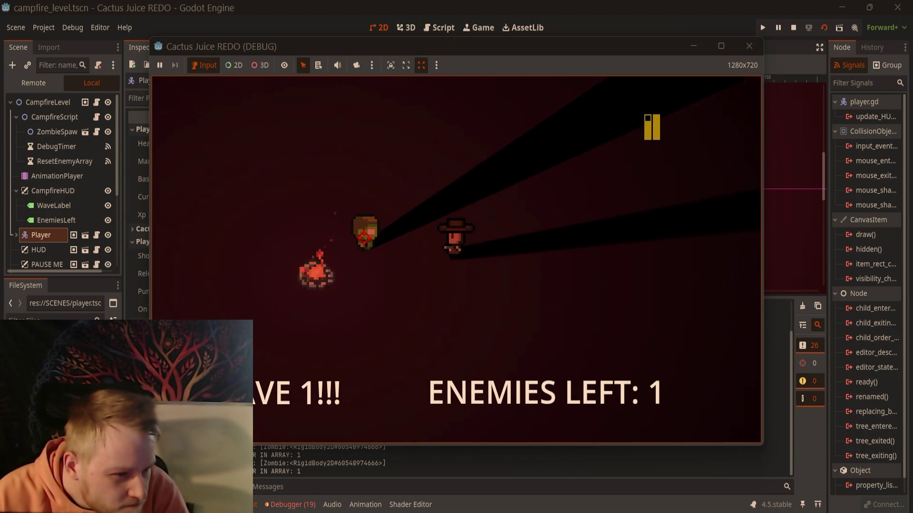
pyautogui.press('d')
pyautogui.press('d')
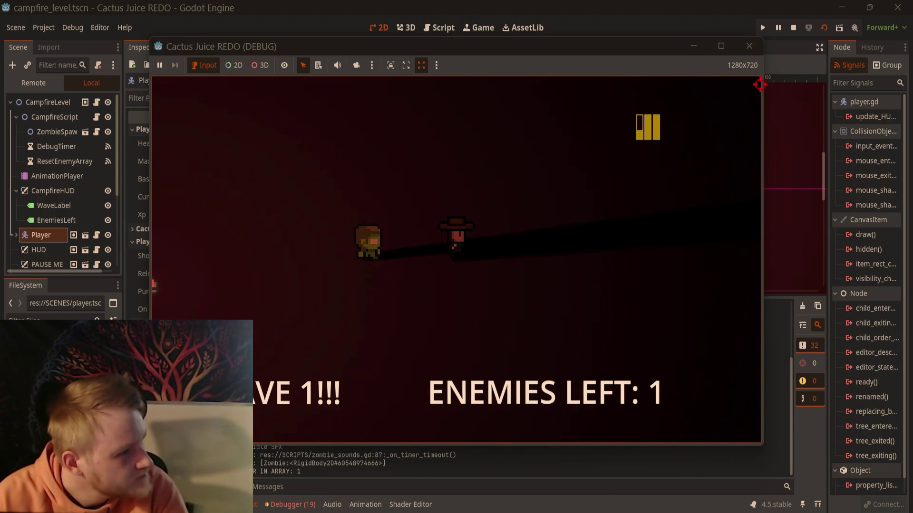
pyautogui.click(749, 46)
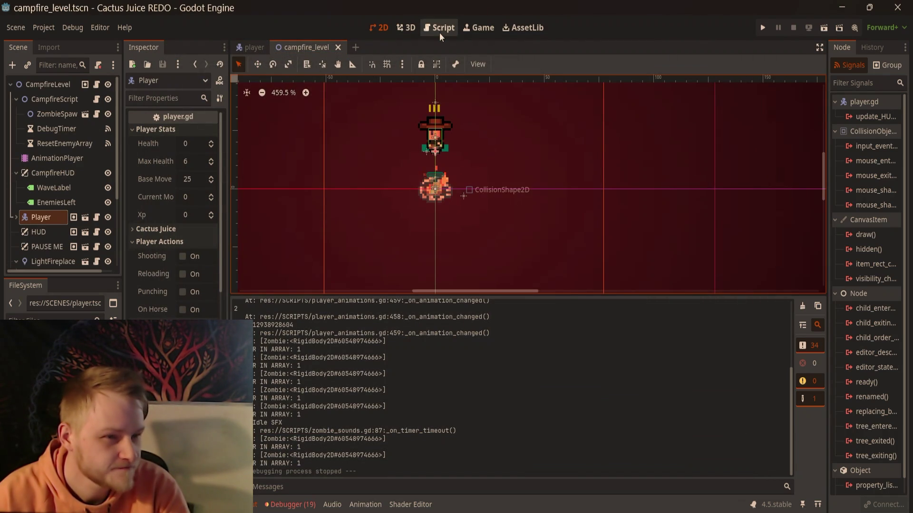
# Back in the player scene, copy frame 1 of punch_walk_down and drag the duplicate into place.
pyautogui.click(439, 33)
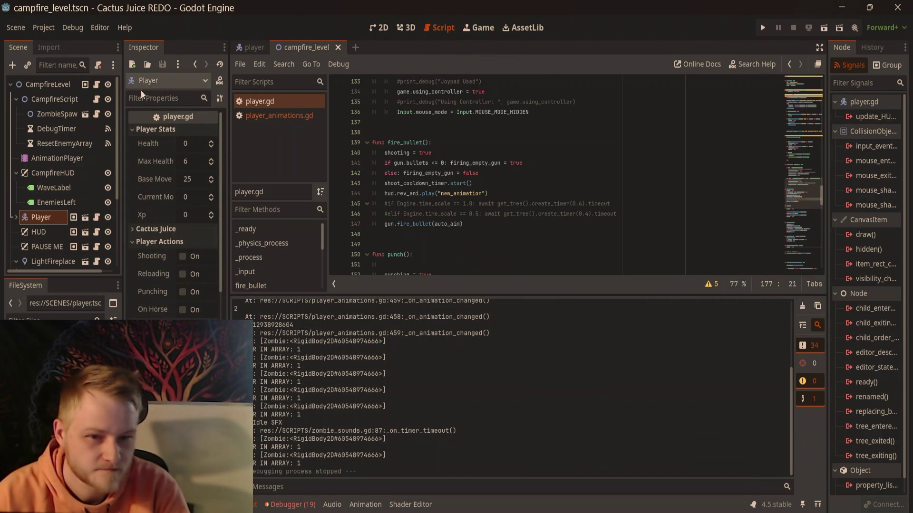
pyautogui.click(250, 46)
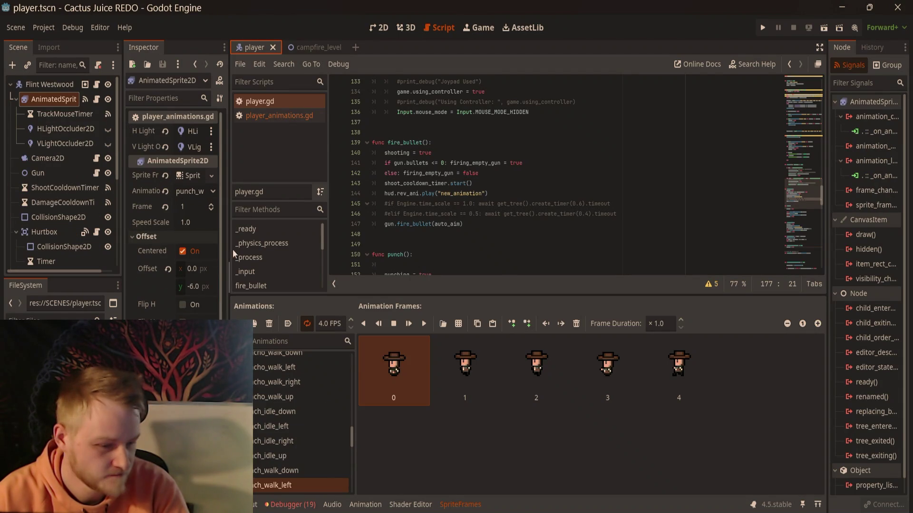
pyautogui.click(303, 466)
pyautogui.click(464, 367)
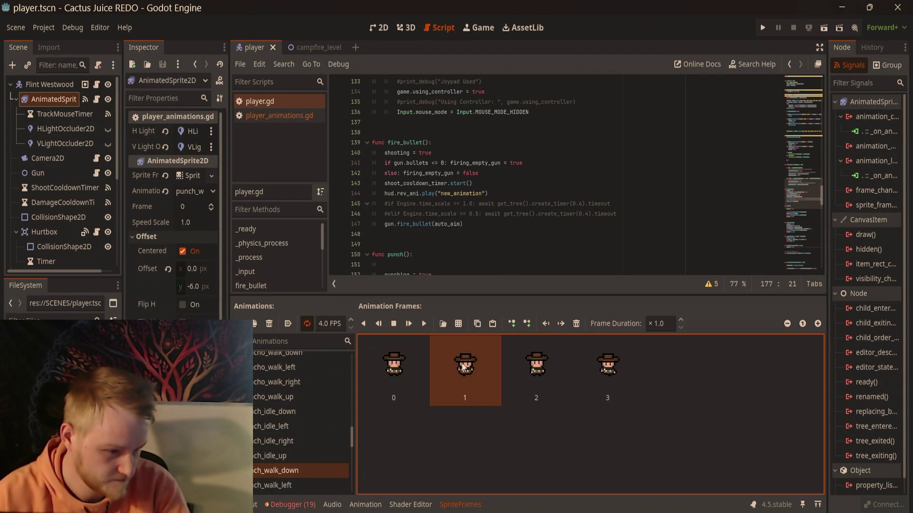
pyautogui.hotkey('ctrl', 'c')
pyautogui.hotkey('ctrl', 'v')
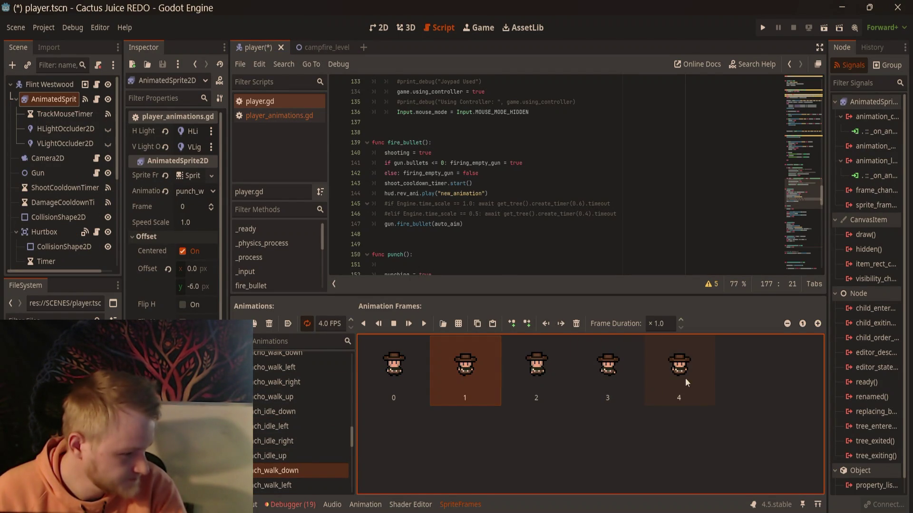
pyautogui.moveTo(684, 378); pyautogui.dragTo(558, 379)
# Duplicate frame 1 of punch_idle_up, reposition it and adjust that animation's frames.
pyautogui.click(301, 459)
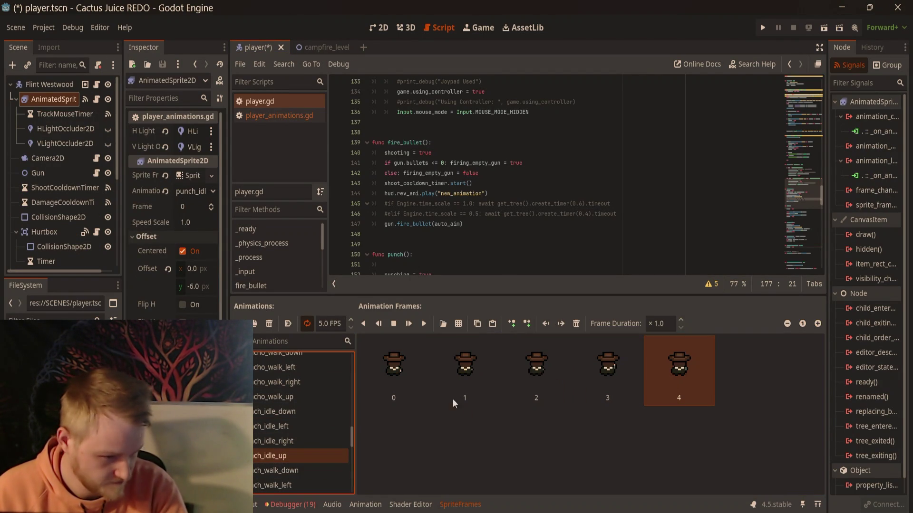
pyautogui.click(467, 375)
pyautogui.hotkey('ctrl', 'c')
pyautogui.hotkey('ctrl', 'v')
pyautogui.moveTo(753, 363); pyautogui.dragTo(625, 364)
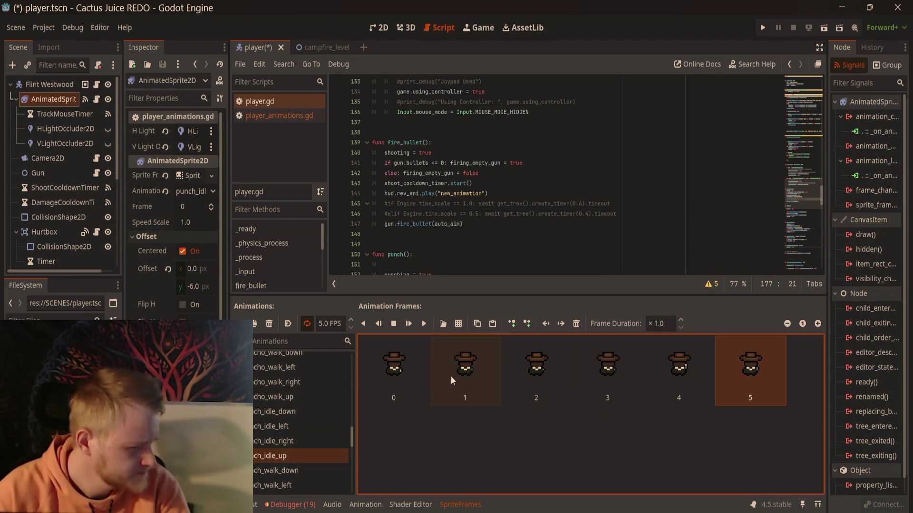
pyautogui.click(546, 364)
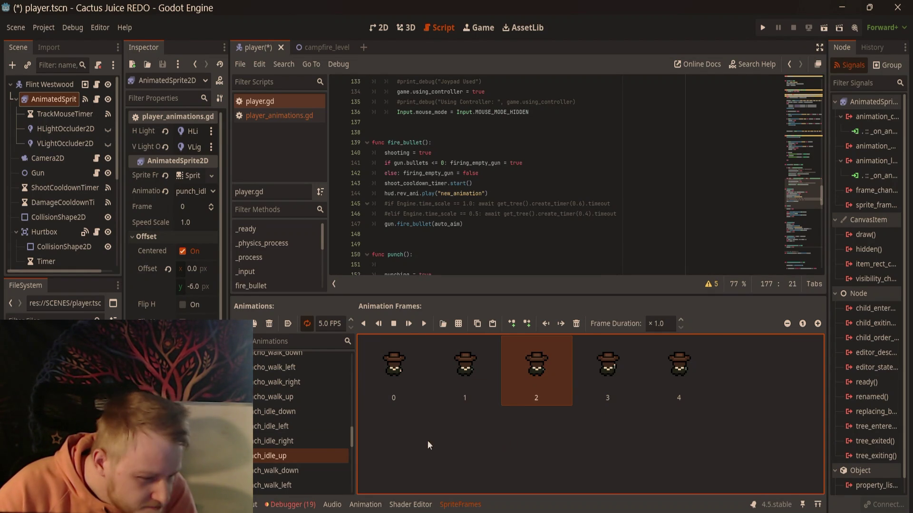
pyautogui.click(311, 456)
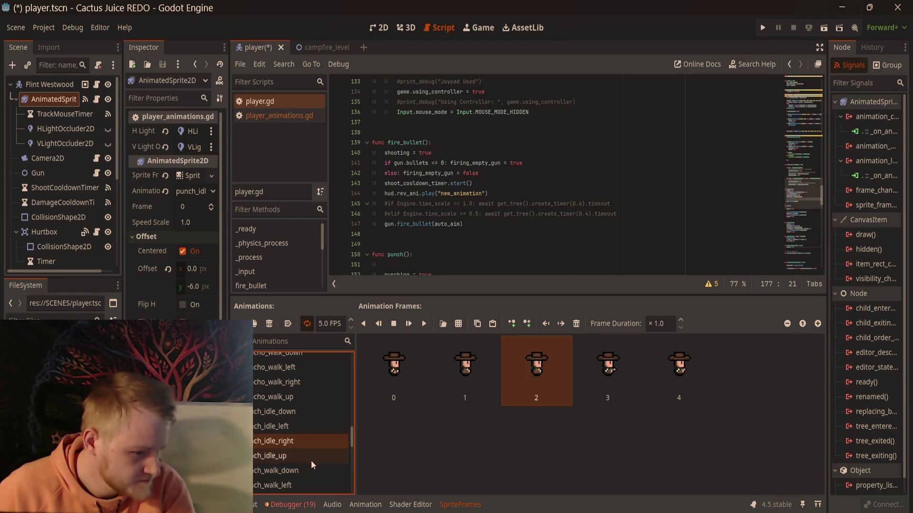
# Add a copy of frame 1 to punch_walk_right, giving it five frames.
pyautogui.scroll(-1, 312, 469)
pyautogui.click(309, 469)
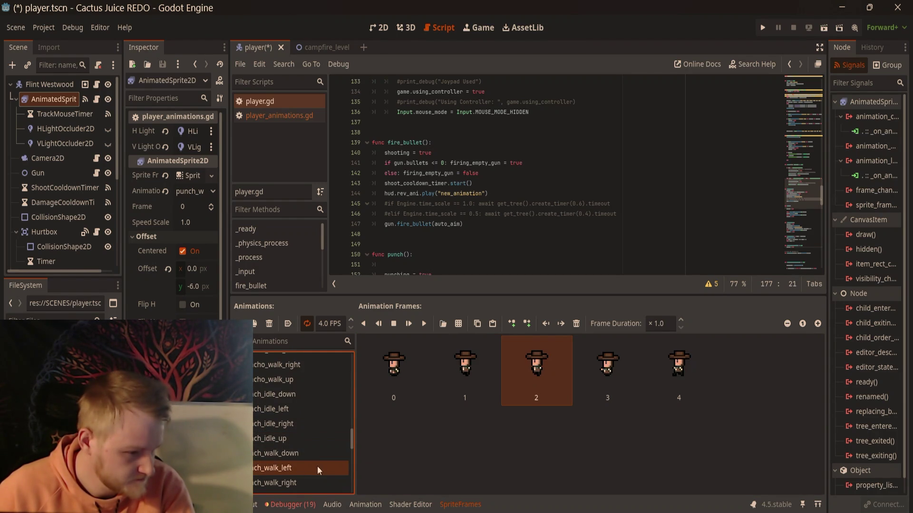
pyautogui.click(319, 456)
pyautogui.click(321, 470)
pyautogui.click(325, 483)
pyautogui.click(468, 377)
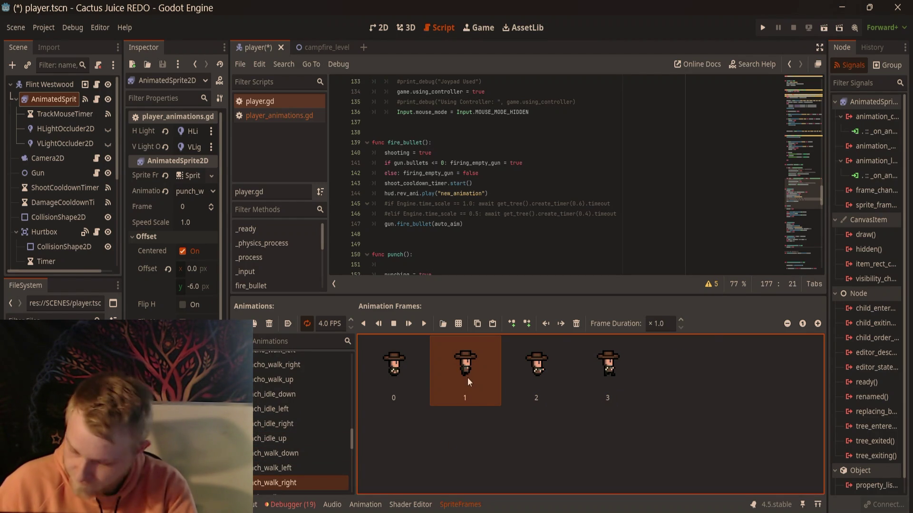
pyautogui.hotkey('ctrl', 'v')
pyautogui.click(680, 378)
pyautogui.moveTo(500, 379); pyautogui.dragTo(500, 380)
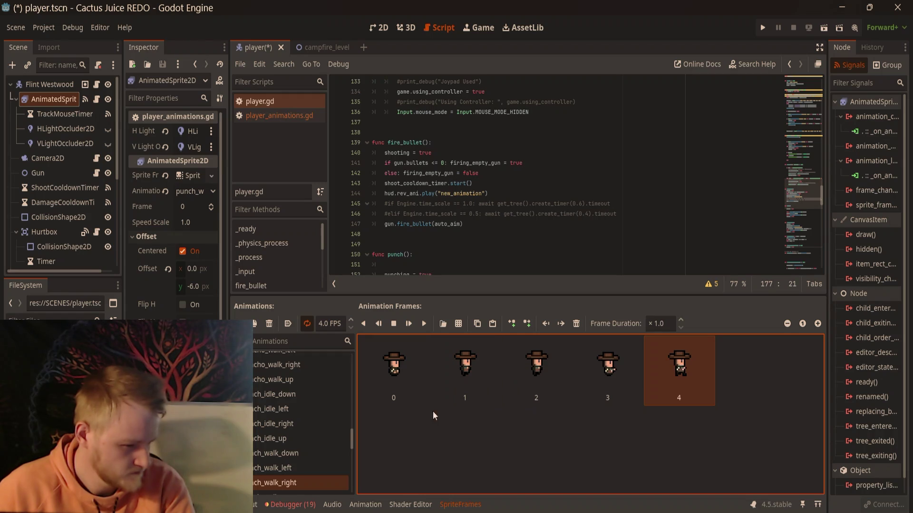
pyautogui.scroll(-5, 264, 455)
# Add a copy of frame 1 to punch_walk_up as its fifth frame, then run with F6.
pyautogui.click(287, 427)
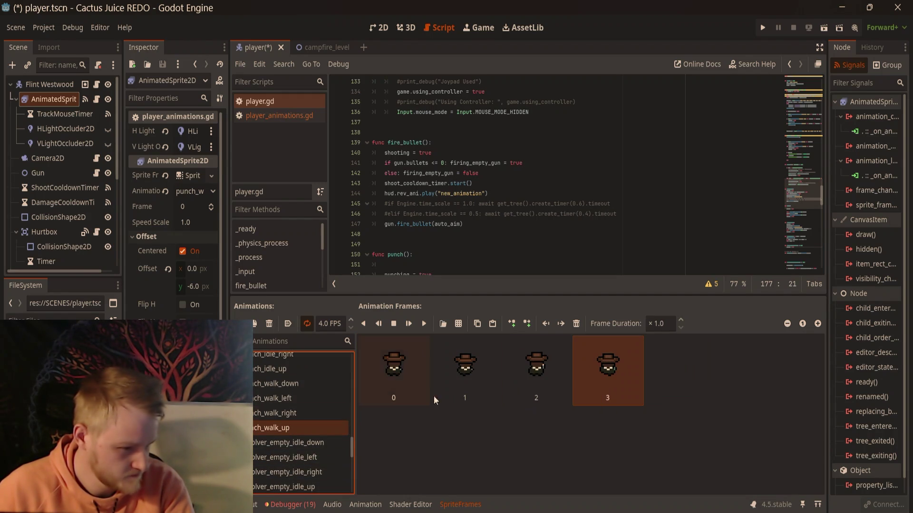
pyautogui.click(480, 391)
pyautogui.hotkey('ctrl', 'c')
pyautogui.hotkey('ctrl', 'v')
pyautogui.click(677, 383)
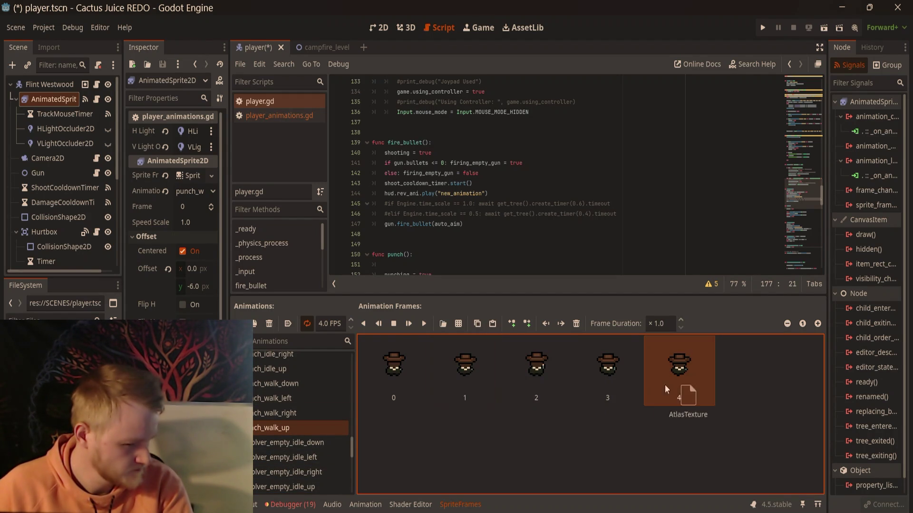
pyautogui.moveTo(481, 396); pyautogui.dragTo(499, 430)
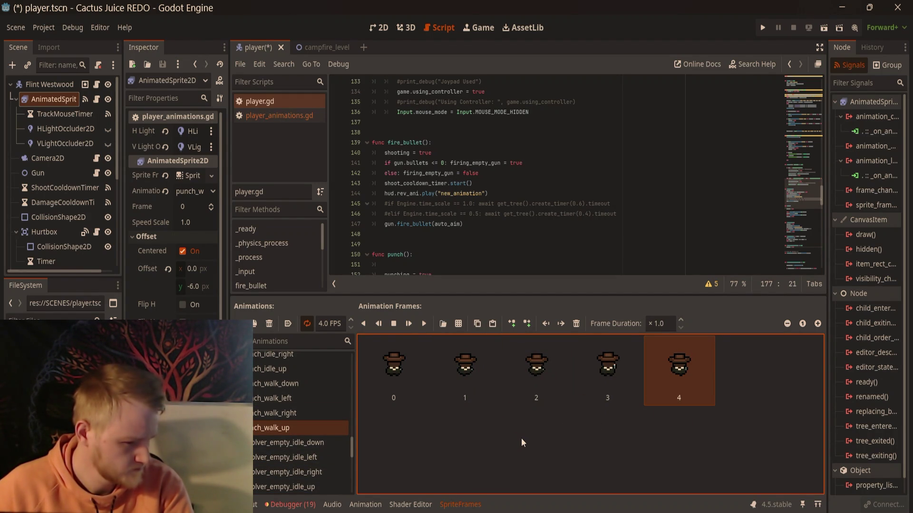
pyautogui.press('F6')
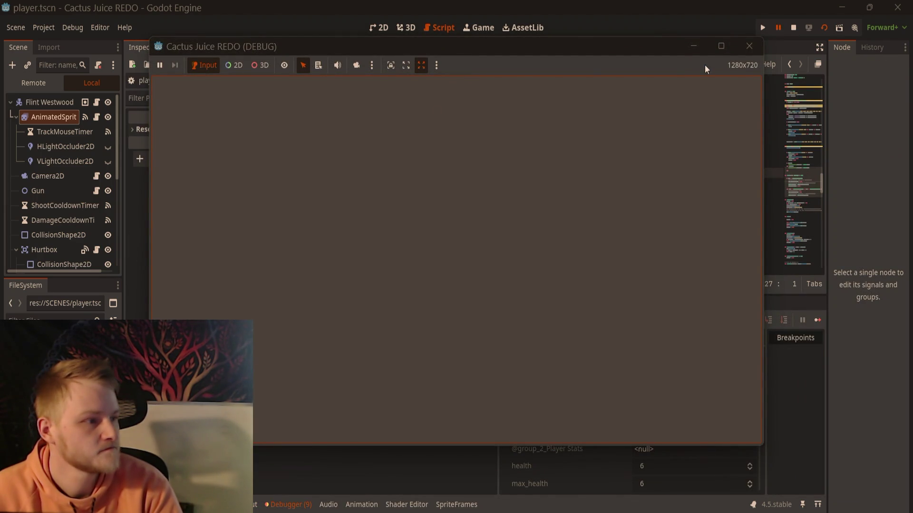
# Close the player test, run the campfire_level scene with F6, and walk around the level.
pyautogui.click(749, 47)
pyautogui.click(308, 51)
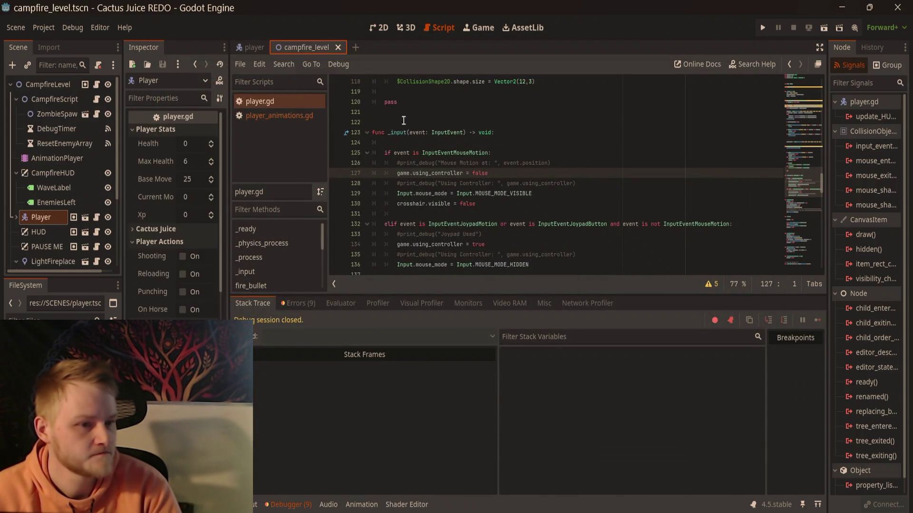
pyautogui.press('F6')
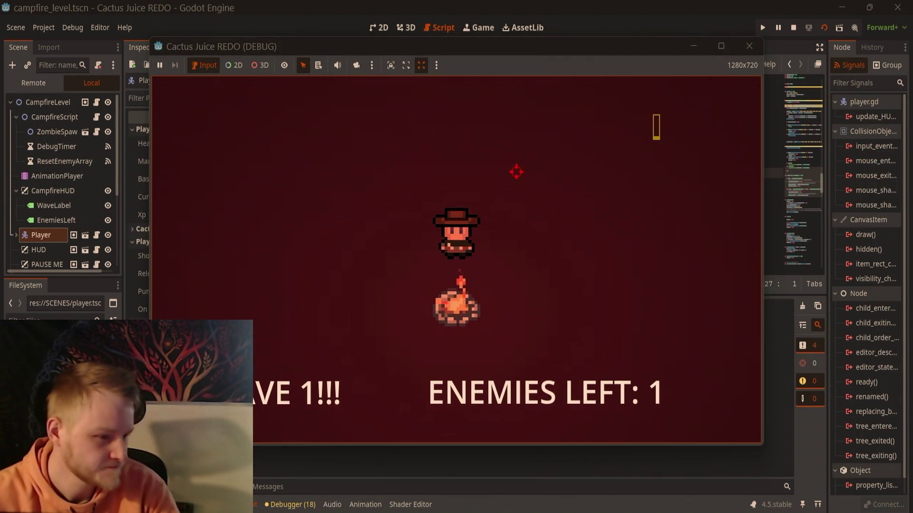
pyautogui.press('s')
pyautogui.press('w')
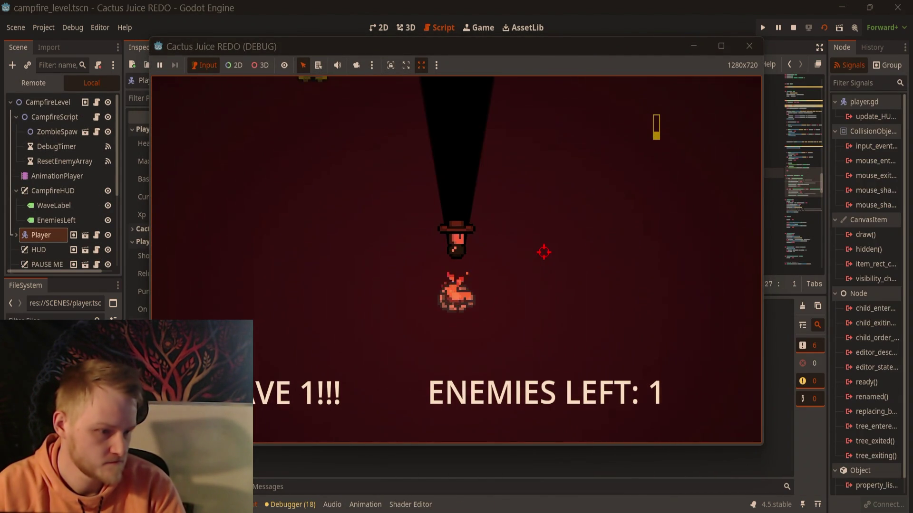
pyautogui.press('d')
pyautogui.press('w')
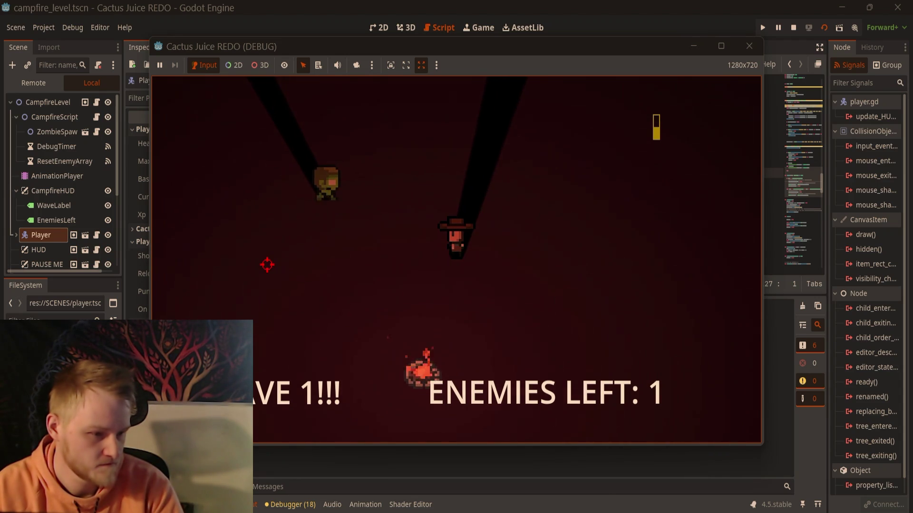
pyautogui.press('a')
pyautogui.press('a')
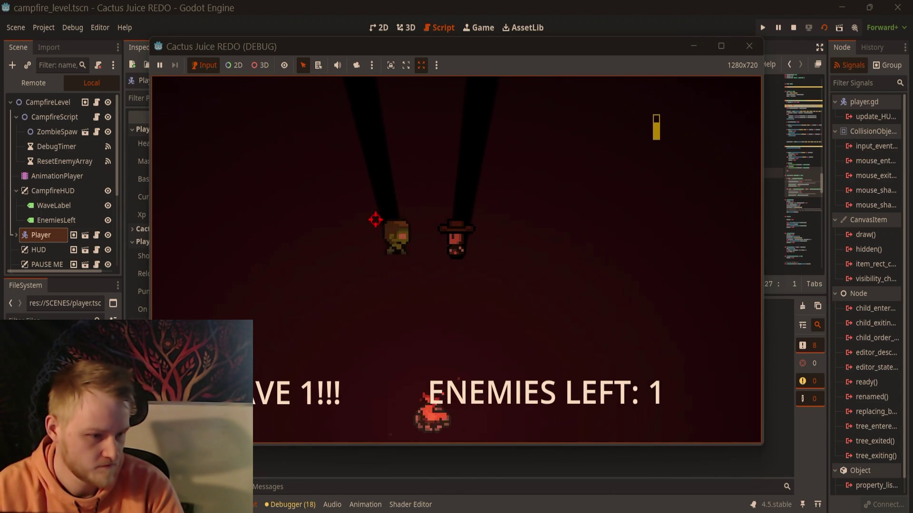
pyautogui.press('d')
pyautogui.press('s')
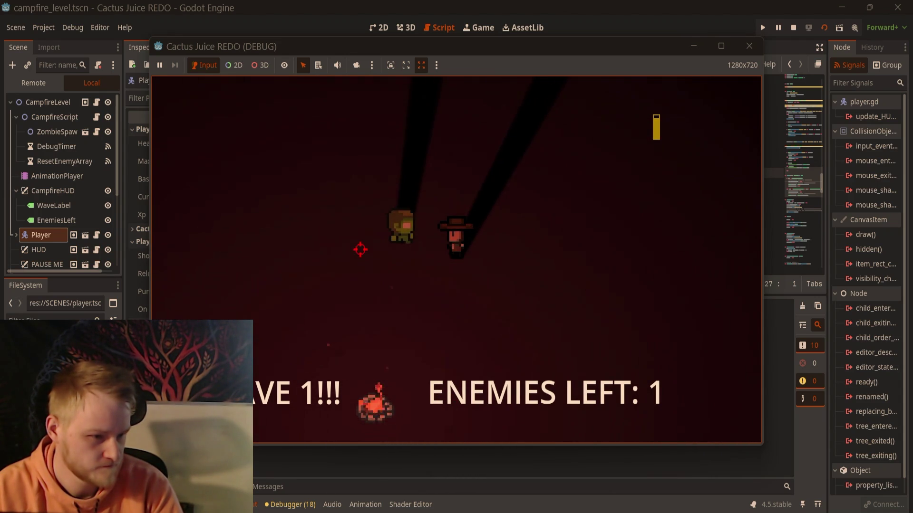
pyautogui.press('d')
pyautogui.press('d')
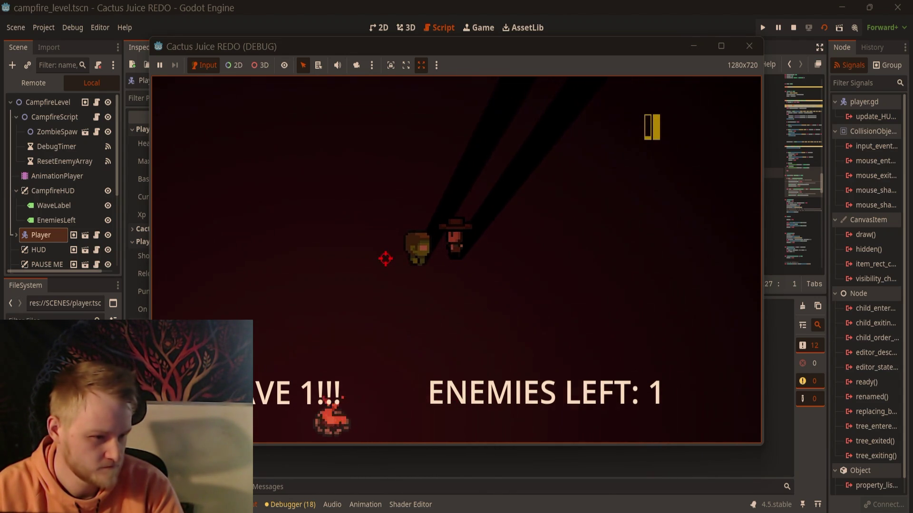
# Approach the enemy, shoot it until ENEMIES LEFT: 0, and walk to the cactus juice.
pyautogui.press('s')
pyautogui.press('a')
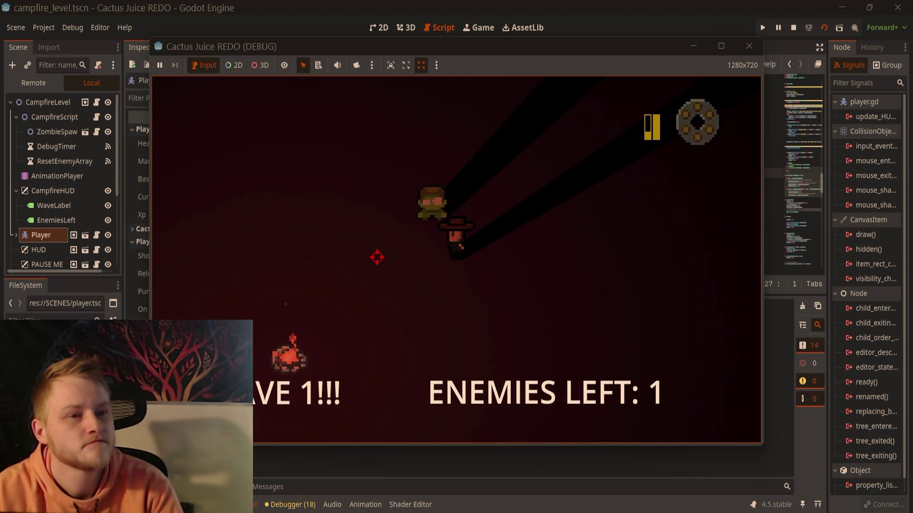
pyautogui.press('w')
pyautogui.press('a')
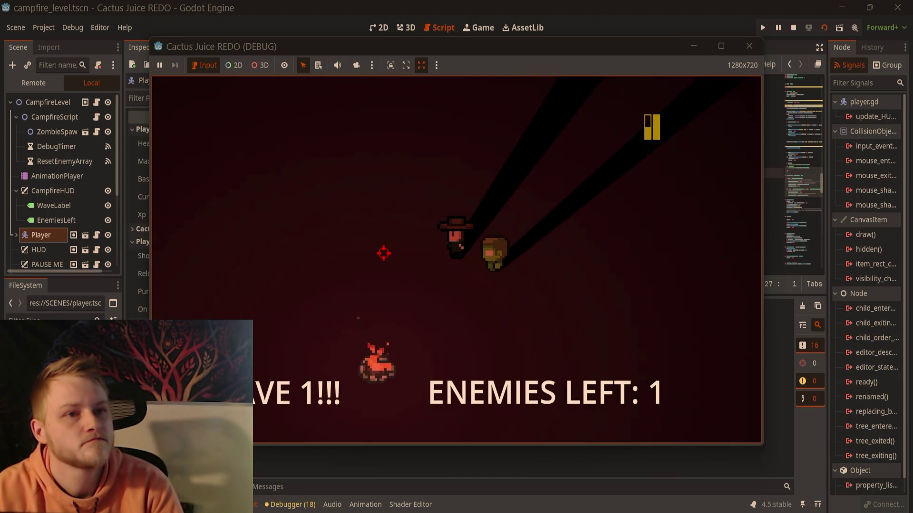
pyautogui.press('r')
pyautogui.press('a')
pyautogui.press('w')
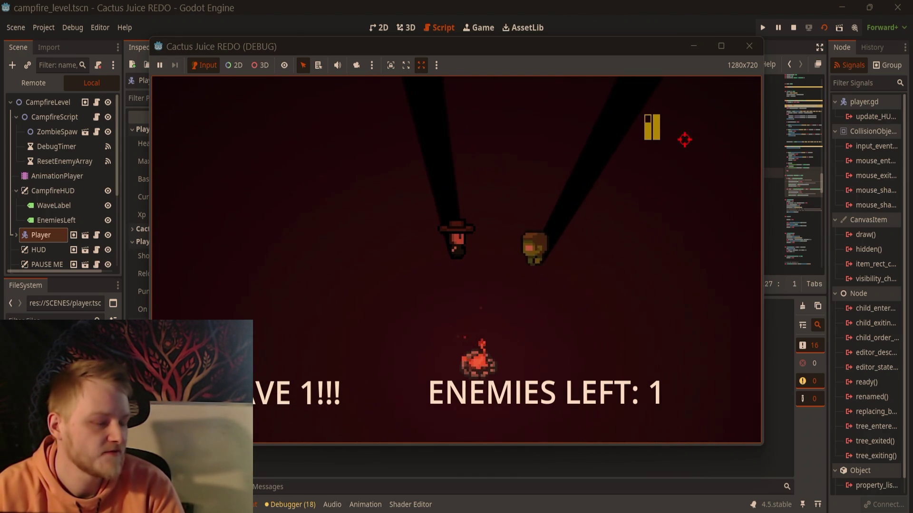
pyautogui.click(589, 255)
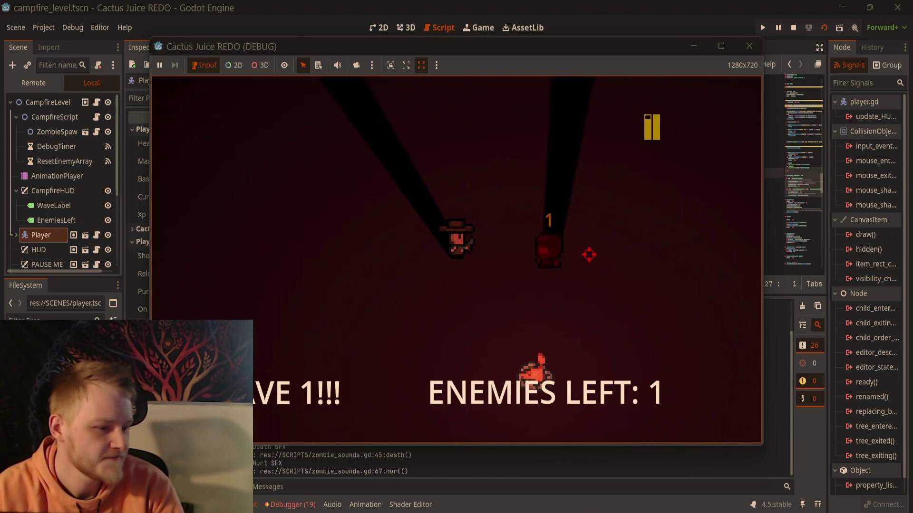
pyautogui.click(527, 220)
pyautogui.press('a')
pyautogui.press('d')
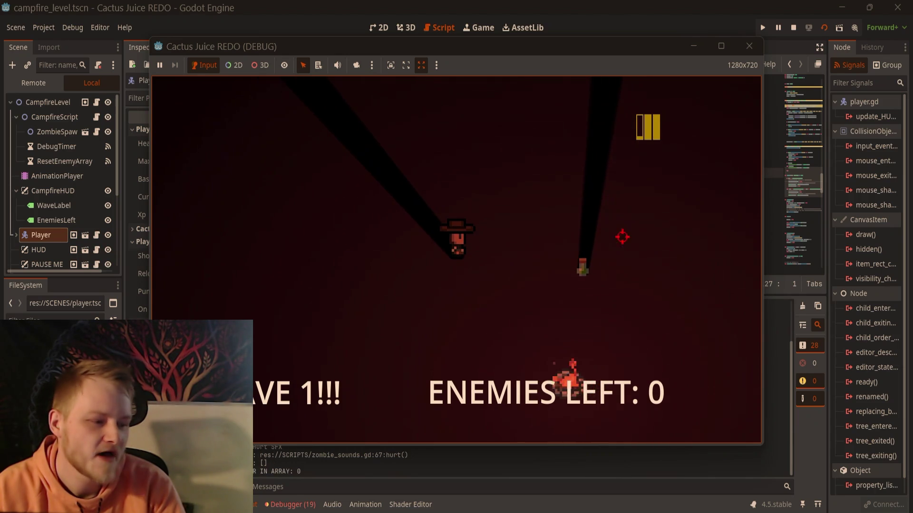
pyautogui.press('d')
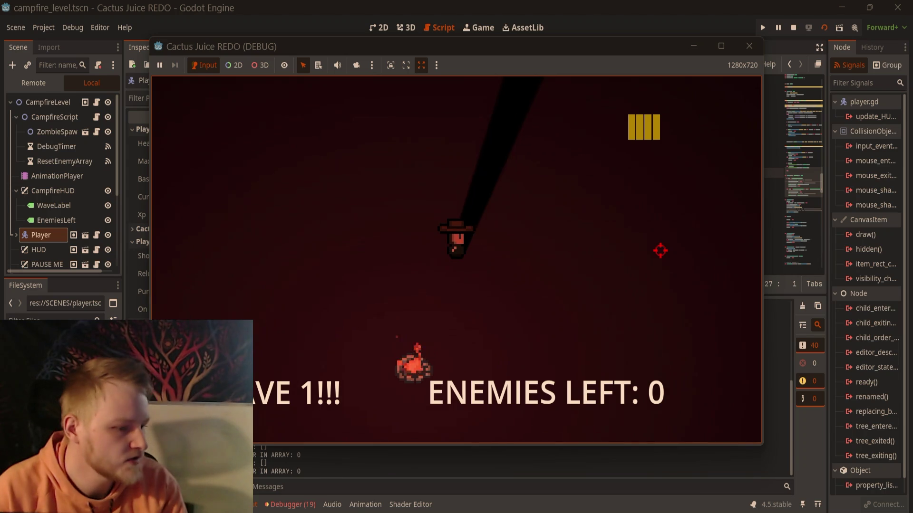
# Reload the revolver several times, fire a shot, walk up-right and left, then stop the game.
pyautogui.press('r')
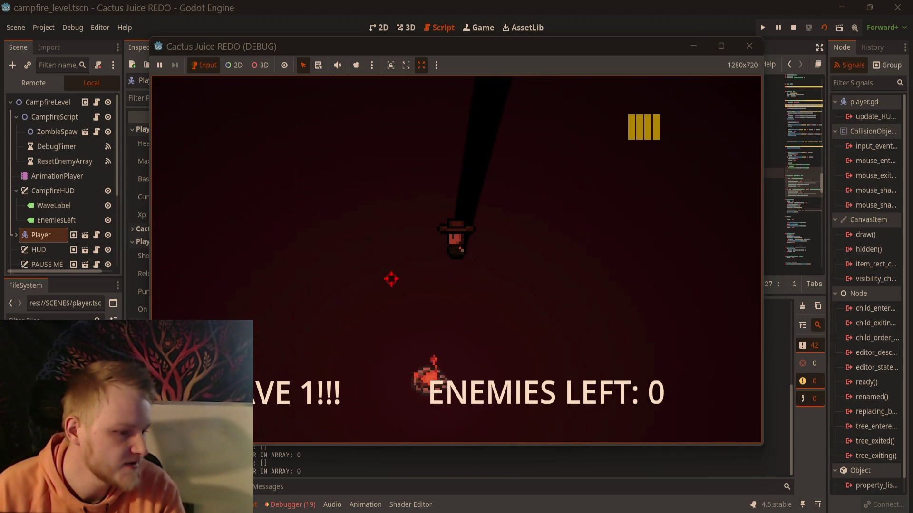
pyautogui.press('r')
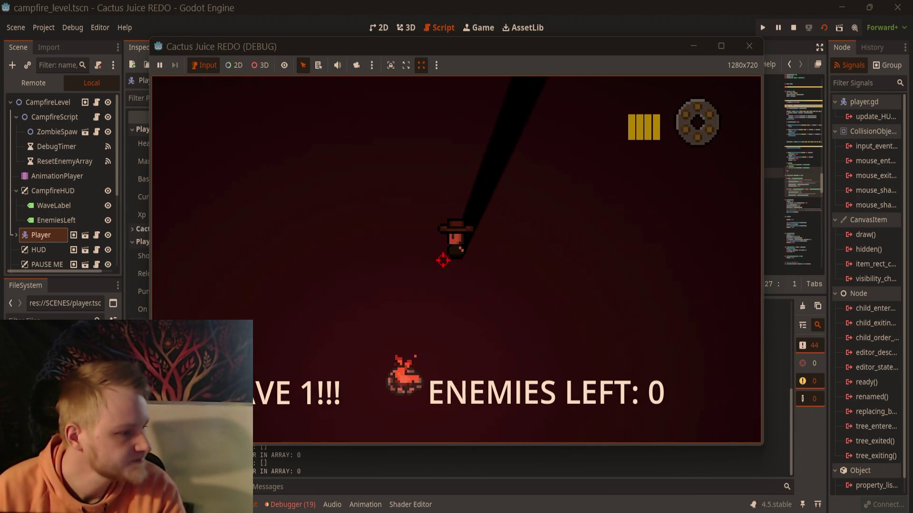
pyautogui.press('r')
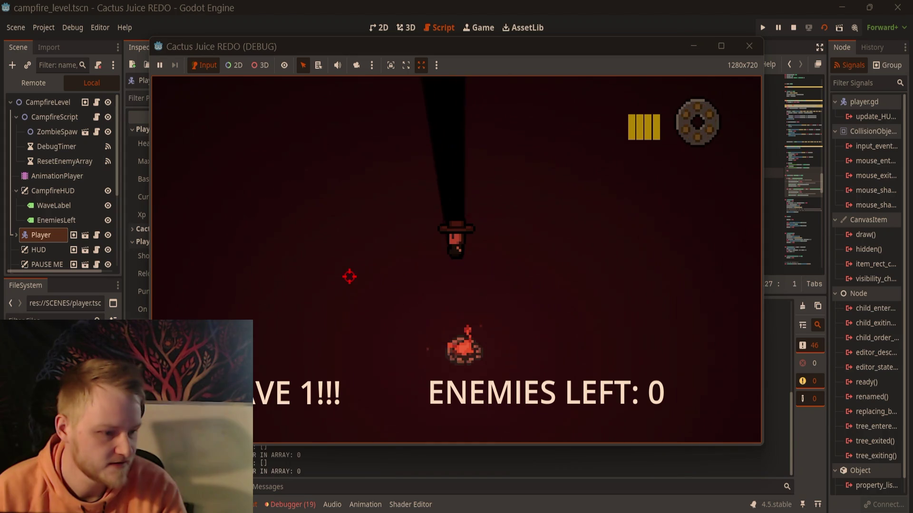
pyautogui.click(338, 280)
pyautogui.press('r')
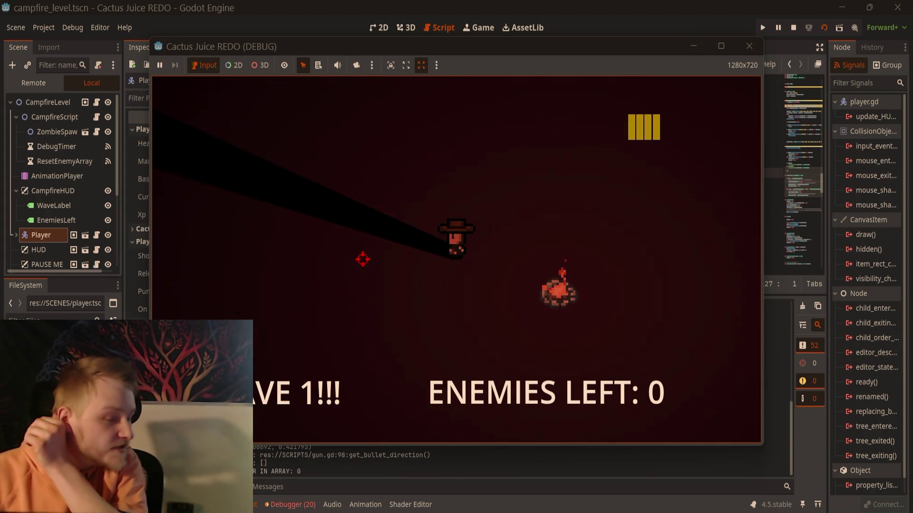
pyautogui.press('w')
pyautogui.press('d')
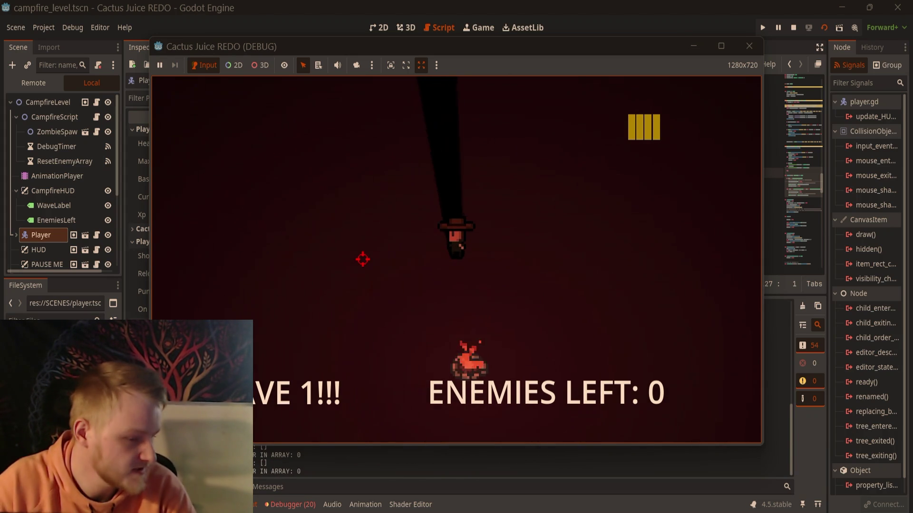
pyautogui.press('a')
pyautogui.press('a')
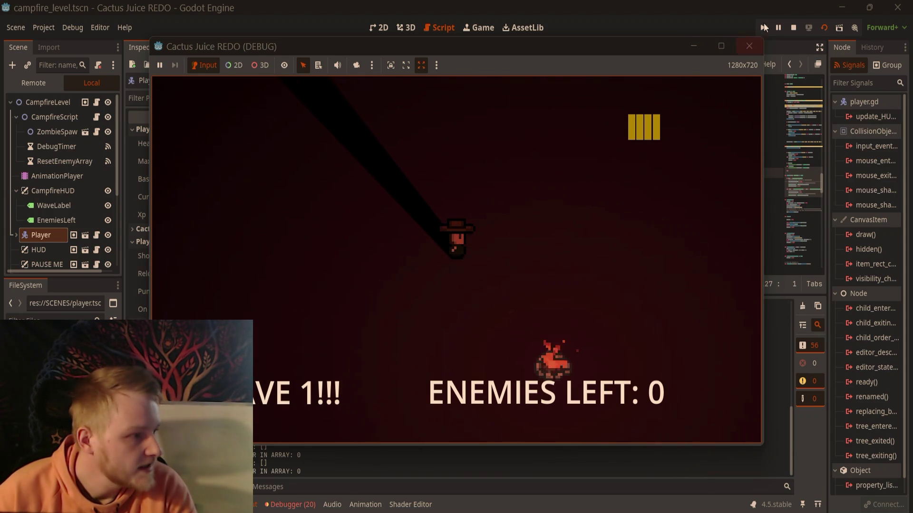
pyautogui.click(748, 46)
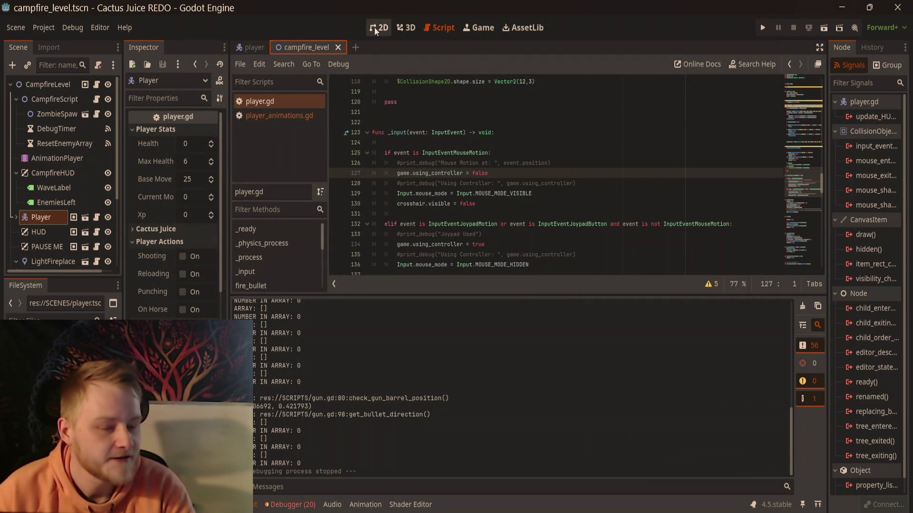
# Open the player scene in the 2D view and pan and zoom onto the player sprite.
pyautogui.click(375, 27)
pyautogui.scroll(4, 418, 132)
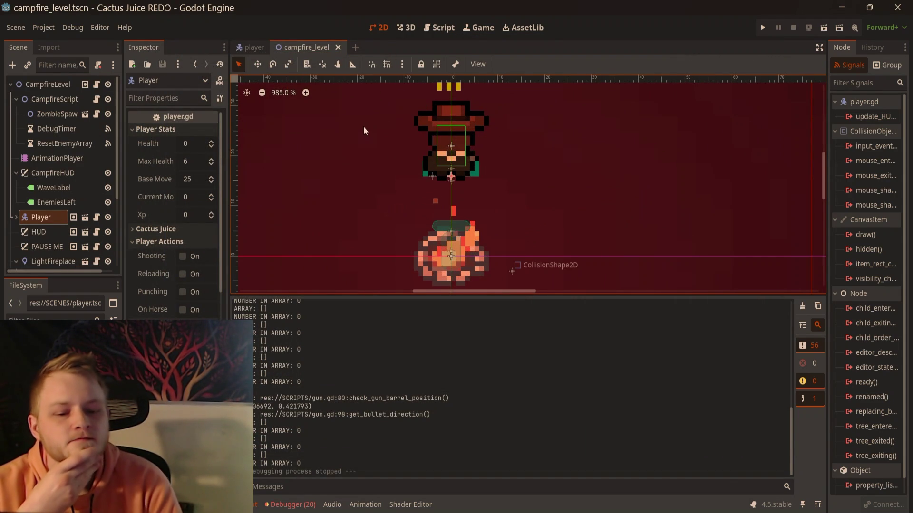
pyautogui.click(239, 49)
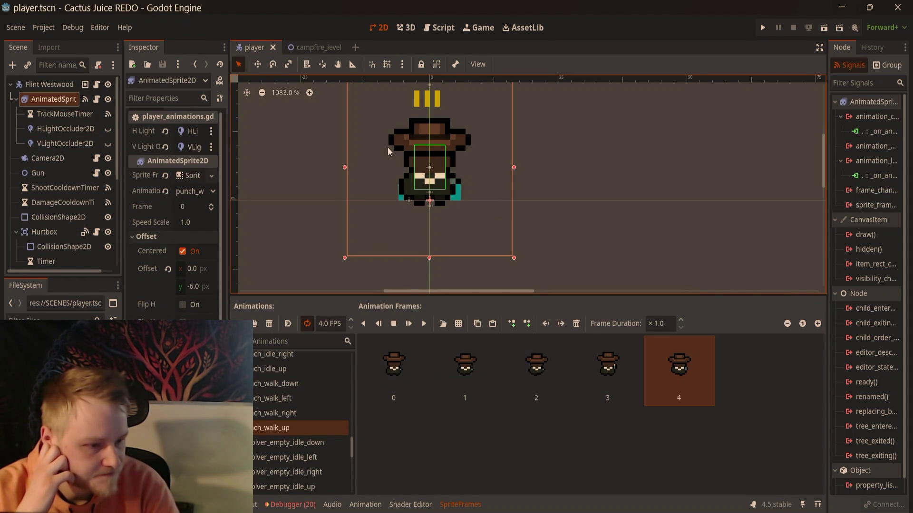
pyautogui.moveTo(372, 175); pyautogui.dragTo(337, 281)
pyautogui.scroll(1, 341, 230)
pyautogui.moveTo(342, 230); pyautogui.dragTo(347, 168)
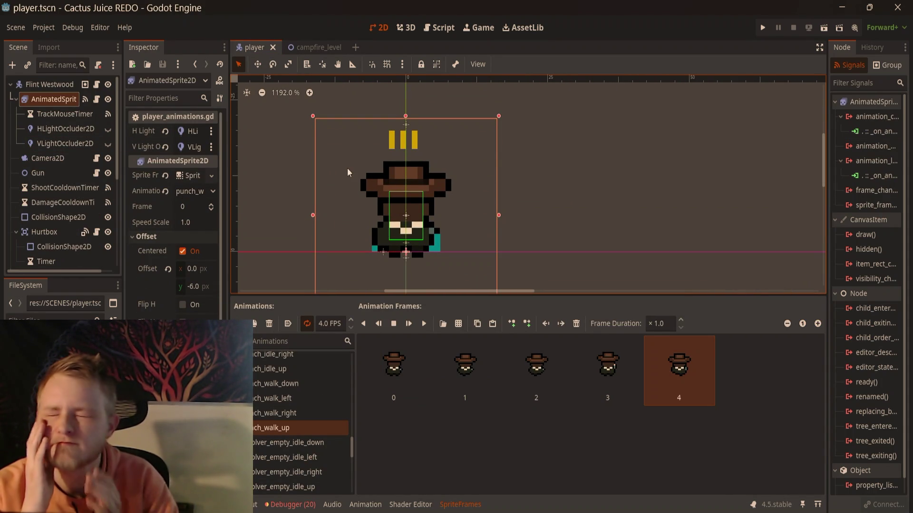
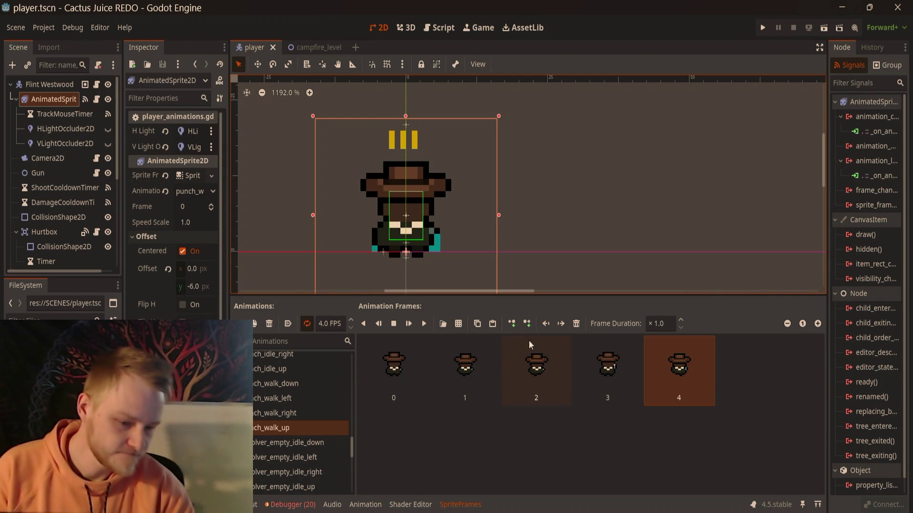
# Test-run the scene, stop it, check the campfire_level in 2D, and return to the player scene.
pyautogui.press('F6')
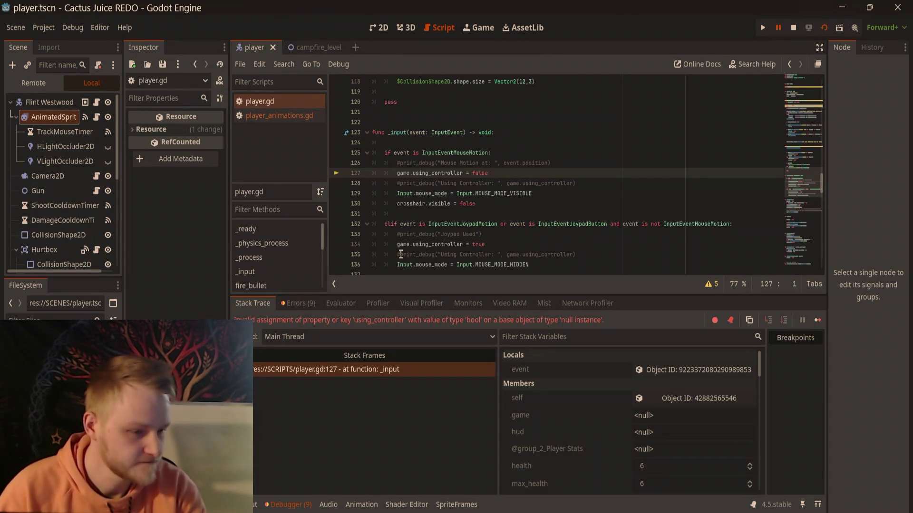
pyautogui.press('F12')
pyautogui.moveTo(399, 246)
pyautogui.press('F8')
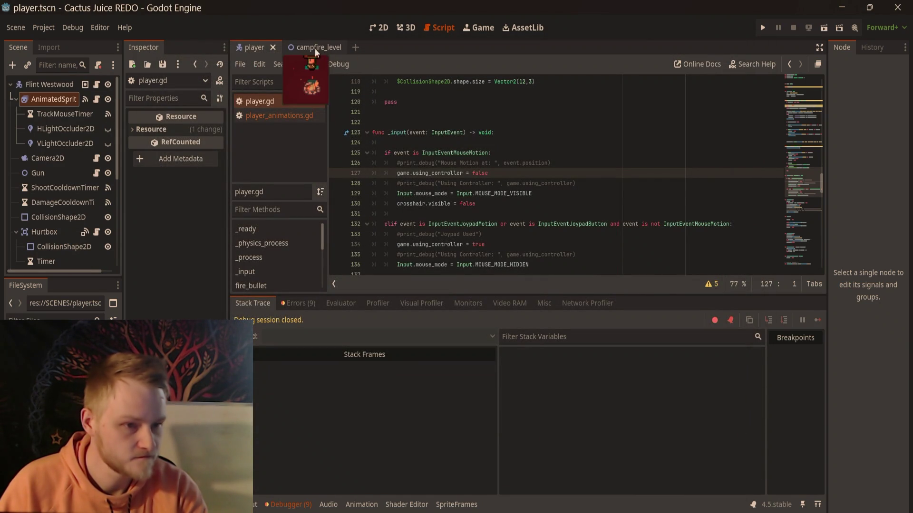
pyautogui.click(315, 48)
pyautogui.click(378, 27)
pyautogui.scroll(-6, 440, 151)
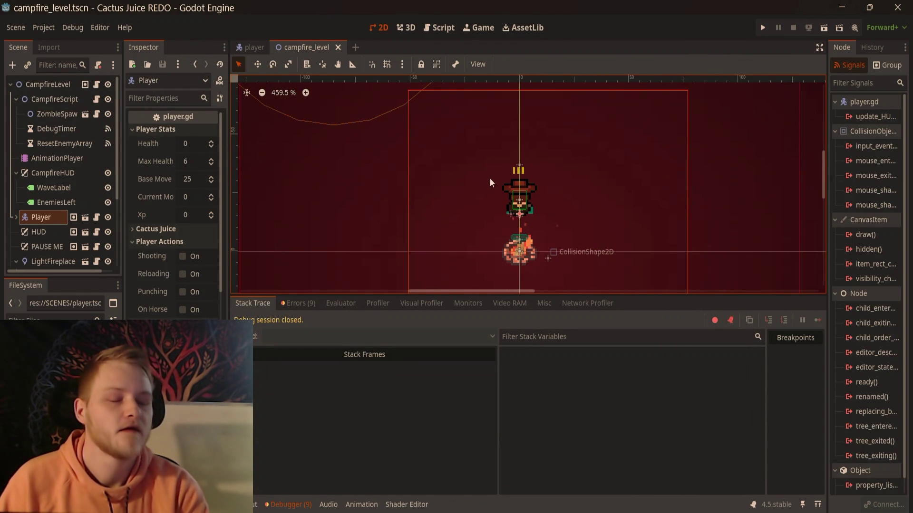
pyautogui.click(242, 46)
pyautogui.scroll(-2, 393, 179)
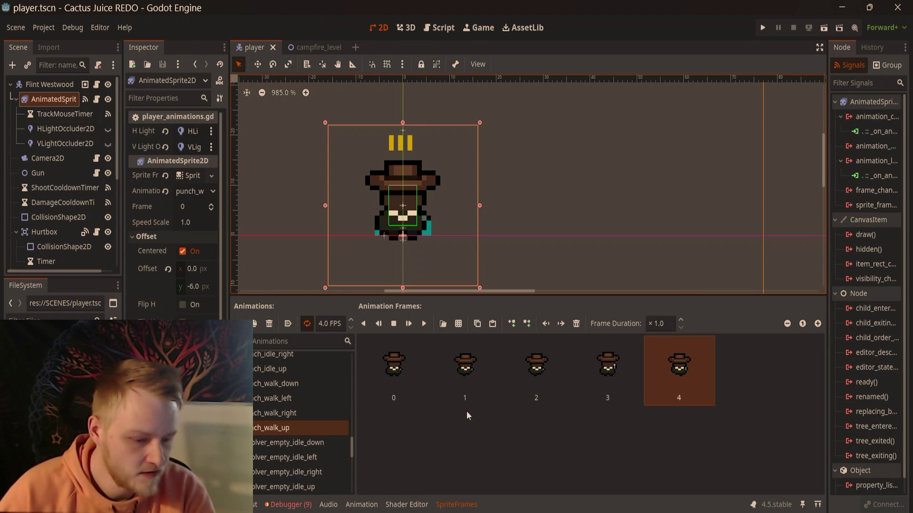
# Preview the walk_right animation from frame 2, then select the player's root node.
pyautogui.click(309, 412)
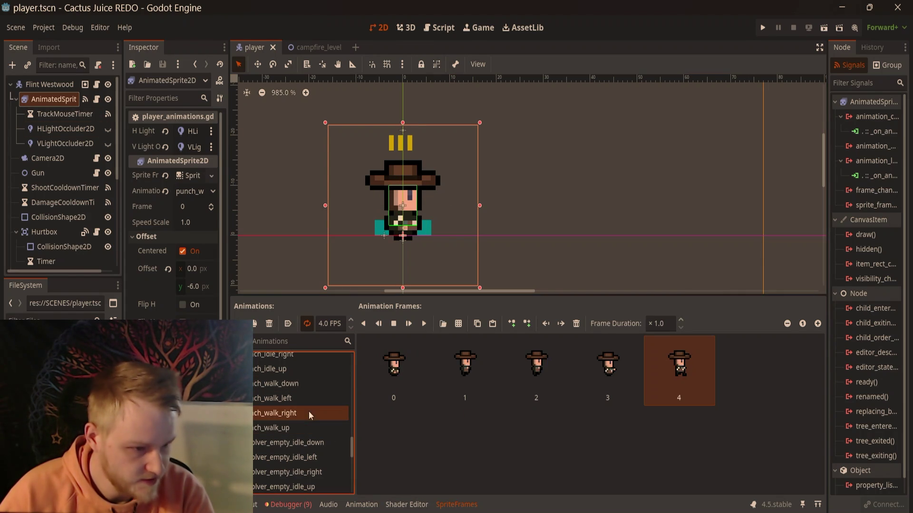
pyautogui.click(540, 369)
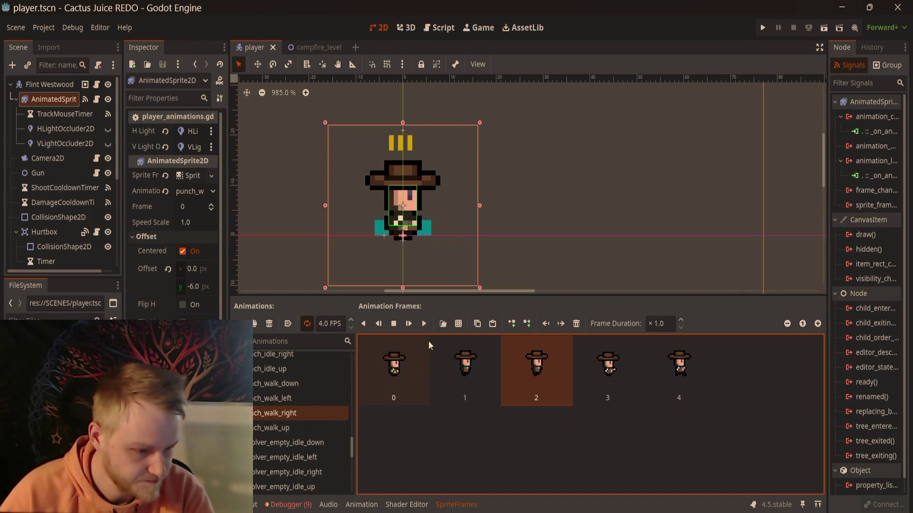
pyautogui.click(409, 324)
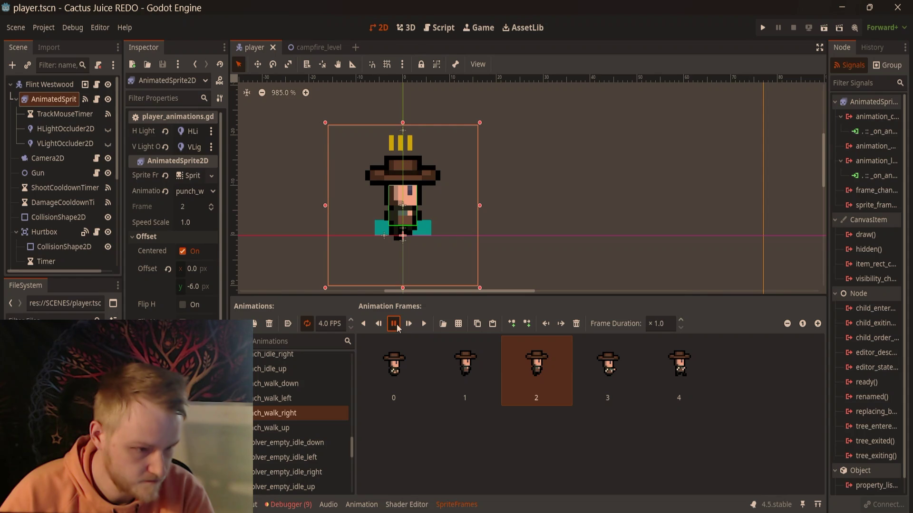
pyautogui.click(409, 324)
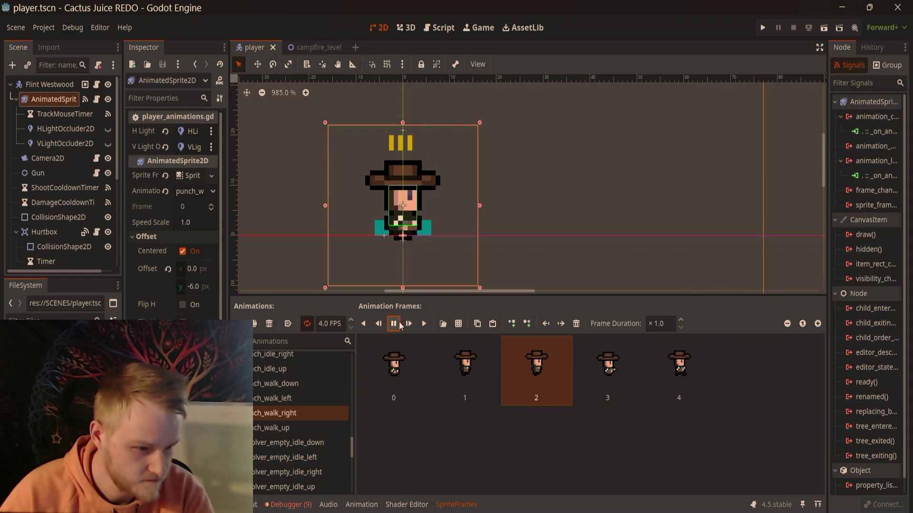
pyautogui.click(394, 327)
pyautogui.scroll(2, 420, 266)
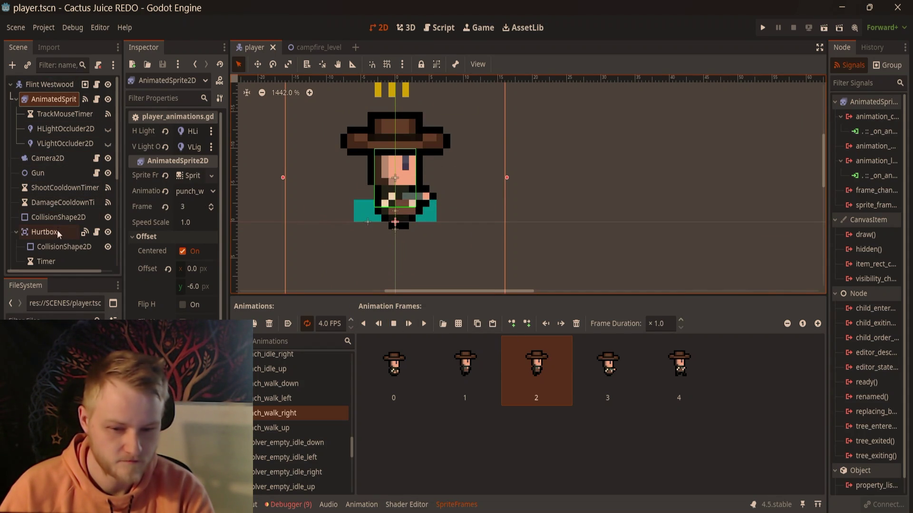
pyautogui.click(40, 88)
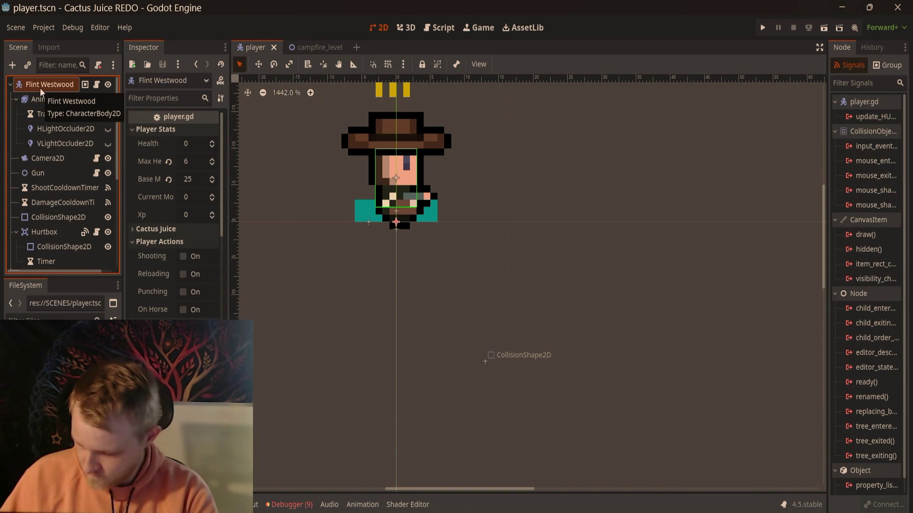
# Add an Area2D node to the player scene and nudge it on the canvas.
pyautogui.hotkey('ctrl', 'a')
pyautogui.write('are')
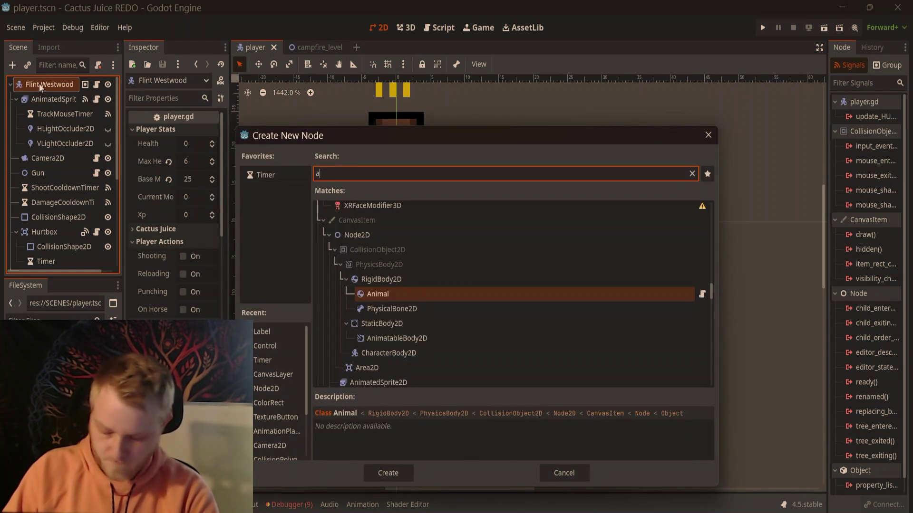
pyautogui.write('a')
pyautogui.doubleClick(386, 270)
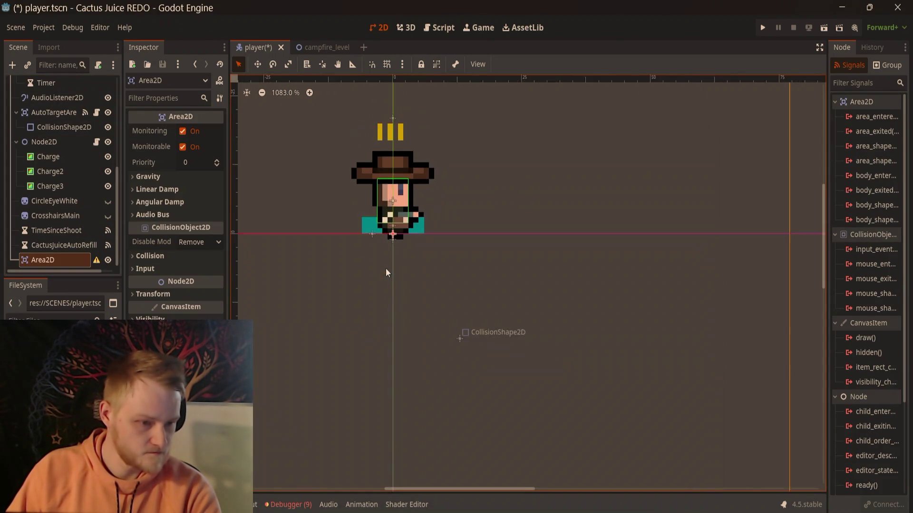
pyautogui.press('w')
pyautogui.scroll(2, 402, 266)
pyautogui.moveTo(433, 284)
pyautogui.mouseDown()
pyautogui.moveTo(495, 198)
pyautogui.moveTo(532, 233)
pyautogui.mouseUp()
pyautogui.scroll(3, 448, 263)
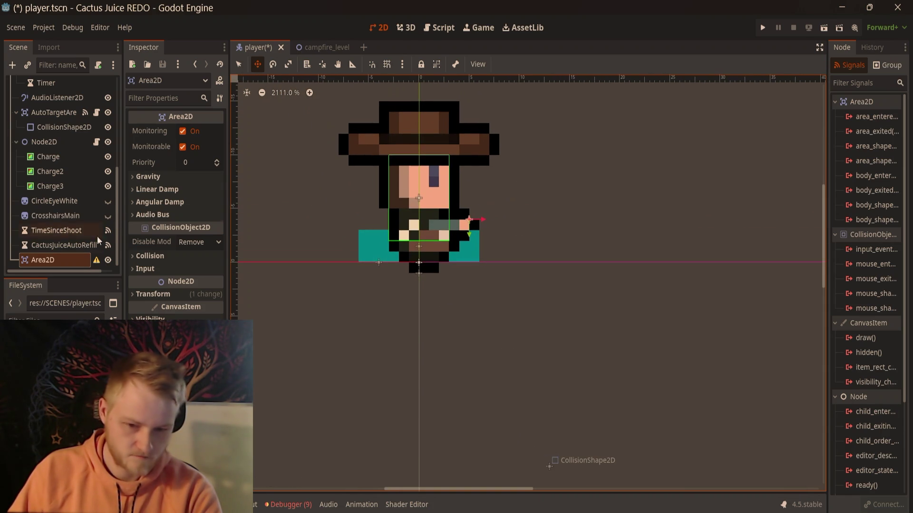
# Add a CollisionShape2D child under the Area2D.
pyautogui.hotkey('ctrl', 'a')
pyautogui.write('coll')
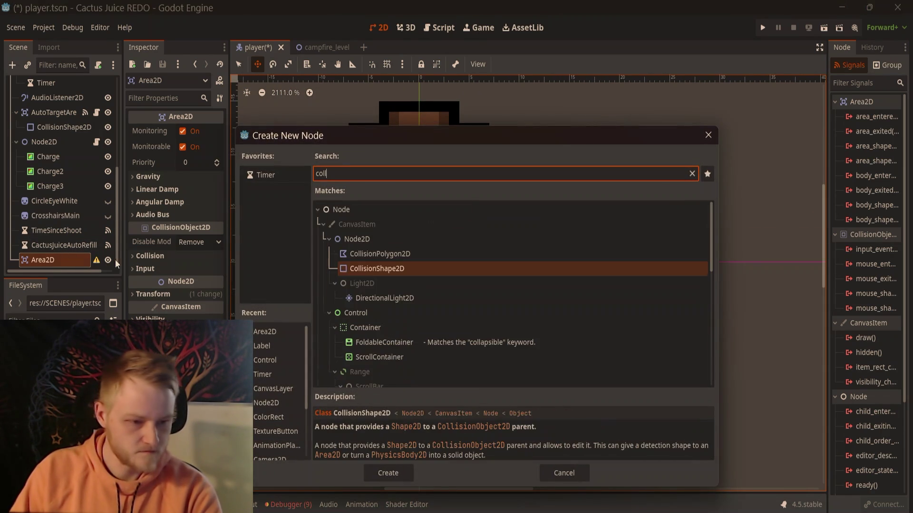
pyautogui.doubleClick(358, 268)
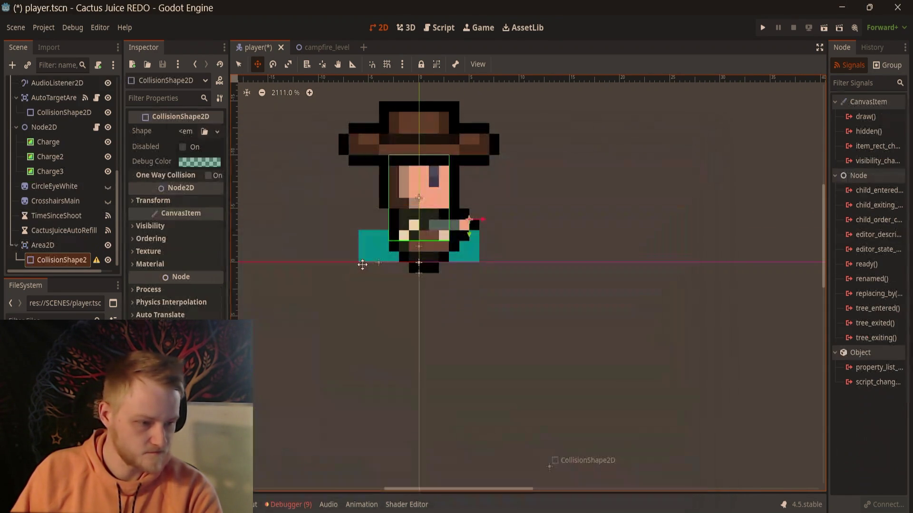
pyautogui.click(187, 134)
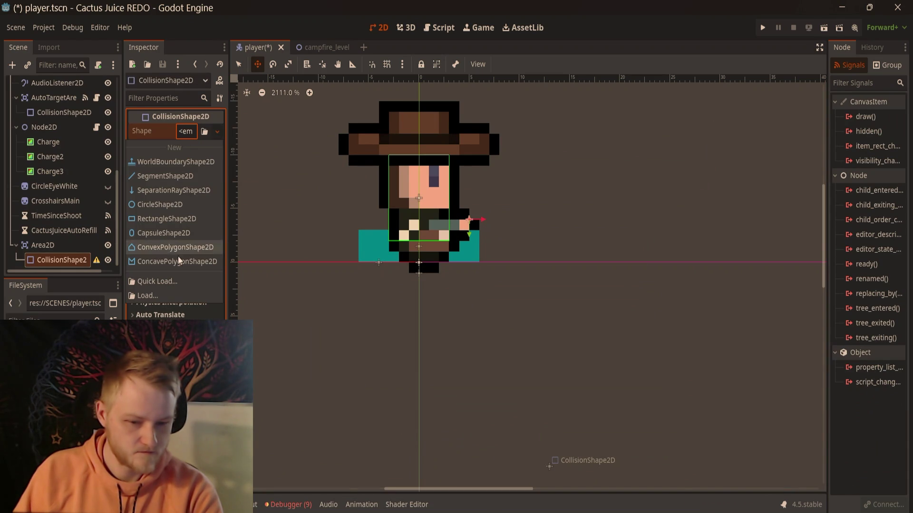
# Make the collision shape a New CapsuleShape2D rotated 90 degrees.
pyautogui.click(176, 239)
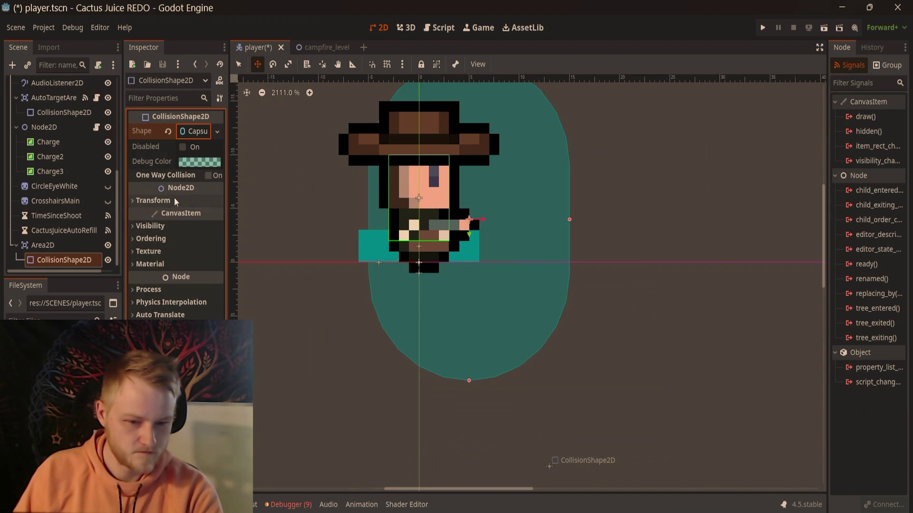
pyautogui.click(175, 200)
pyautogui.click(189, 251)
pyautogui.write('90')
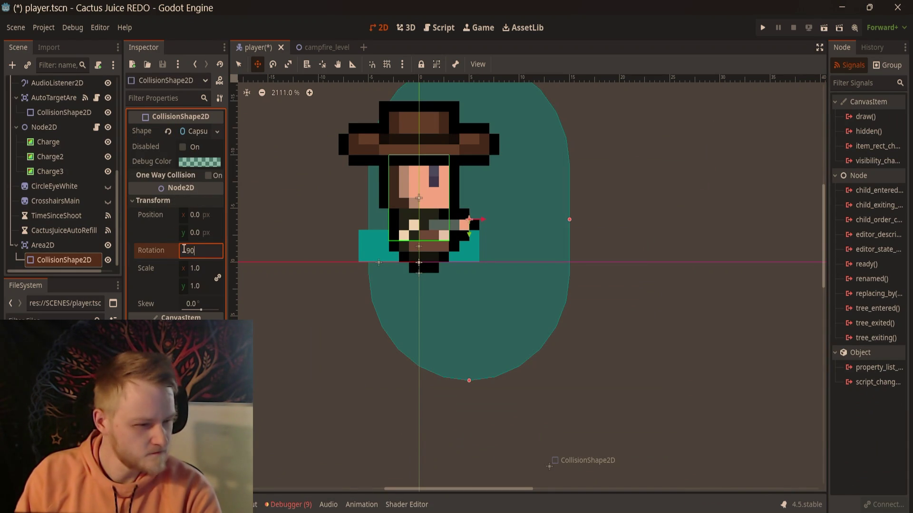
pyautogui.press('Return')
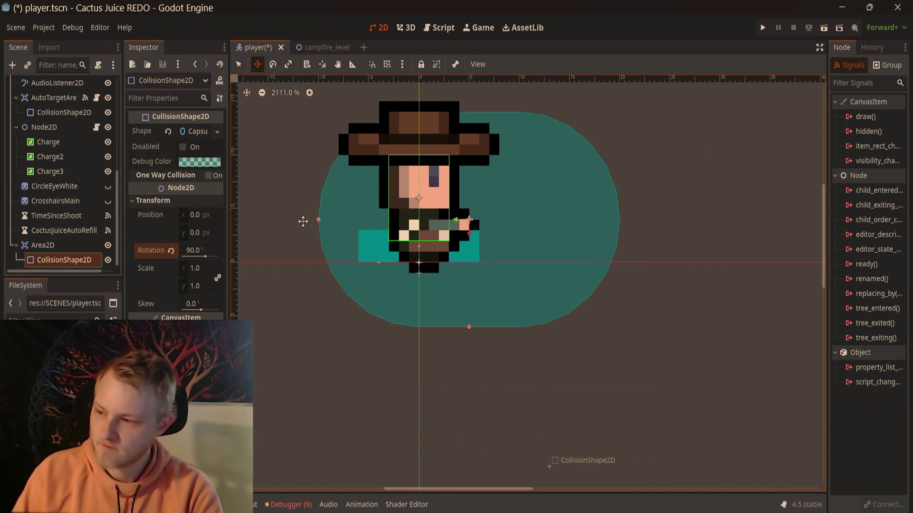
pyautogui.scroll(-10, 303, 221)
pyautogui.hotkey('ctrl', 'z')
pyautogui.scroll(8, 323, 223)
pyautogui.hotkey('ctrl', 'shift', 'z')
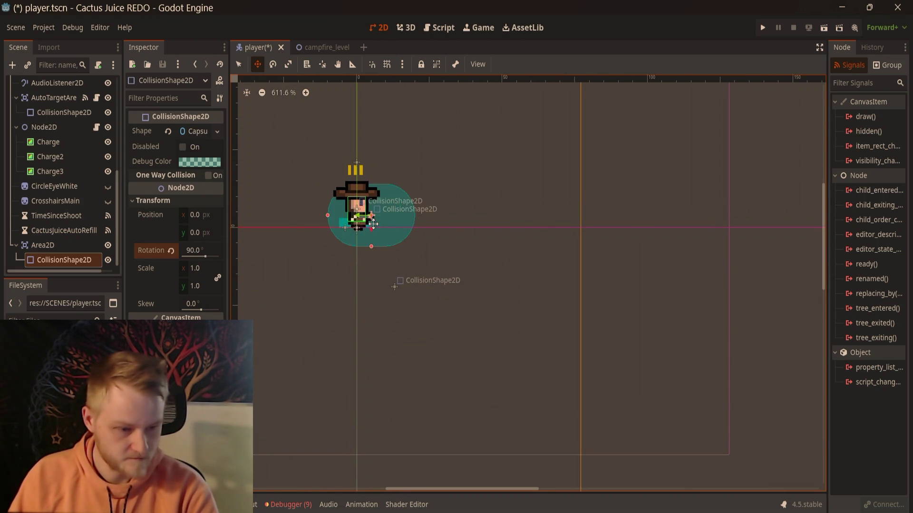
pyautogui.scroll(2, 377, 222)
# Resize the capsule thinner and shorter, move it right of the hand, and widen its radius.
pyautogui.press('q')
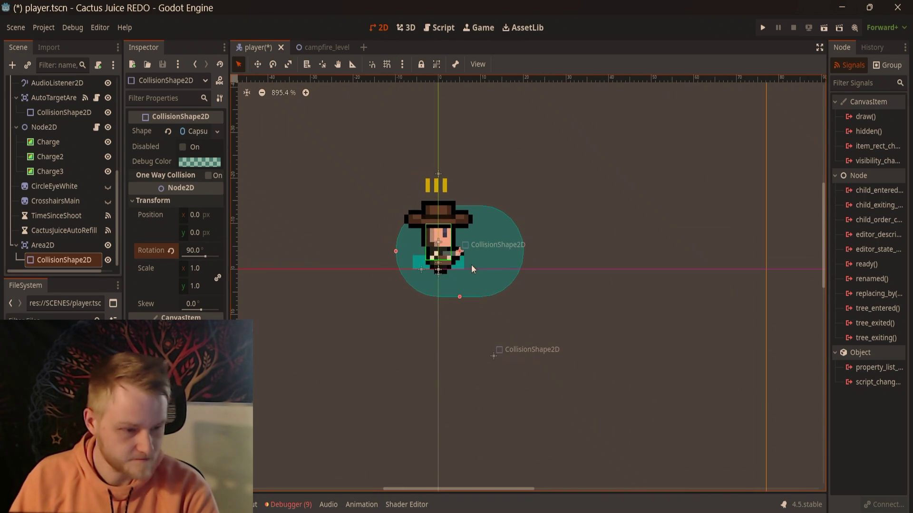
pyautogui.scroll(4, 377, 241)
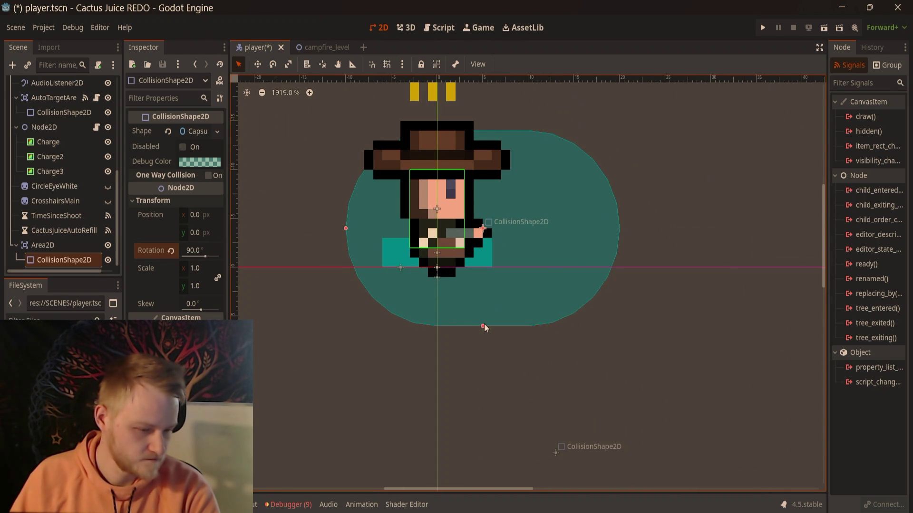
pyautogui.moveTo(483, 325); pyautogui.dragTo(484, 238)
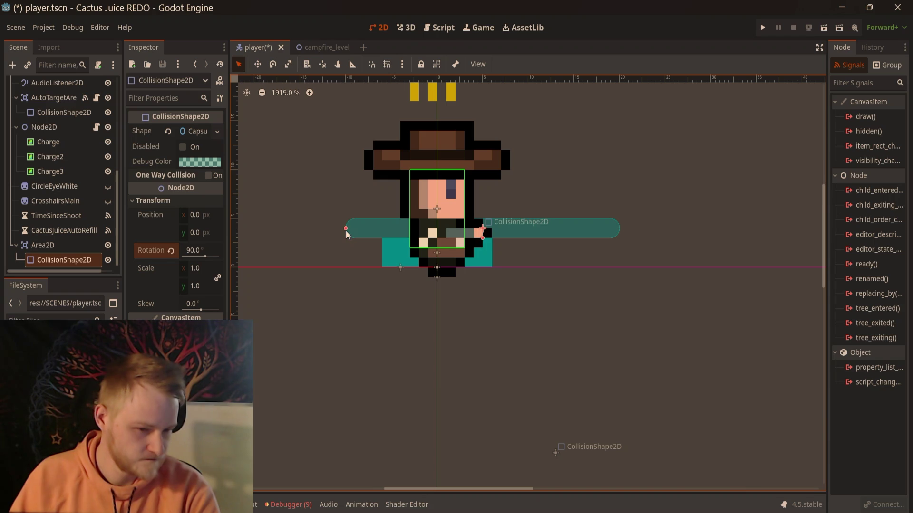
pyautogui.moveTo(348, 230); pyautogui.dragTo(453, 238)
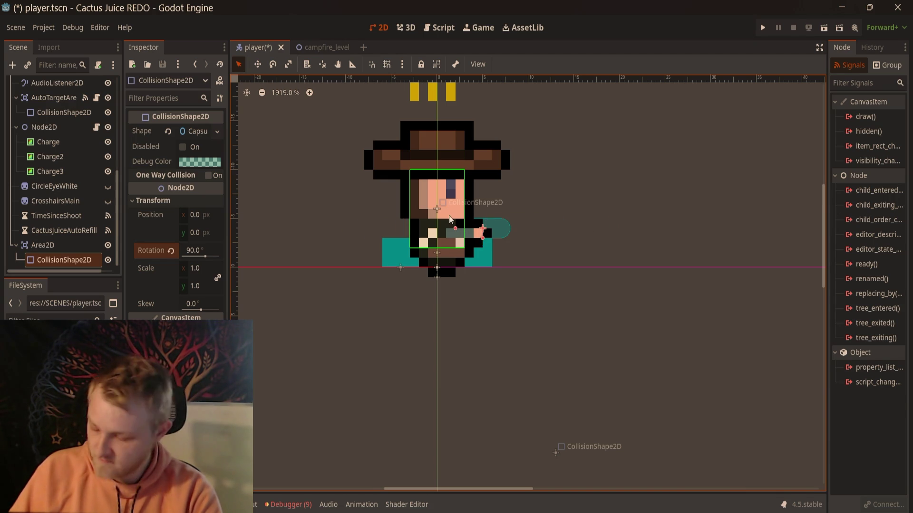
pyautogui.press('w')
pyautogui.moveTo(498, 223)
pyautogui.mouseDown()
pyautogui.moveTo(534, 231)
pyautogui.moveTo(519, 223)
pyautogui.mouseUp()
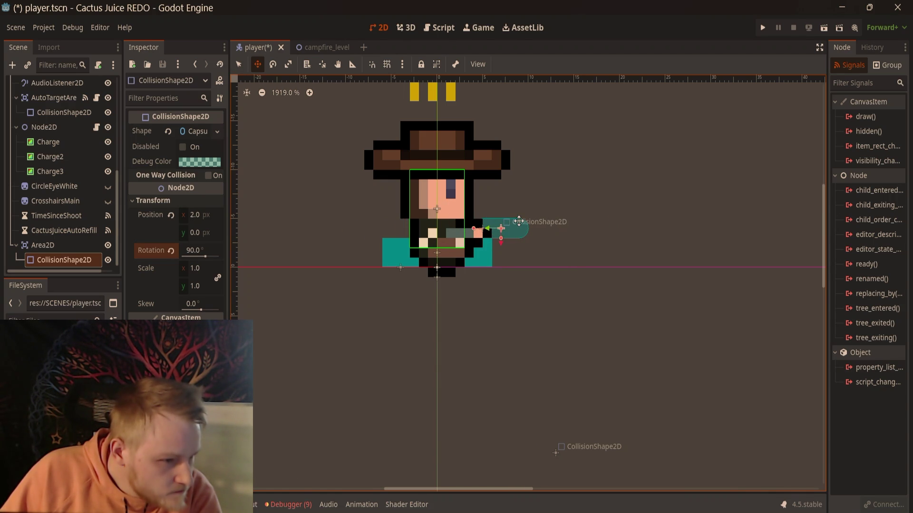
pyautogui.scroll(4, 508, 234)
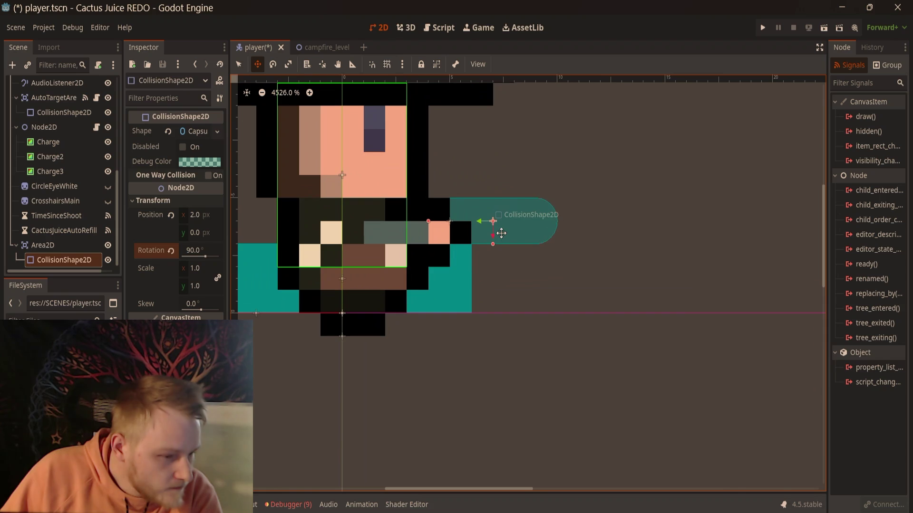
pyautogui.press('q')
pyautogui.moveTo(493, 245); pyautogui.dragTo(493, 267)
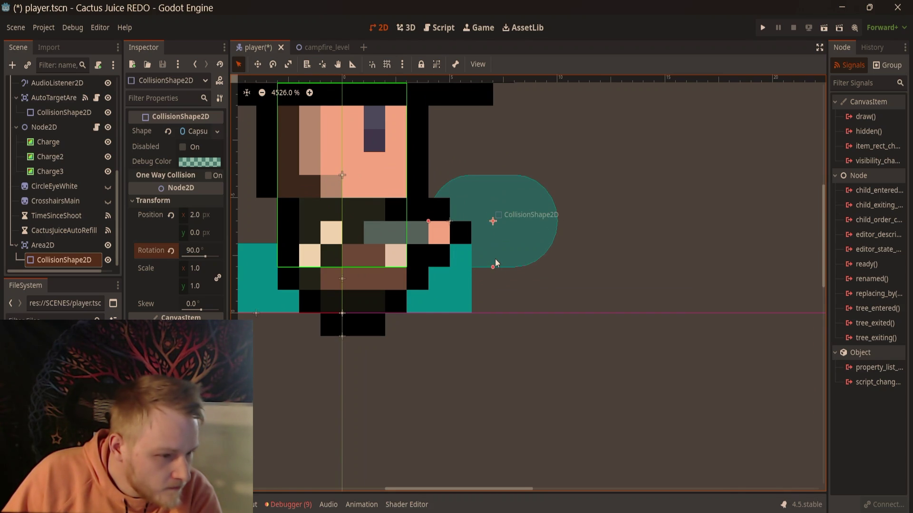
pyautogui.click(428, 221)
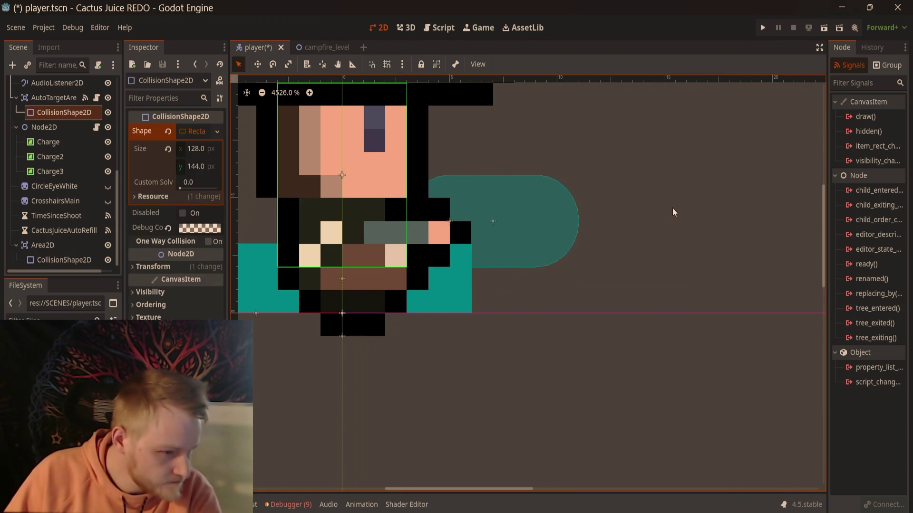
# Zoom in close on the player sprite and capsule hitbox, then run the scene with F6.
pyautogui.scroll(-4, 672, 212)
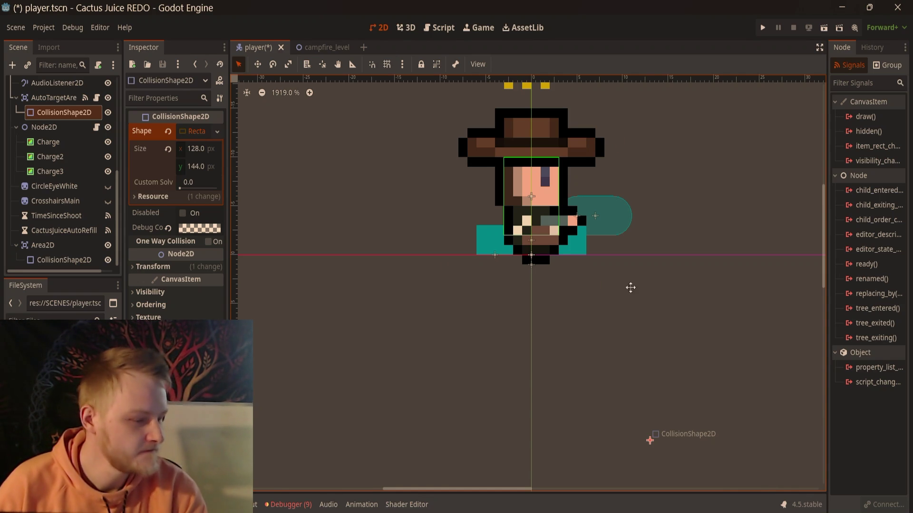
pyautogui.scroll(4, 543, 278)
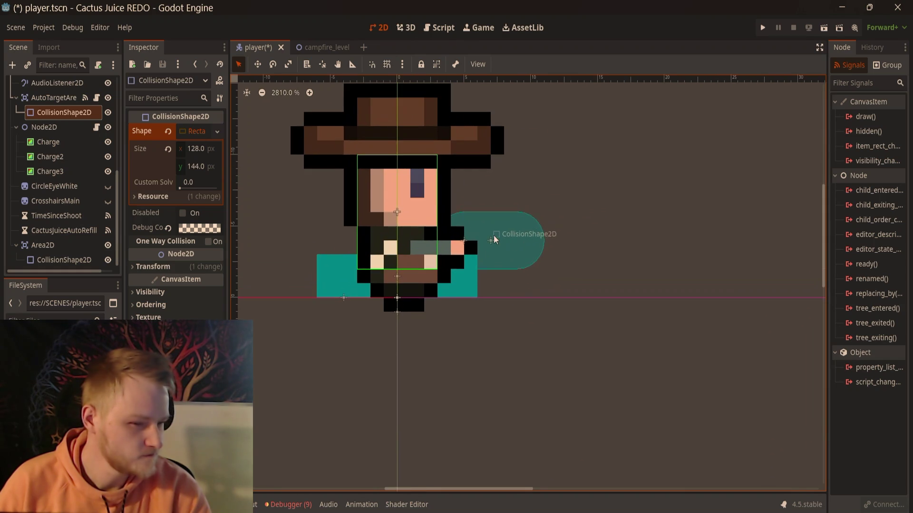
pyautogui.scroll(2, 407, 224)
pyautogui.hscroll(-2, 408, 224)
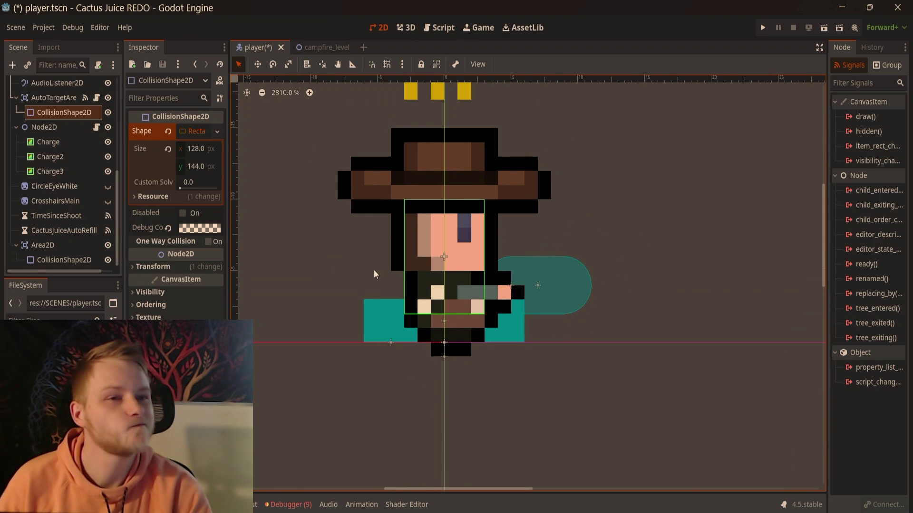
pyautogui.press('F6')
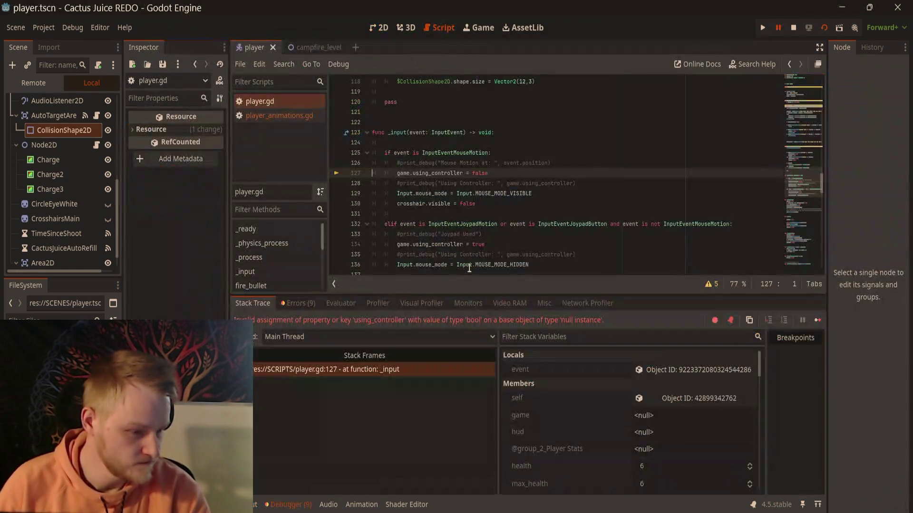
# Stop the crashed session, run the campfire_level, move the player, and close the game.
pyautogui.press('F8')
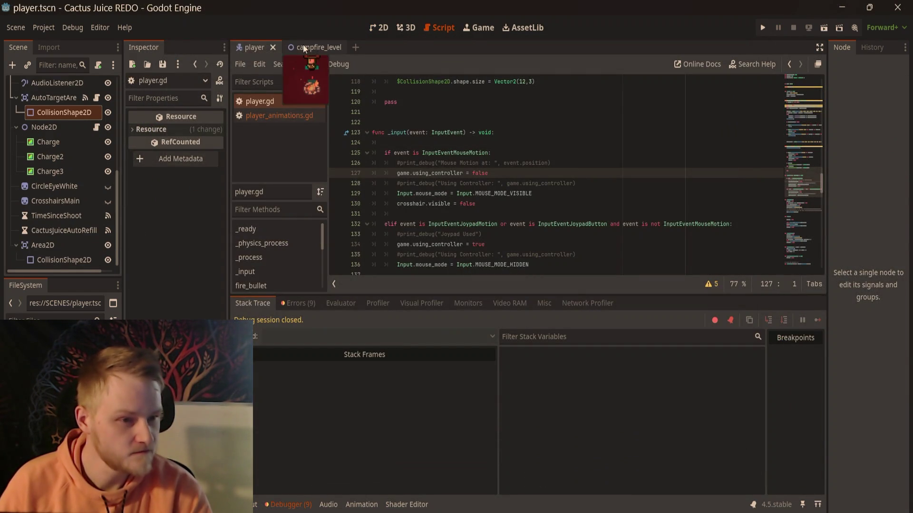
pyautogui.click(303, 46)
pyautogui.press('F6')
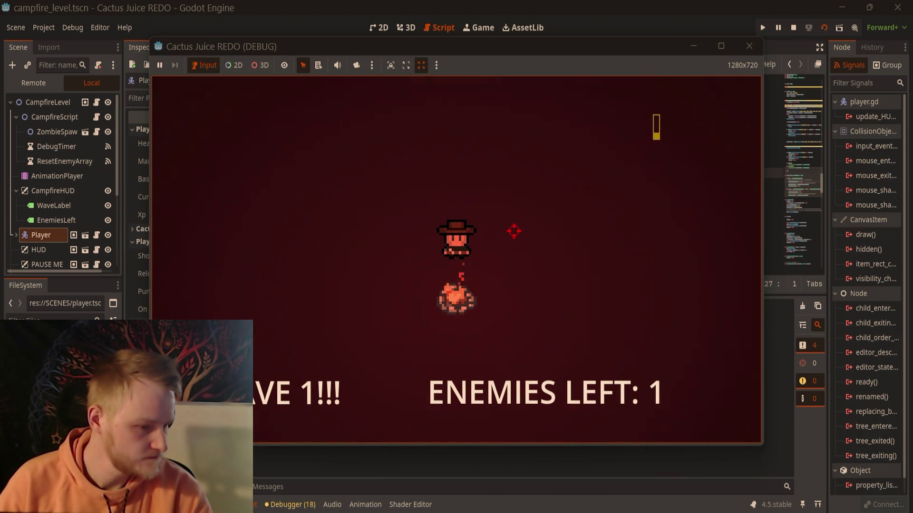
pyautogui.press('w')
pyautogui.press('w')
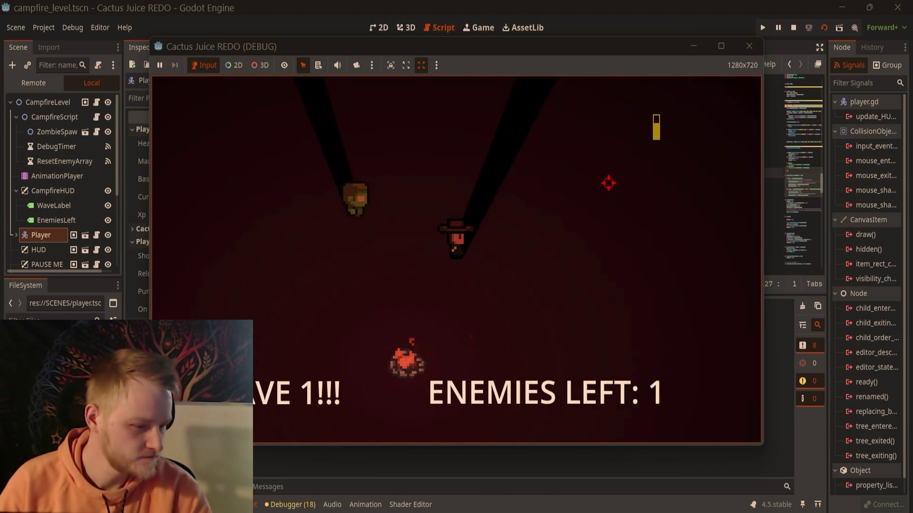
pyautogui.click(749, 54)
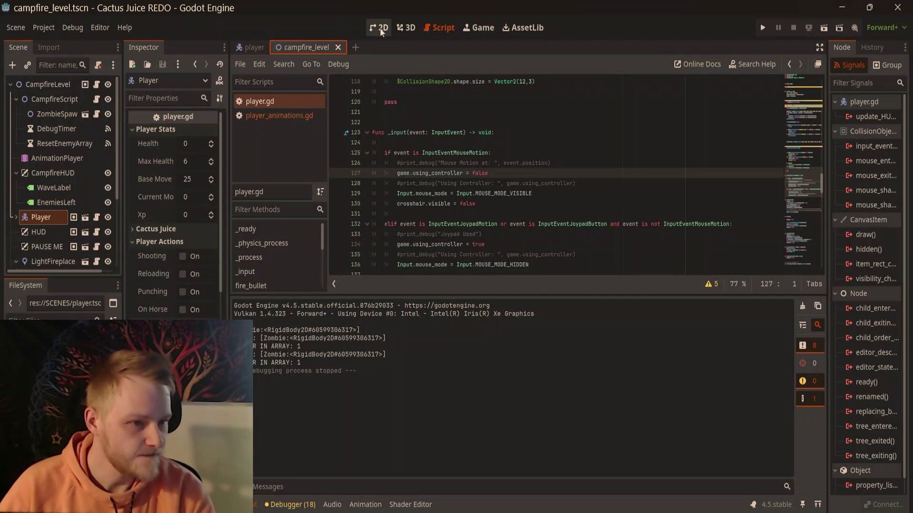
# Return to the player scene and bring up the Area2D node's context menu.
pyautogui.click(252, 47)
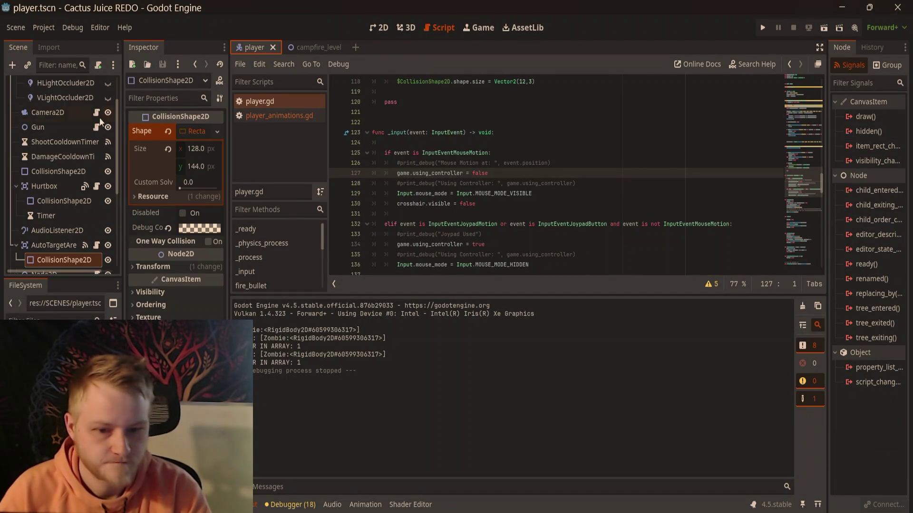
pyautogui.scroll(-3, 55, 224)
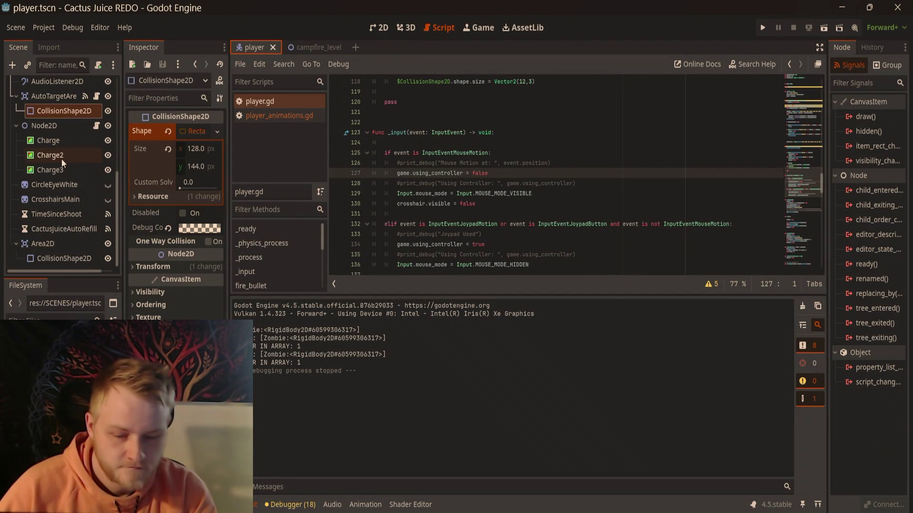
pyautogui.click(39, 248)
pyautogui.rightClick(80, 244)
# Rename the Area2D node to PunchArea.
pyautogui.click(73, 245)
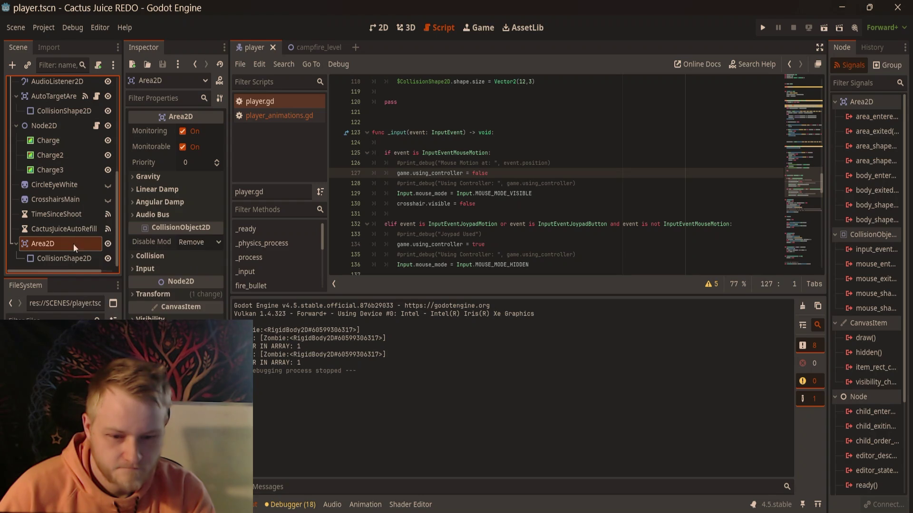
pyautogui.doubleClick(48, 248)
pyautogui.write('Punch')
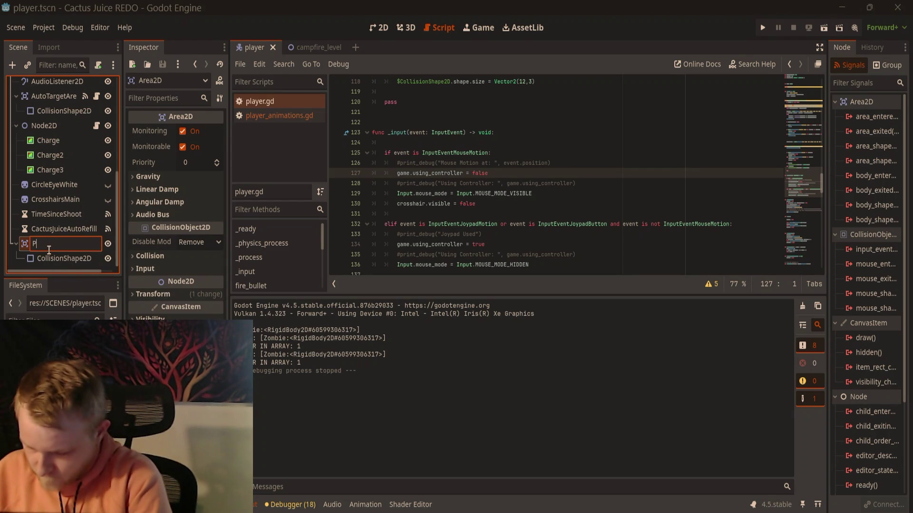
pyautogui.write('Area')
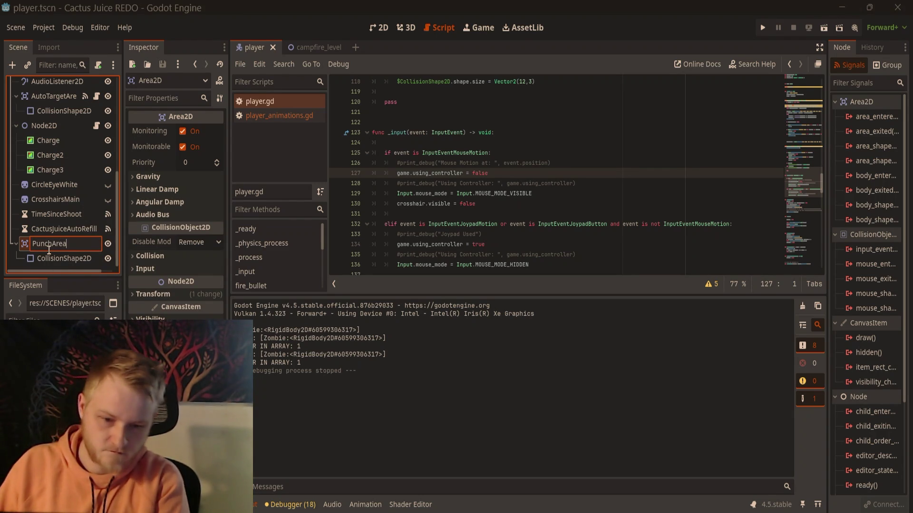
pyautogui.press('Return')
# Attach a new built-in script to PunchArea using the default template.
pyautogui.click(101, 64)
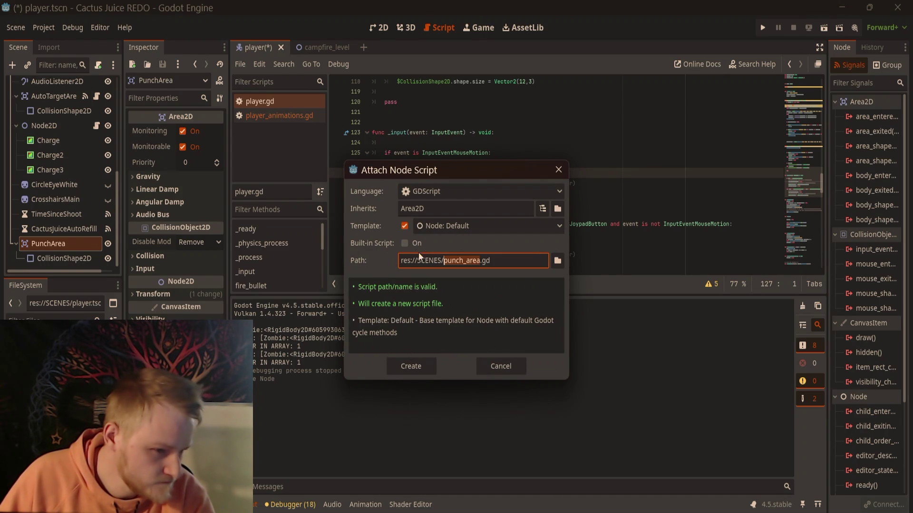
pyautogui.click(404, 243)
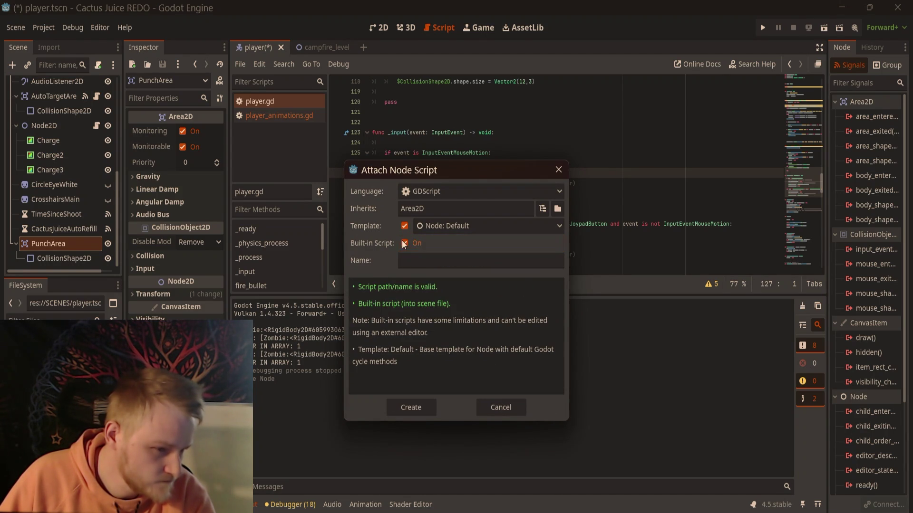
pyautogui.click(420, 403)
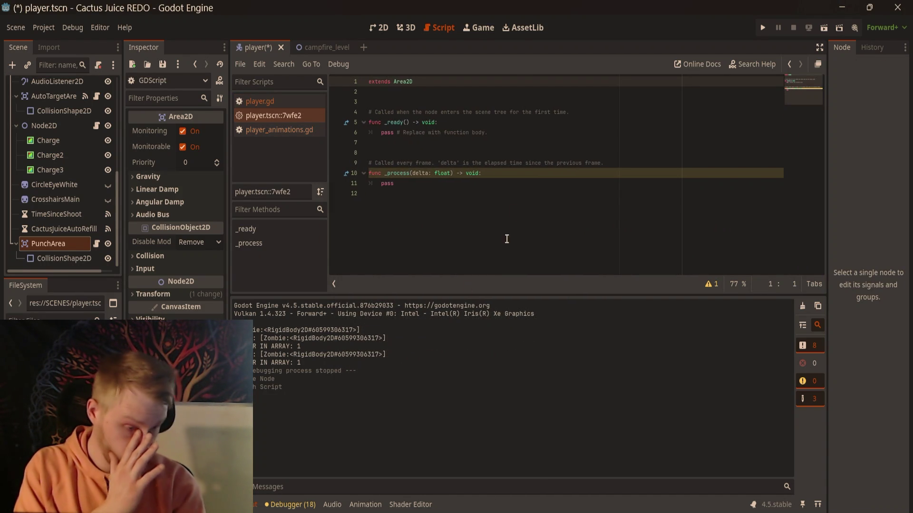
# Begin an unfinished 'if' line below pass in _process.
pyautogui.click(465, 183)
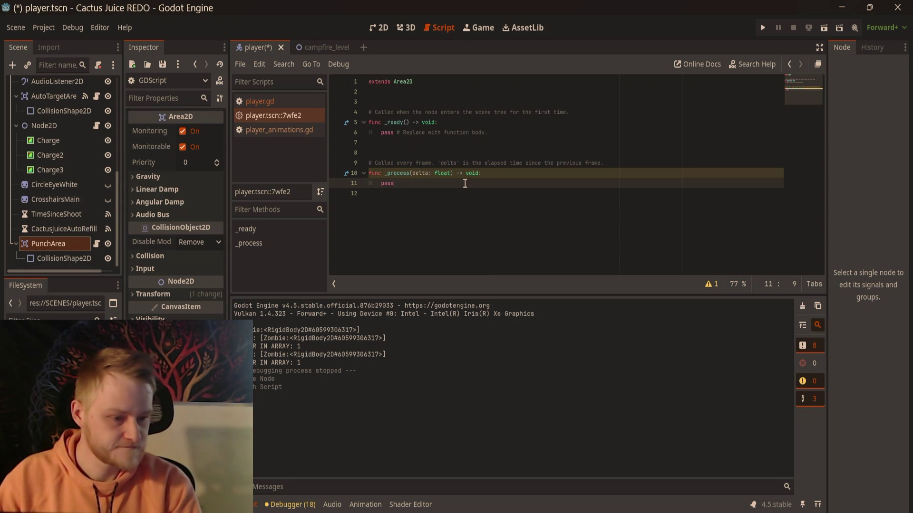
pyautogui.press('Return')
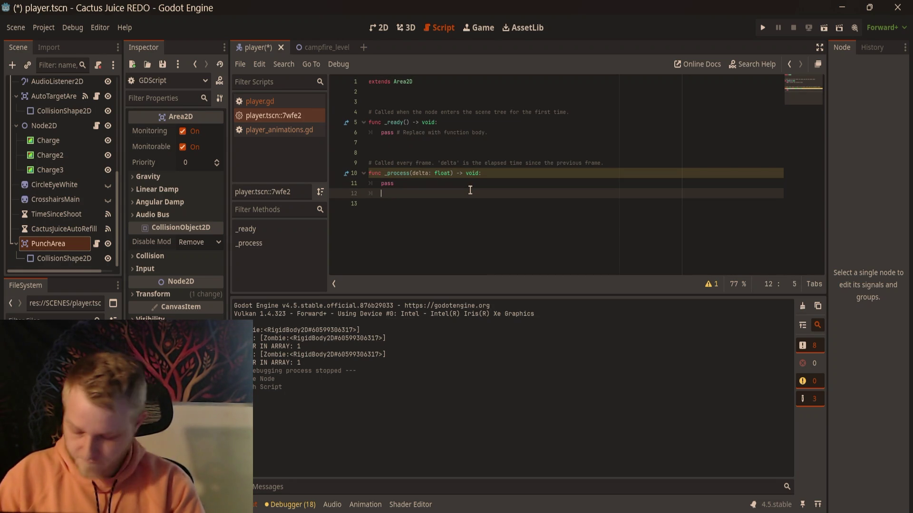
pyautogui.write('if')
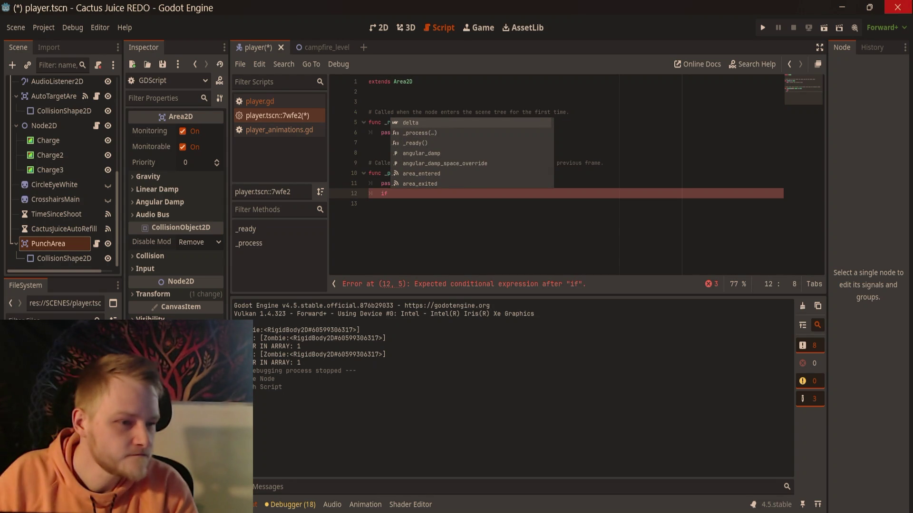
pyautogui.click(583, 92)
pyautogui.press('Return')
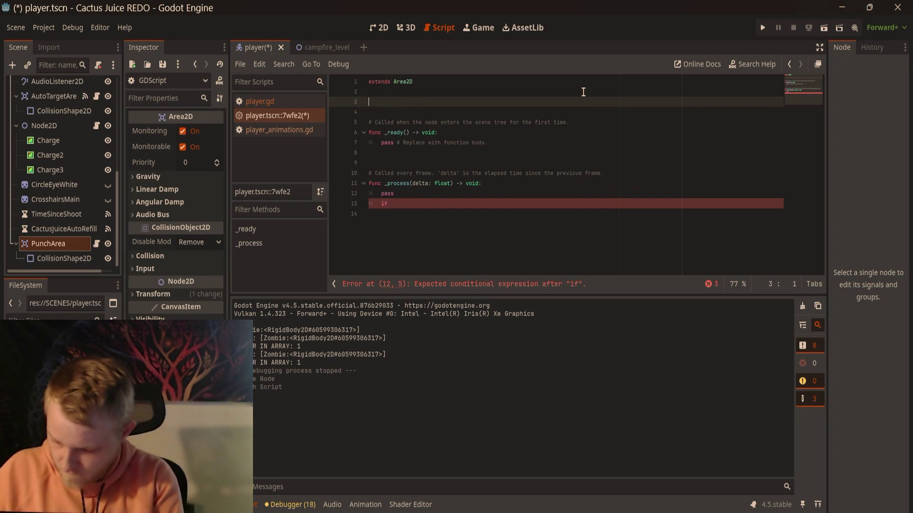
pyautogui.write('@')
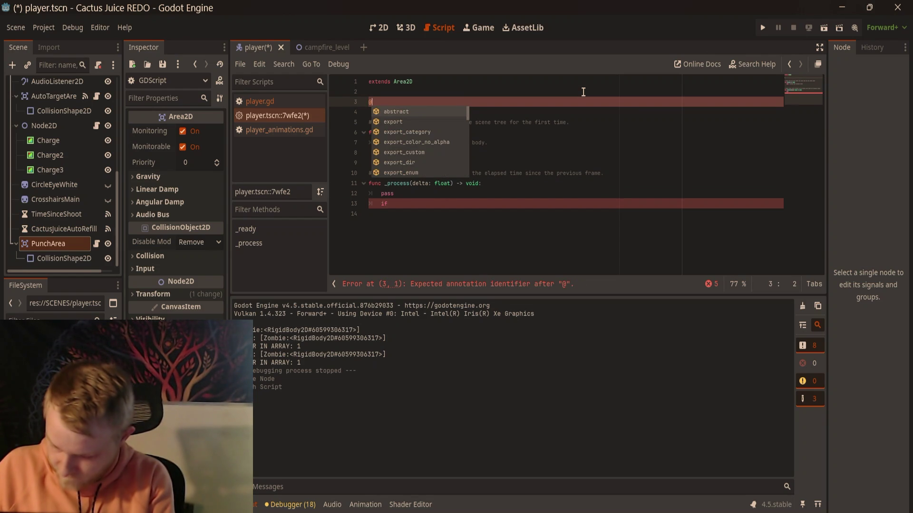
pyautogui.write('EXPORT VAR PLAY')
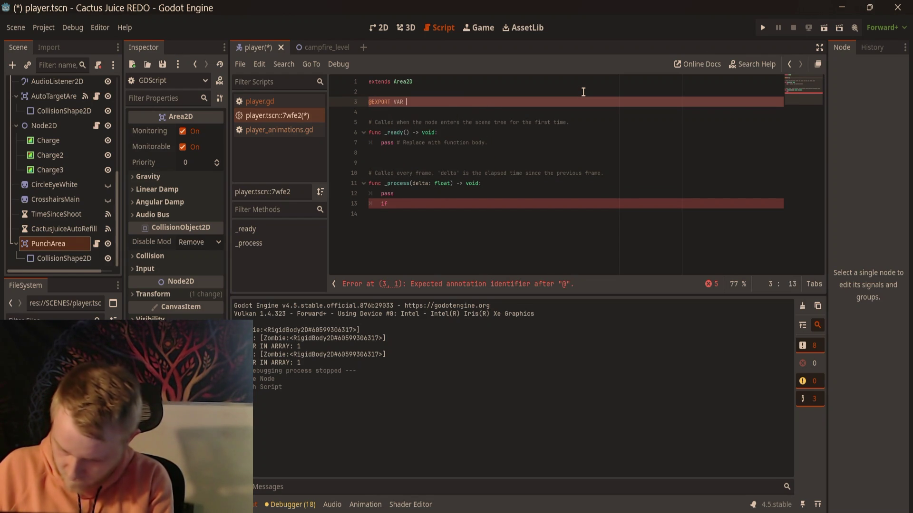
pyautogui.write('E')
pyautogui.press('BackSpace')
pyautogui.press('BackSpace')
pyautogui.press('BackSpace')
pyautogui.press('BackSpace')
pyautogui.press('BackSpace')
pyautogui.press('BackSpace')
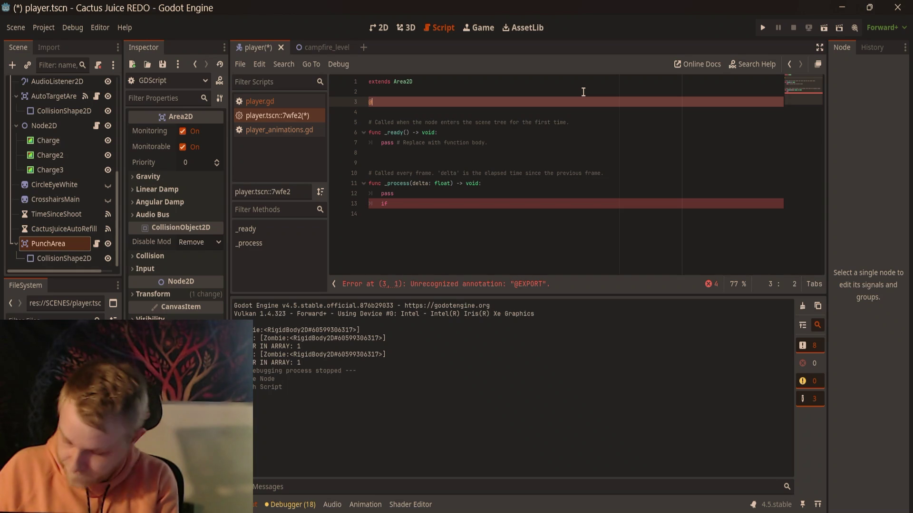
pyautogui.write('export var player')
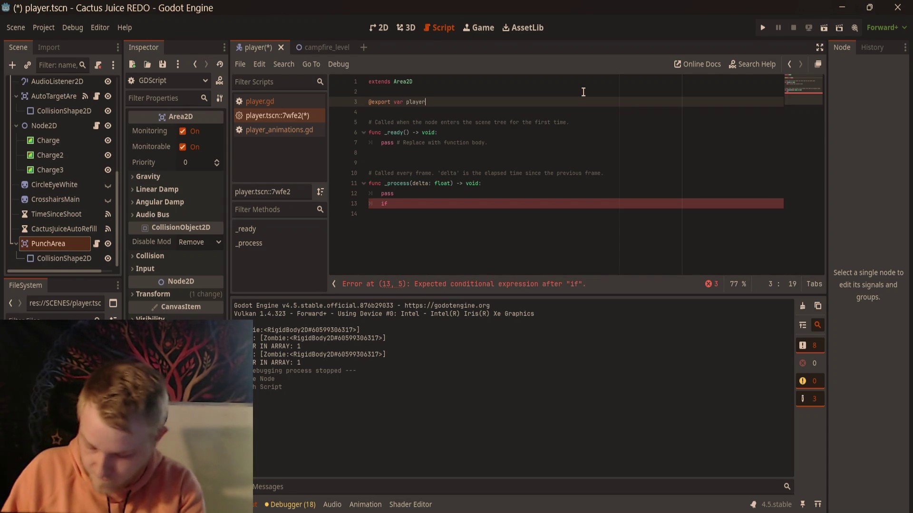
pyautogui.write(': Charact')
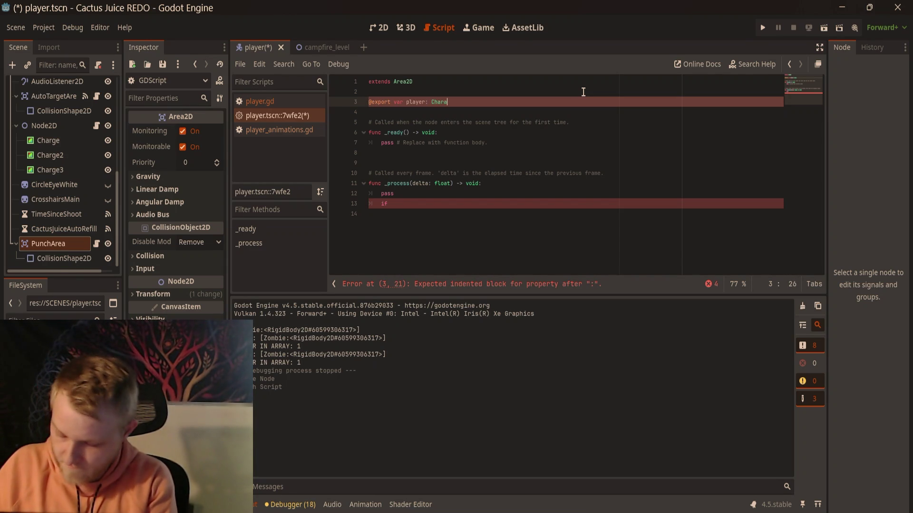
pyautogui.write('erbody')
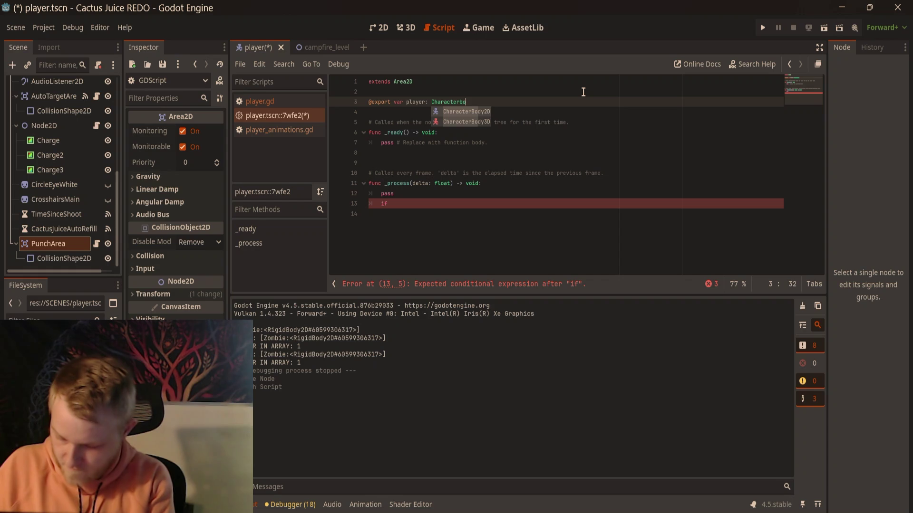
pyautogui.press('Return')
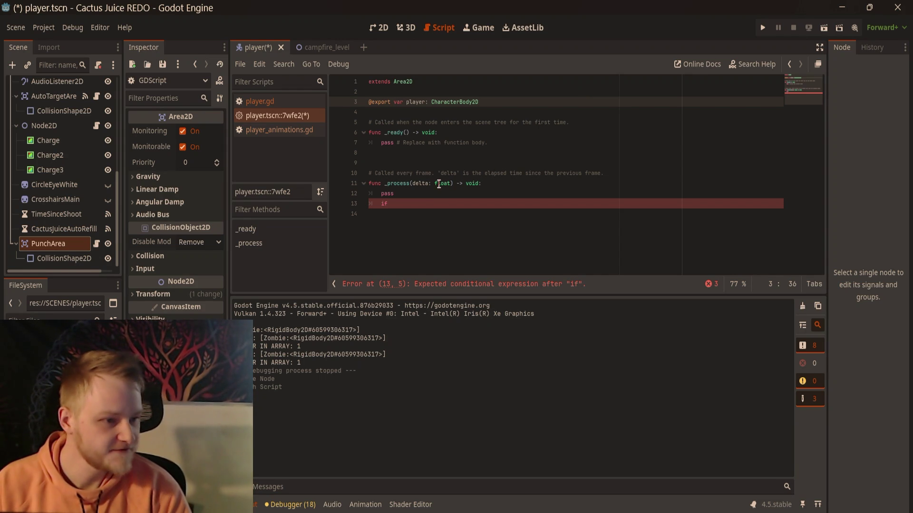
pyautogui.hotkey('ctrl', 's')
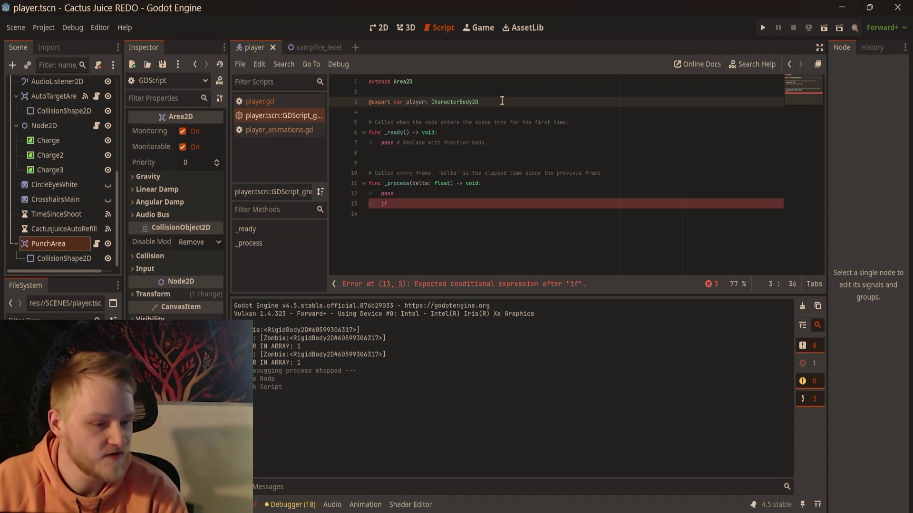
# Write 'if !player.punching: return' on a new line in _process.
pyautogui.click(429, 194)
pyautogui.press('Return')
pyautogui.press('Return')
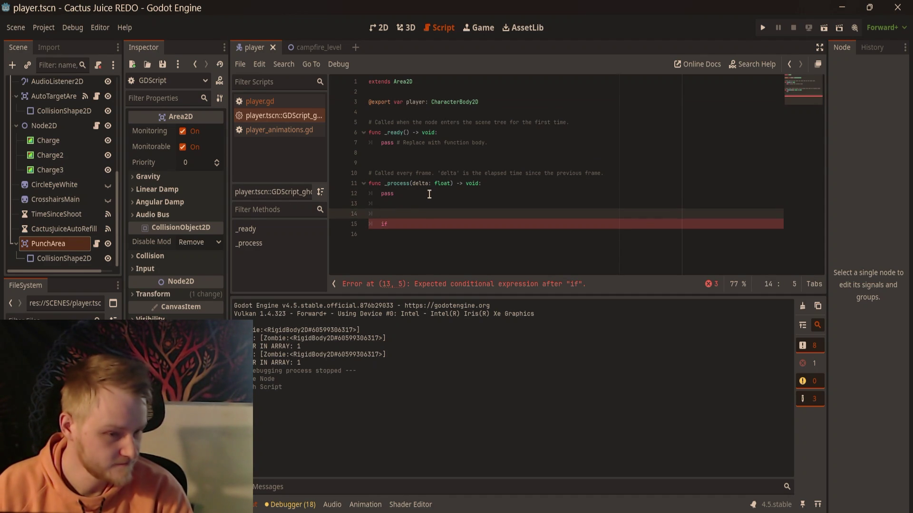
pyautogui.press('Return')
pyautogui.click(480, 101)
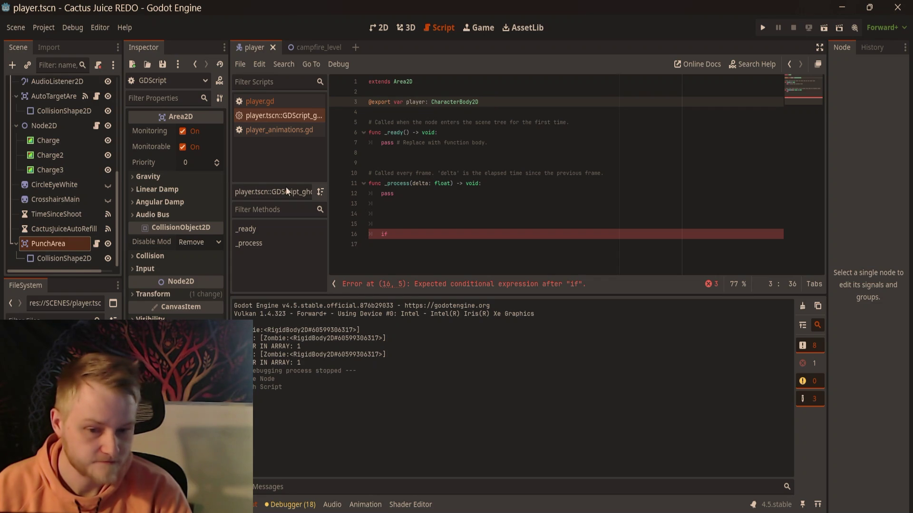
pyautogui.click(407, 214)
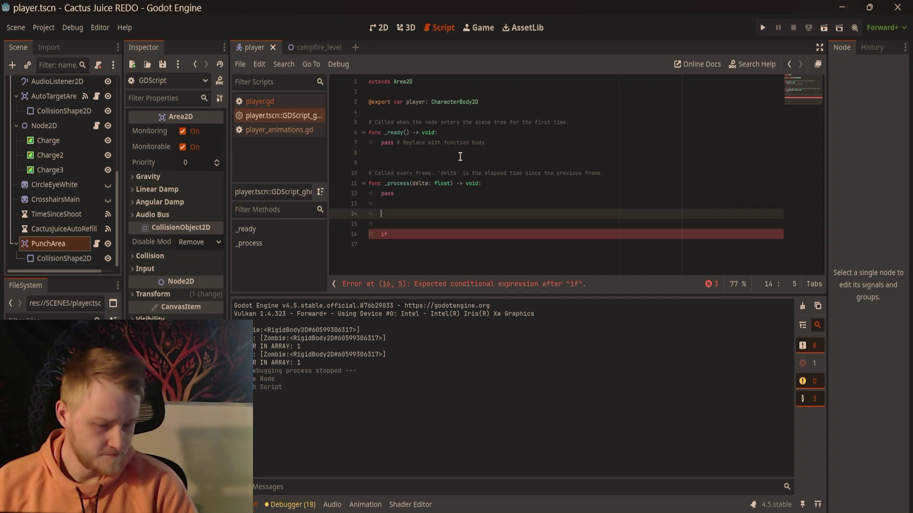
pyautogui.write('if player')
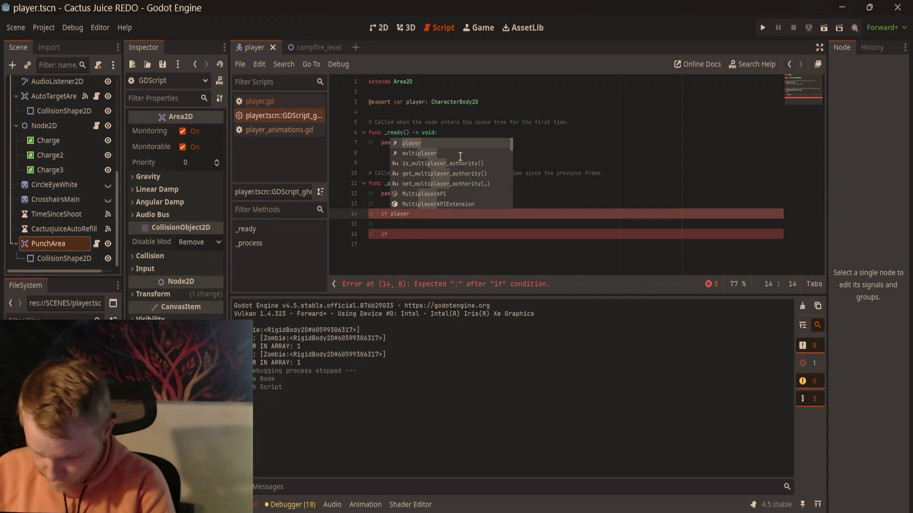
pyautogui.press('Left')
pyautogui.press('Left')
pyautogui.press('Left')
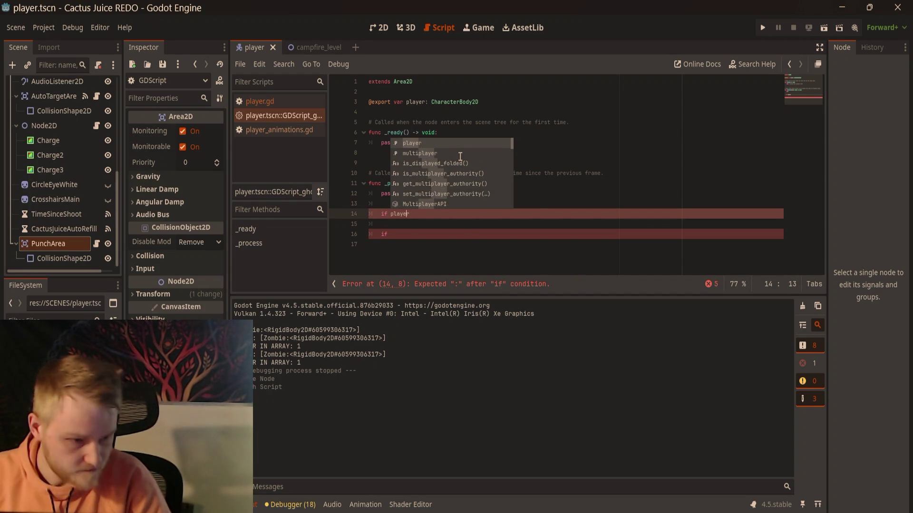
pyautogui.write('!')
pyautogui.press('Right')
pyautogui.press('End')
pyautogui.write('.ounchni')
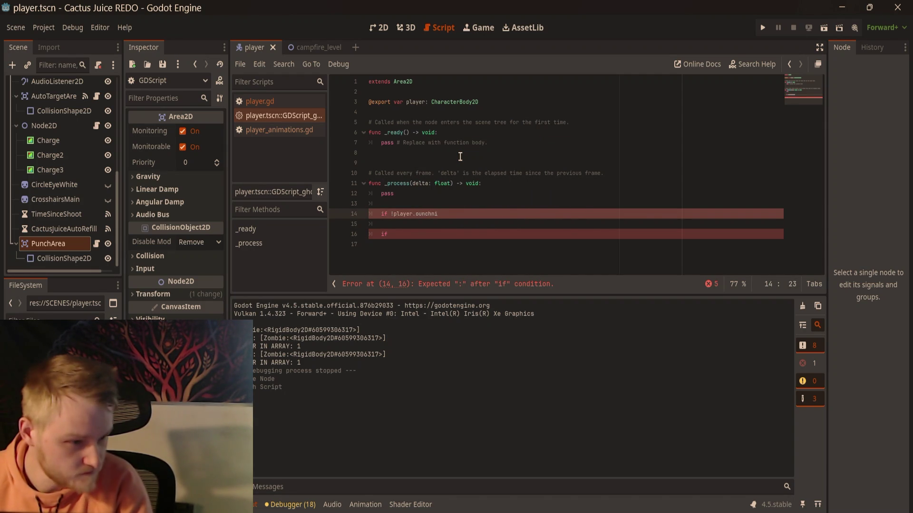
pyautogui.press('BackSpace')
pyautogui.press('BackSpace')
pyautogui.press('BackSpace')
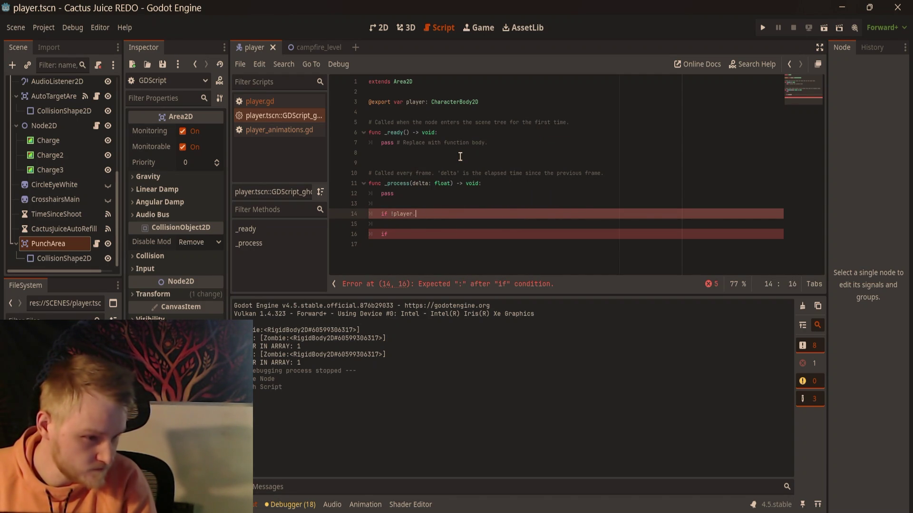
pyautogui.write('punching')
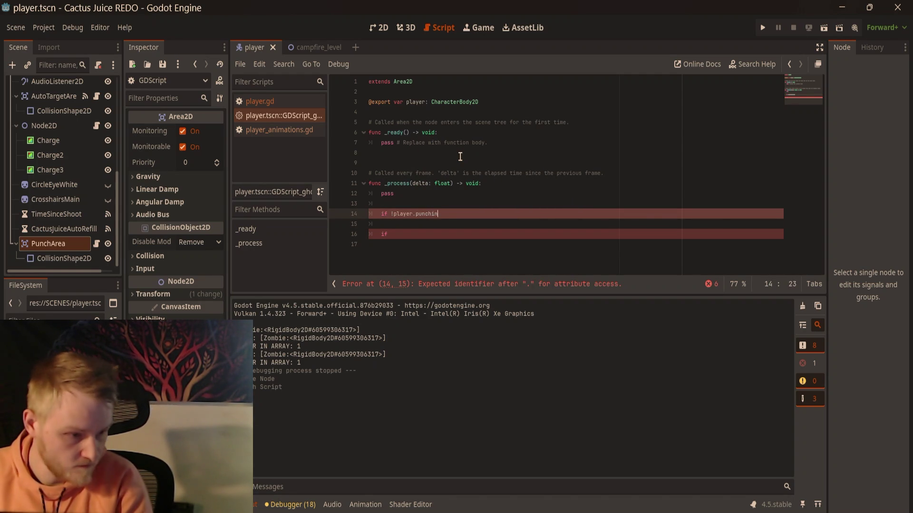
pyautogui.write(': ret')
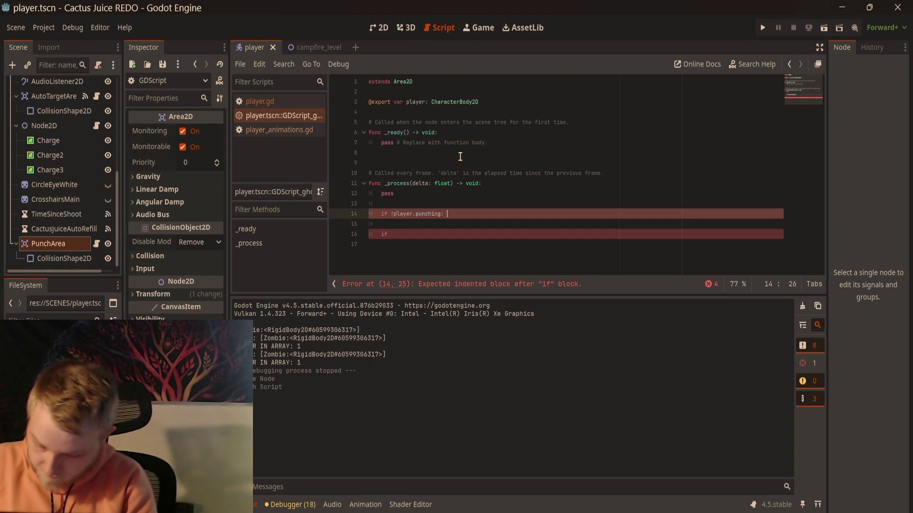
pyautogui.write('urn')
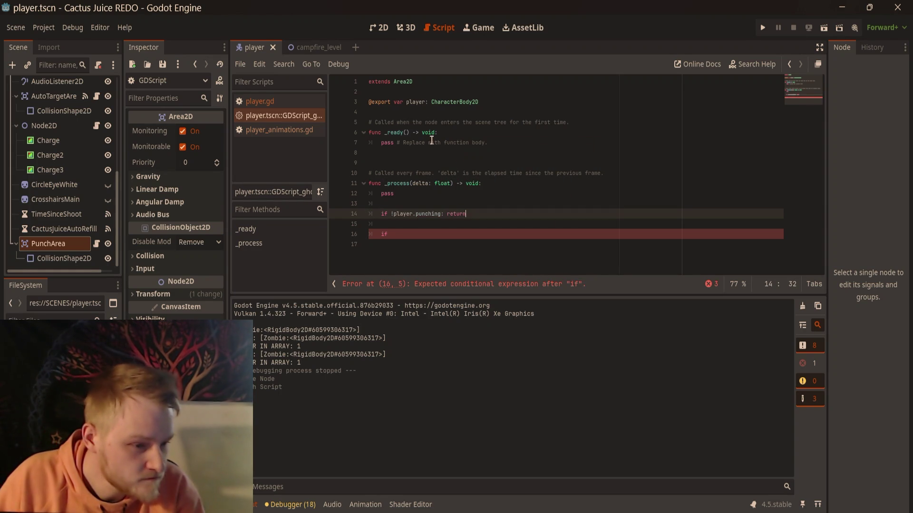
# Move the punching check to the top of _process over pass and delete the stray 'if'.
pyautogui.hotkey('alt', 'Up')
pyautogui.hotkey('alt', 'Up')
pyautogui.hotkey('ctrl', 'shift', 'k')
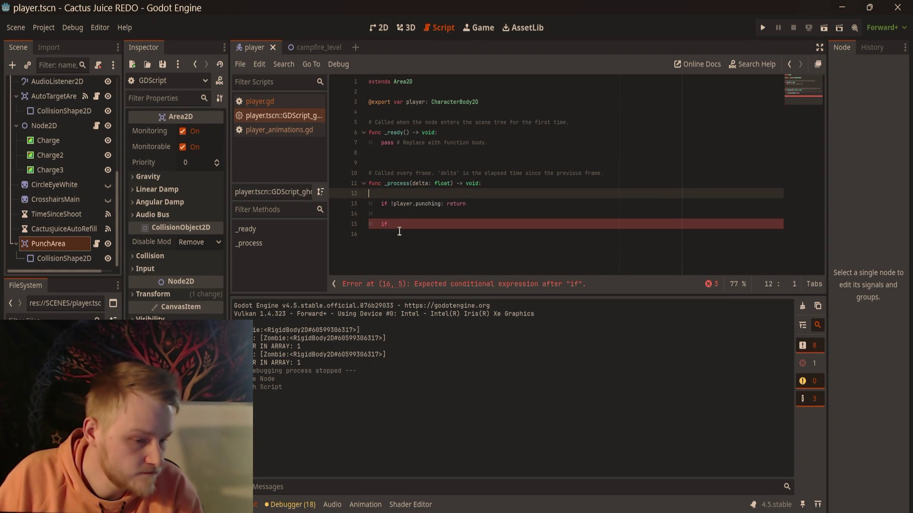
pyautogui.hotkey('ctrl', 'shift', 'k')
pyautogui.click(443, 214)
pyautogui.press('BackSpace')
pyautogui.press('BackSpace')
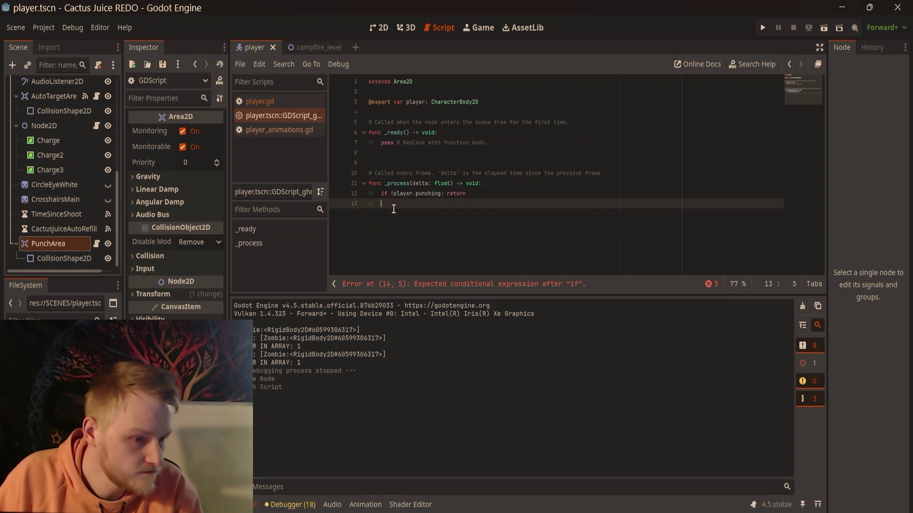
pyautogui.press('Return')
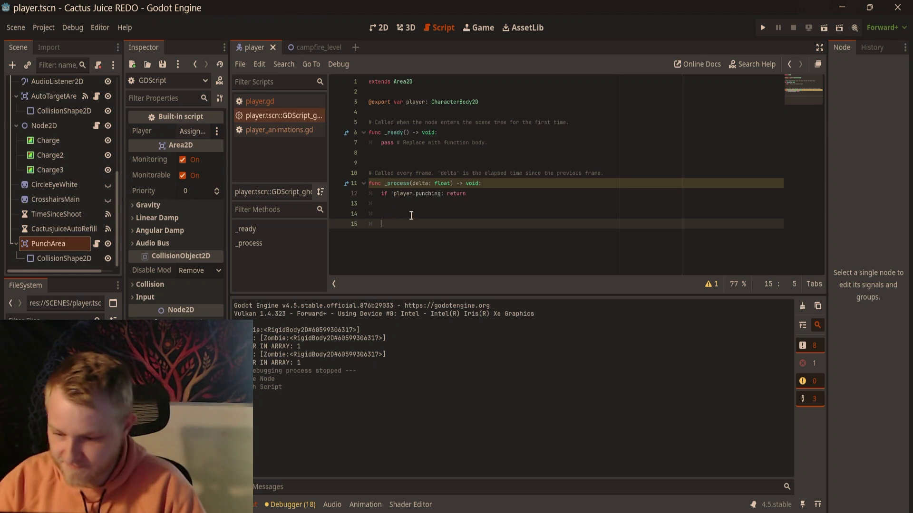
# Add a move_hitbox() call to _process below the punching check.
pyautogui.click(444, 203)
pyautogui.press('Return')
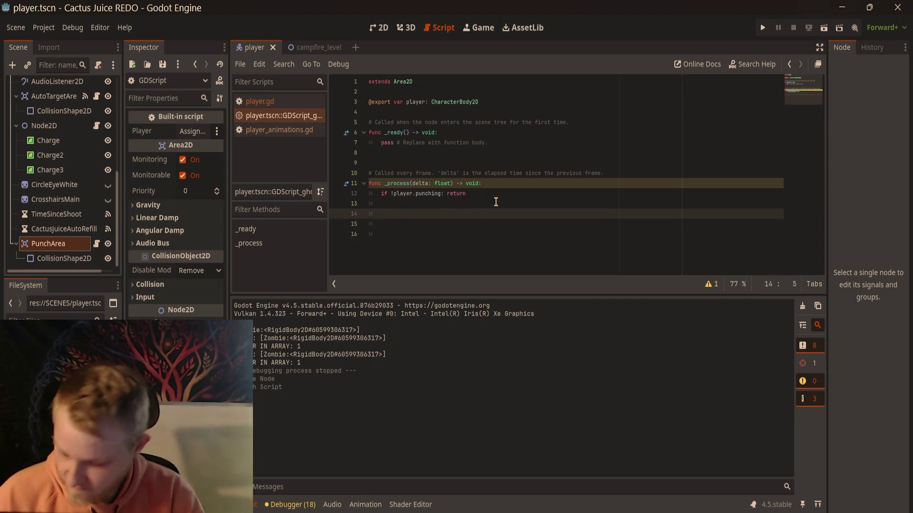
pyautogui.press('Return')
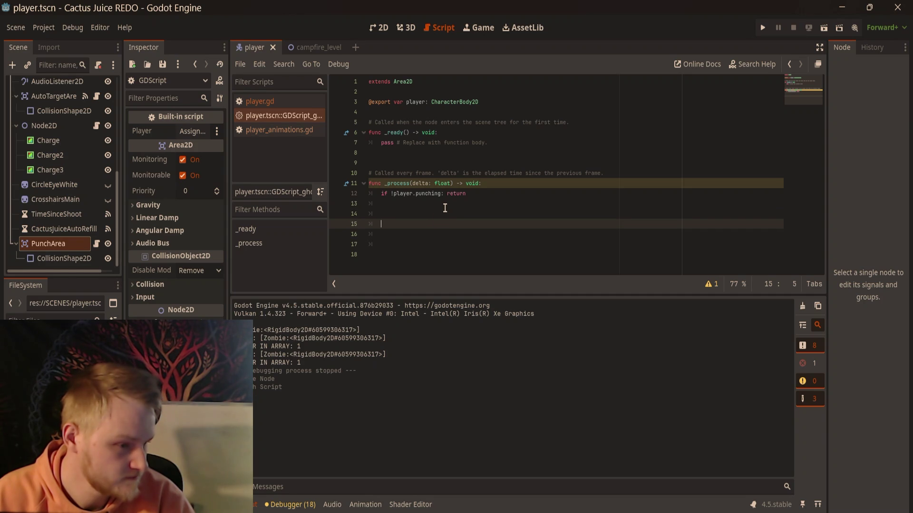
pyautogui.click(445, 215)
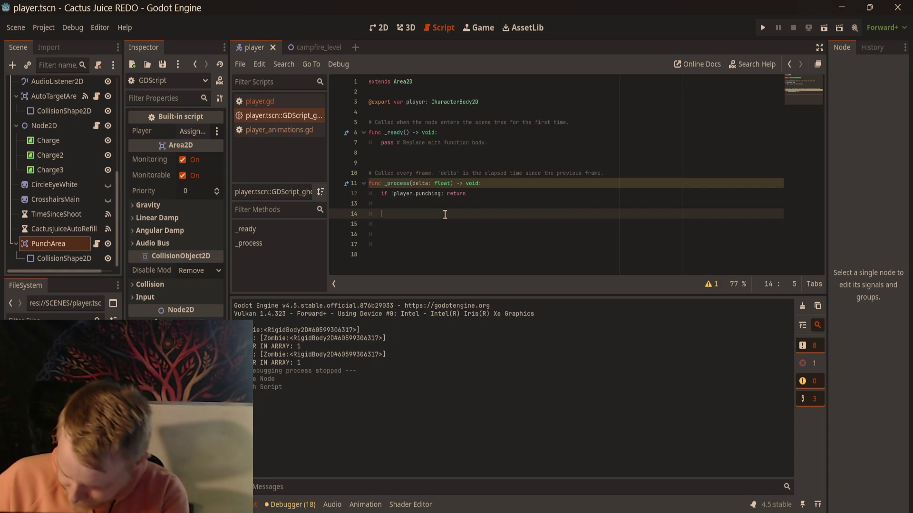
pyautogui.write('pove_')
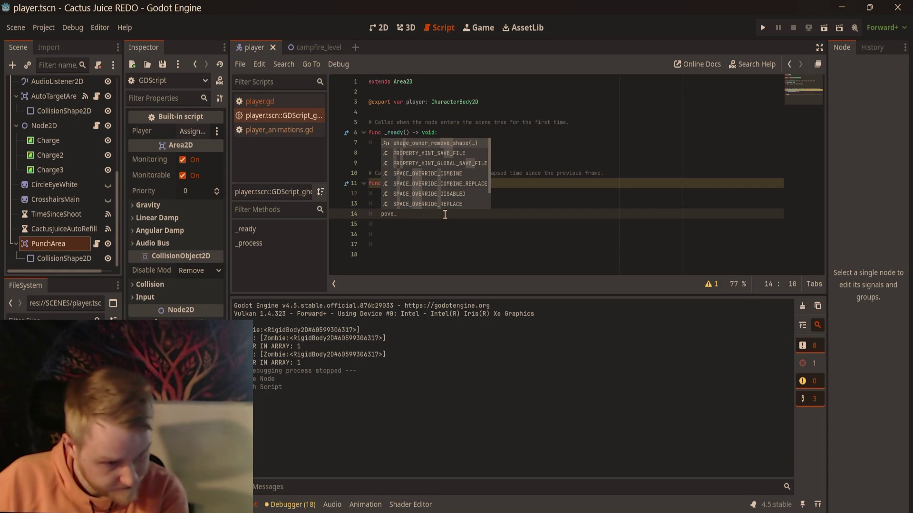
pyautogui.press('BackSpace')
pyautogui.press('BackSpace')
pyautogui.press('BackSpace')
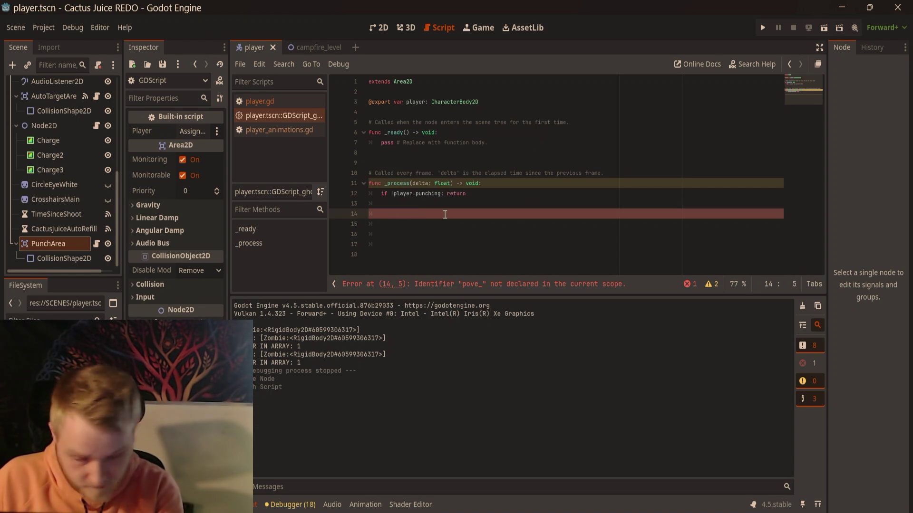
pyautogui.write('move_hitbo')
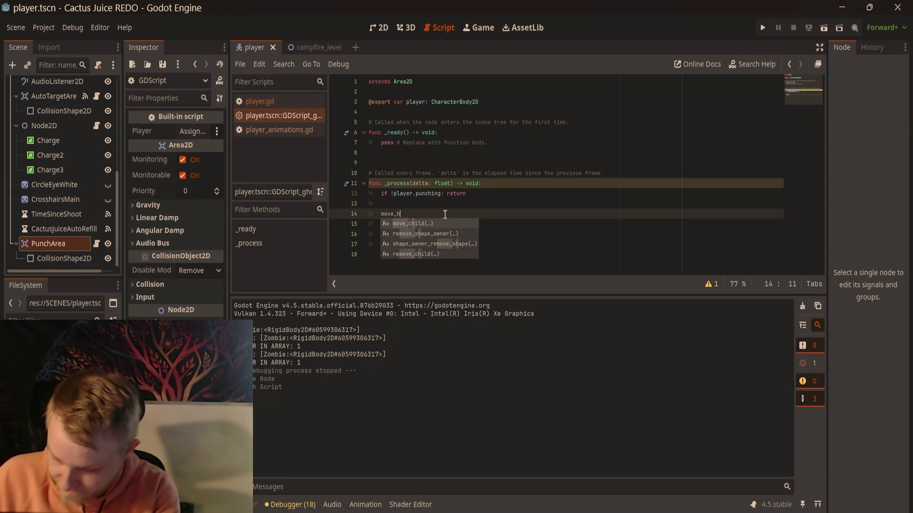
pyautogui.write('x(')
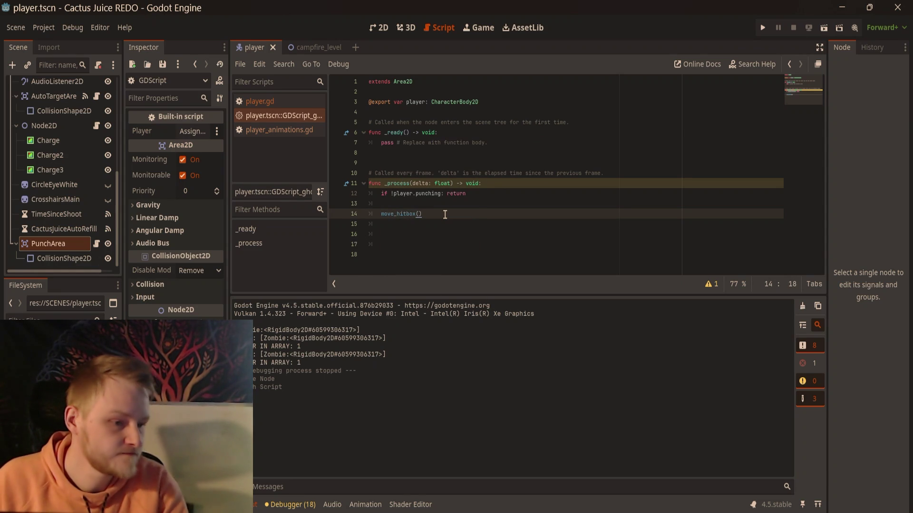
# Define func move_hitbox() beginning with 'if player.facing == "', then open player_animations.gd.
pyautogui.click(452, 257)
pyautogui.press('Return')
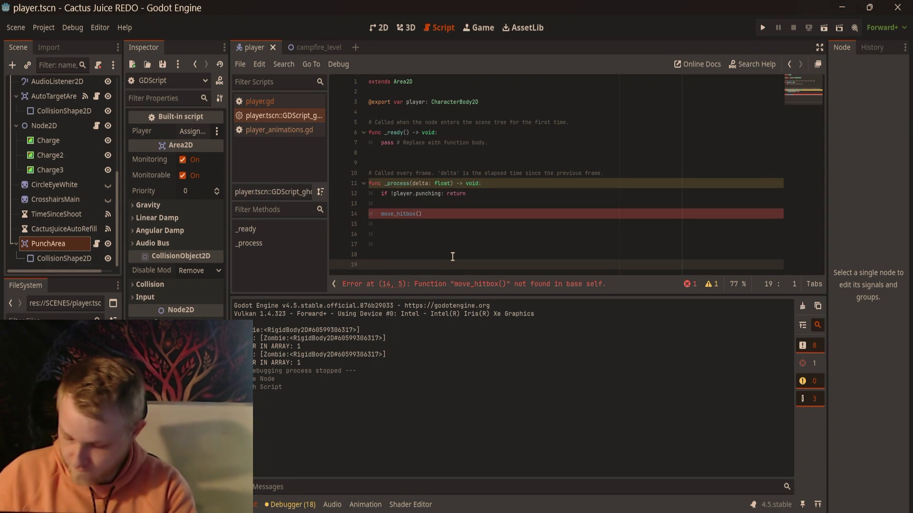
pyautogui.write('func mov')
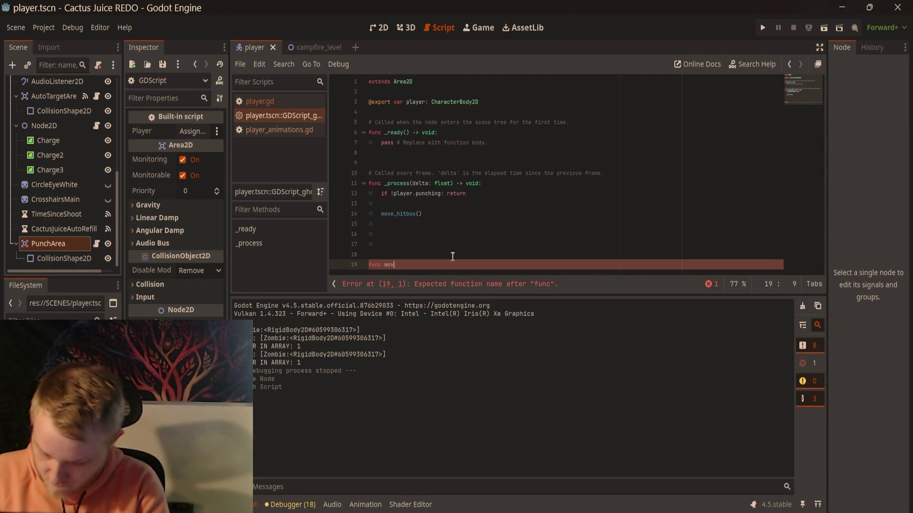
pyautogui.write('b')
pyautogui.write('():')
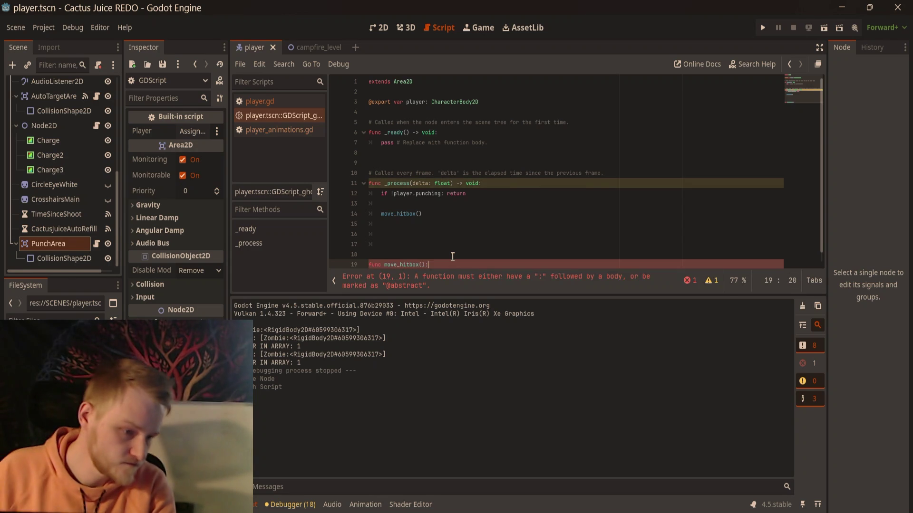
pyautogui.press('Return')
pyautogui.press('Return')
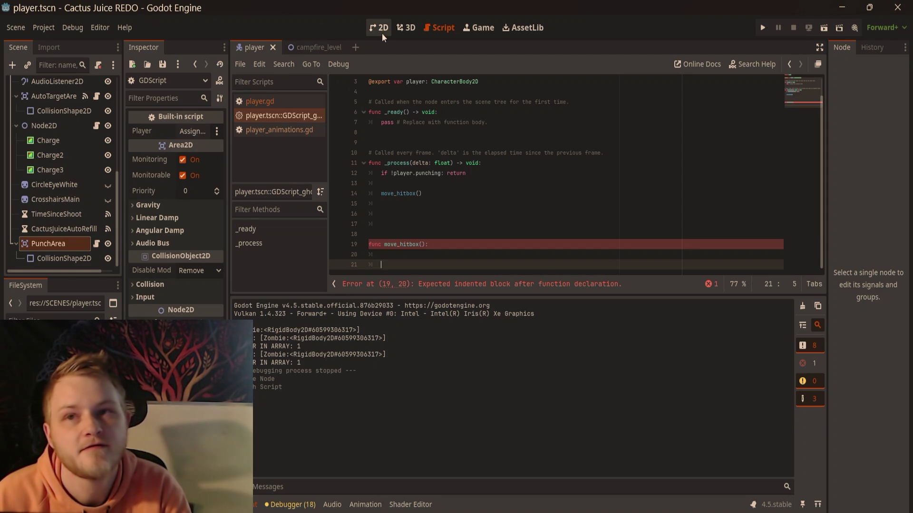
pyautogui.click(436, 253)
pyautogui.write('if player.')
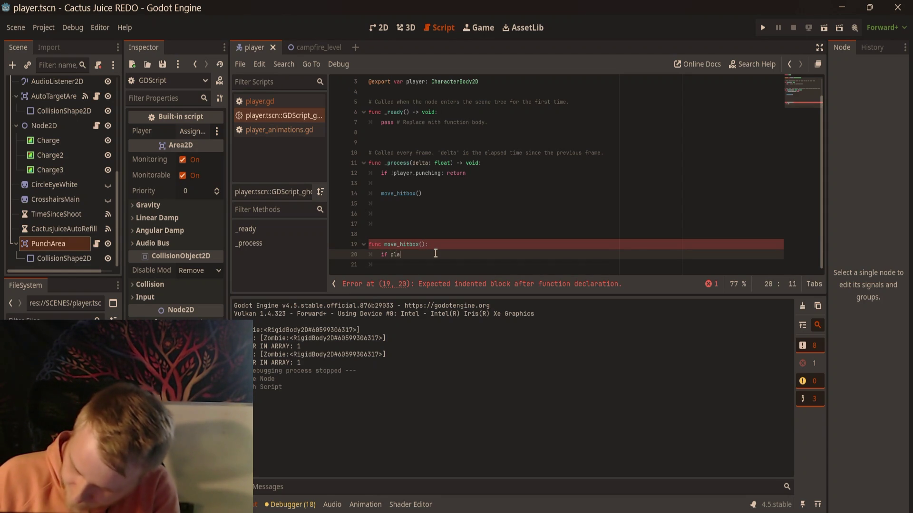
pyautogui.write('facing')
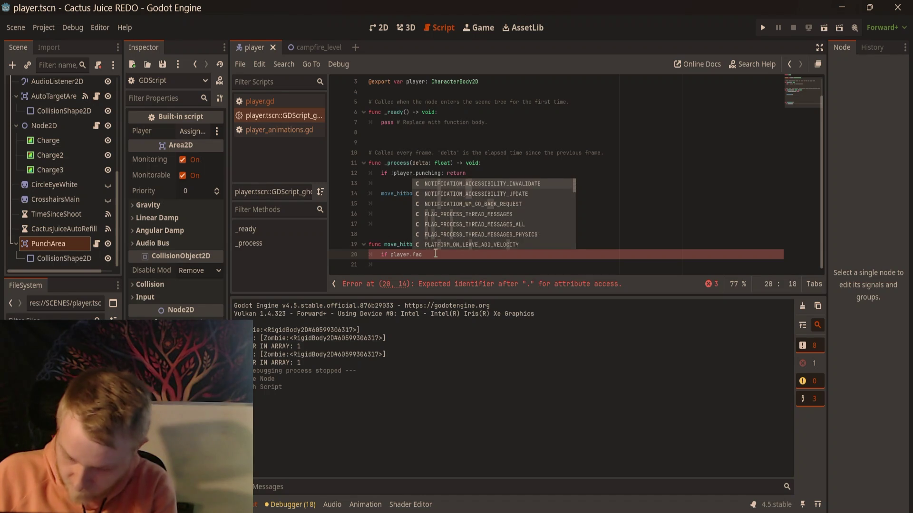
pyautogui.write(' == ')
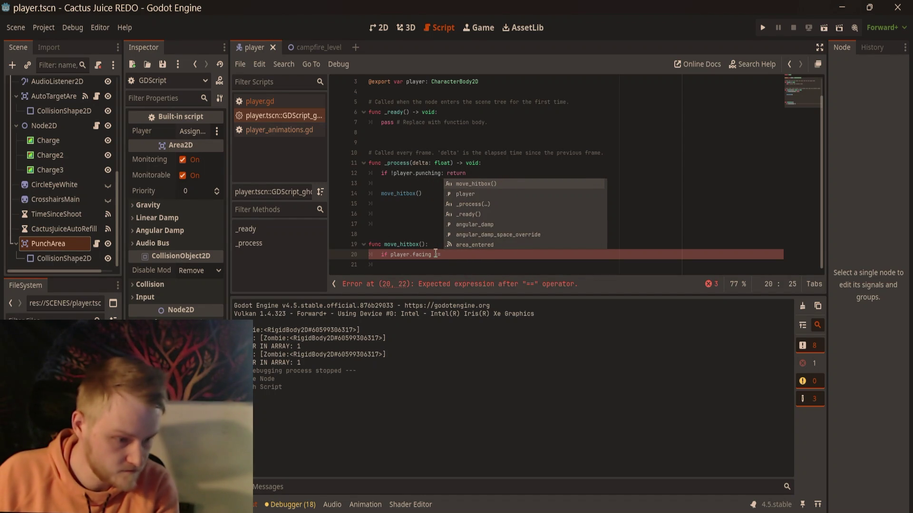
pyautogui.write('"')
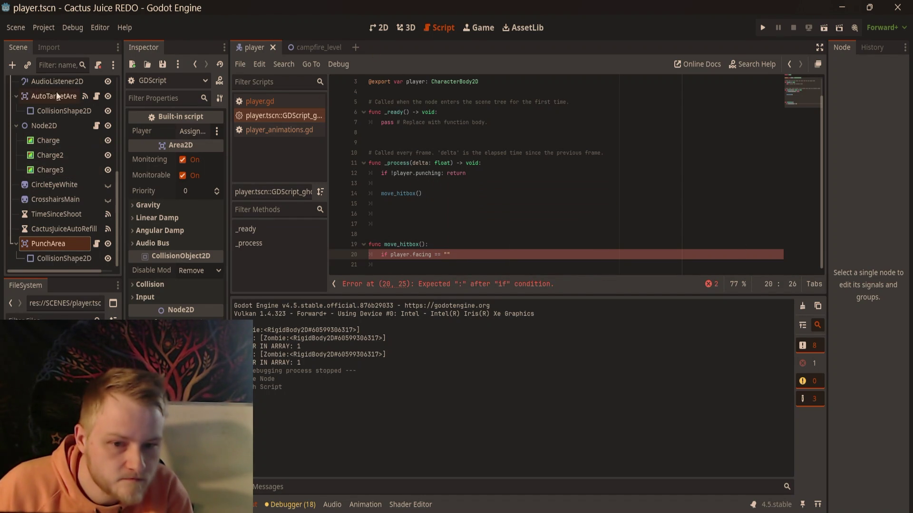
pyautogui.scroll(5, 76, 96)
pyautogui.click(96, 99)
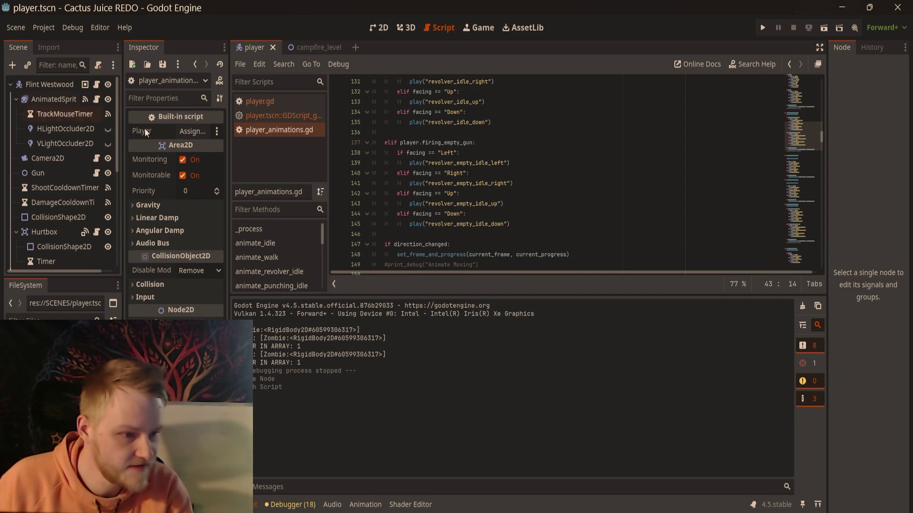
# Copy the facing if/elif checks into move_hitbox() in PunchArea's built-in script.
pyautogui.moveTo(502, 214); pyautogui.dragTo(395, 141)
pyautogui.hotkey('ctrl', 'c')
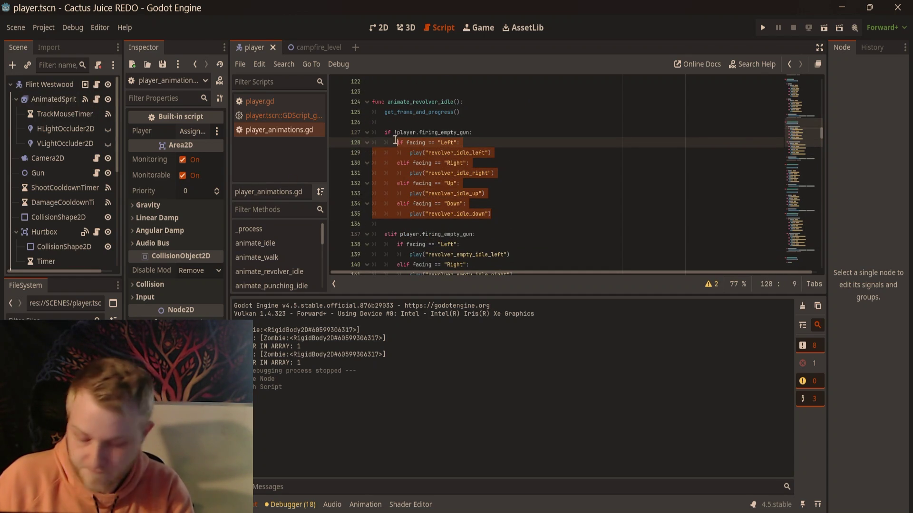
pyautogui.click(269, 115)
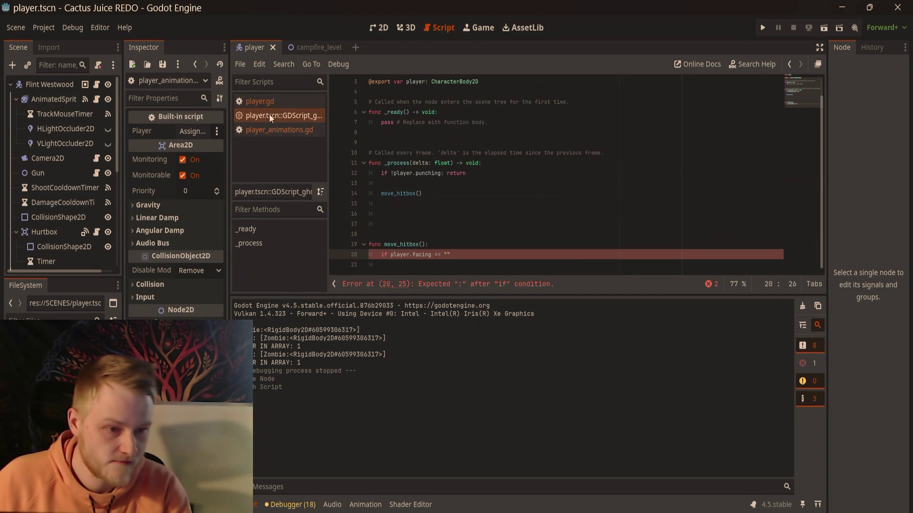
pyautogui.press('Return')
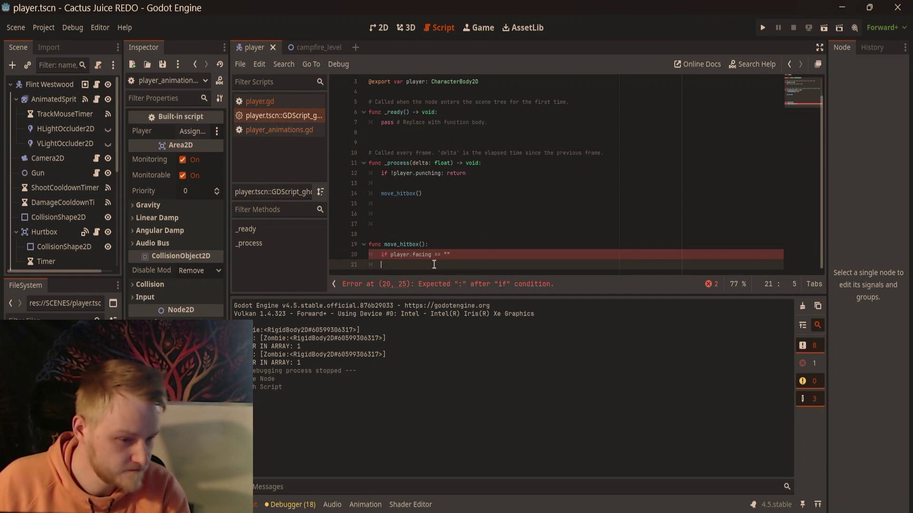
pyautogui.hotkey('ctrl', 'v')
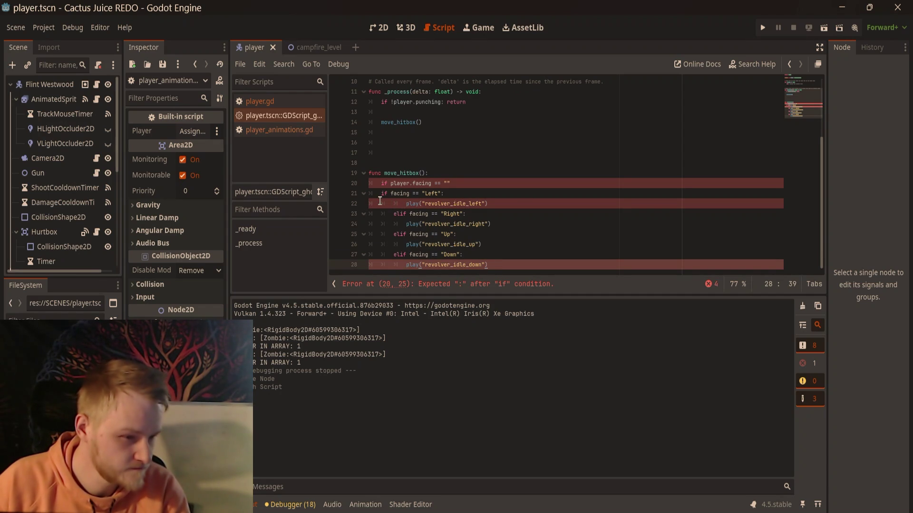
# Dedent the pasted block and strip the animation names from the four play lines.
pyautogui.moveTo(379, 201)
pyautogui.mouseDown()
pyautogui.moveTo(525, 252)
pyautogui.moveTo(546, 270)
pyautogui.mouseUp()
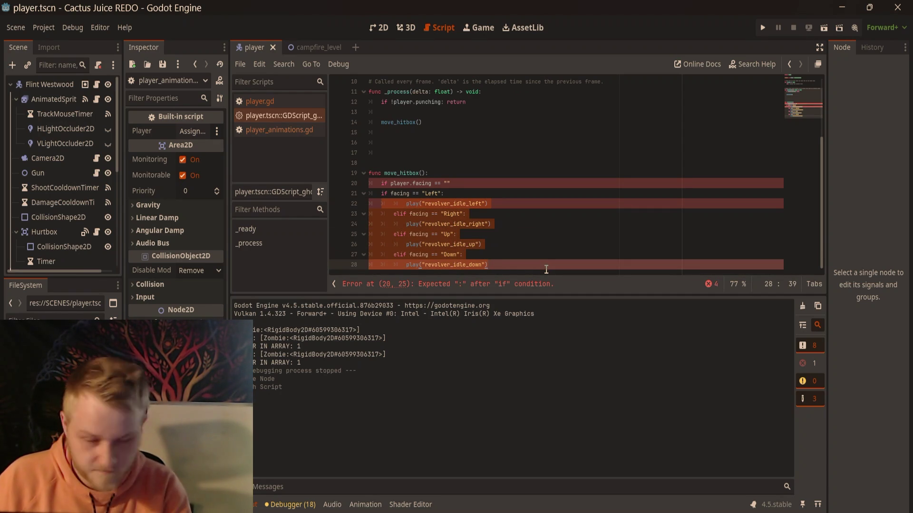
pyautogui.hotkey('shift', 'Tab')
pyautogui.click(507, 226)
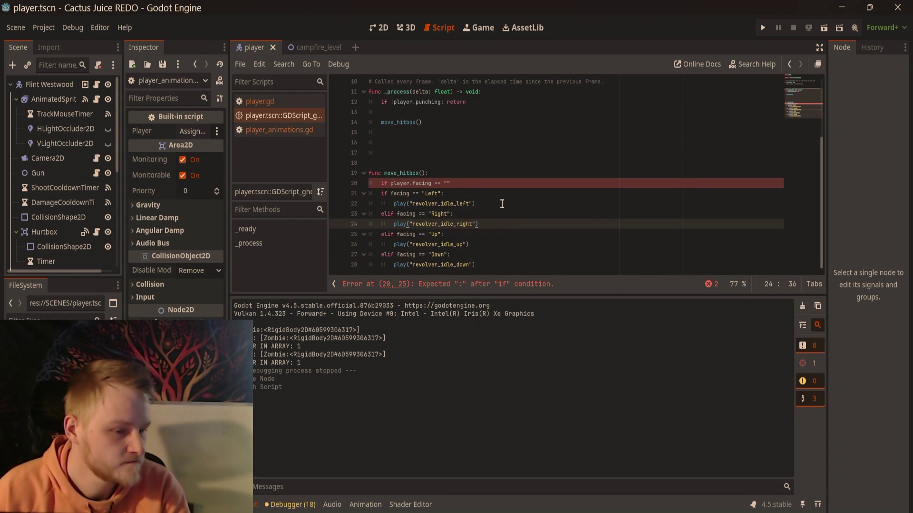
pyautogui.click(502, 203)
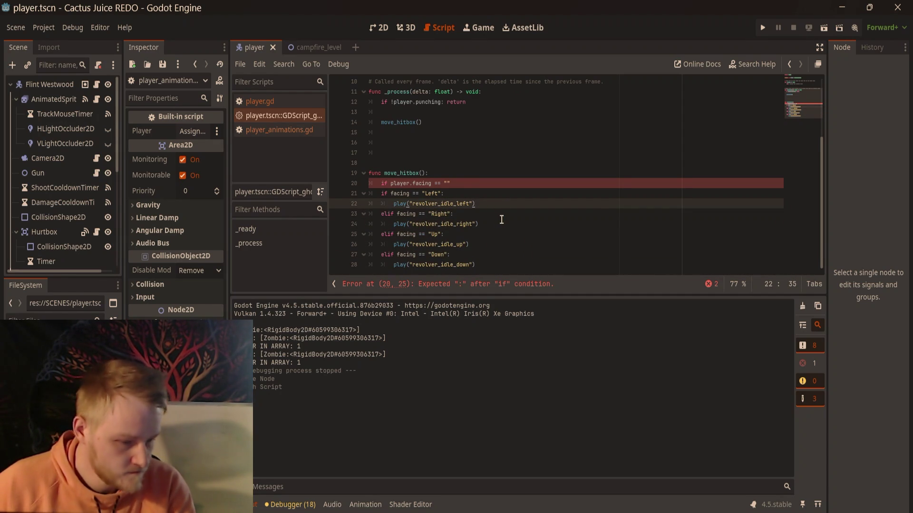
pyautogui.keyDown('alt'); pyautogui.click(508, 247); pyautogui.keyUp('alt')
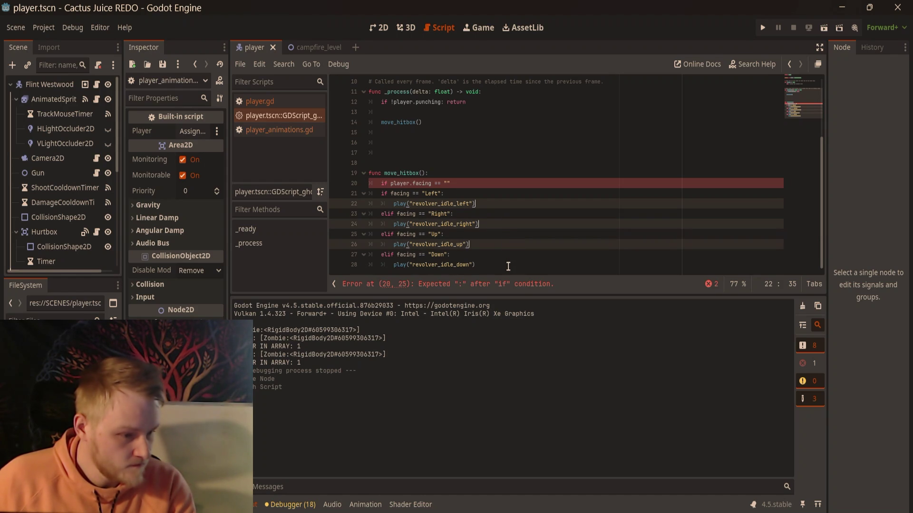
pyautogui.keyDown('alt'); pyautogui.click(508, 265); pyautogui.keyUp('alt')
pyautogui.press('BackSpace')
pyautogui.press('BackSpace')
pyautogui.press('BackSpace')
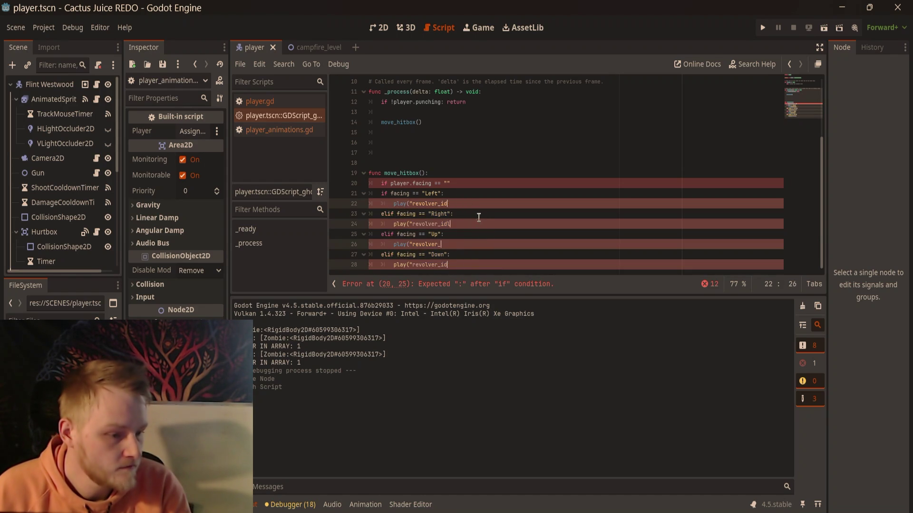
pyautogui.press('Escape')
pyautogui.press('BackSpace')
pyautogui.press('BackSpace')
pyautogui.press('BackSpace')
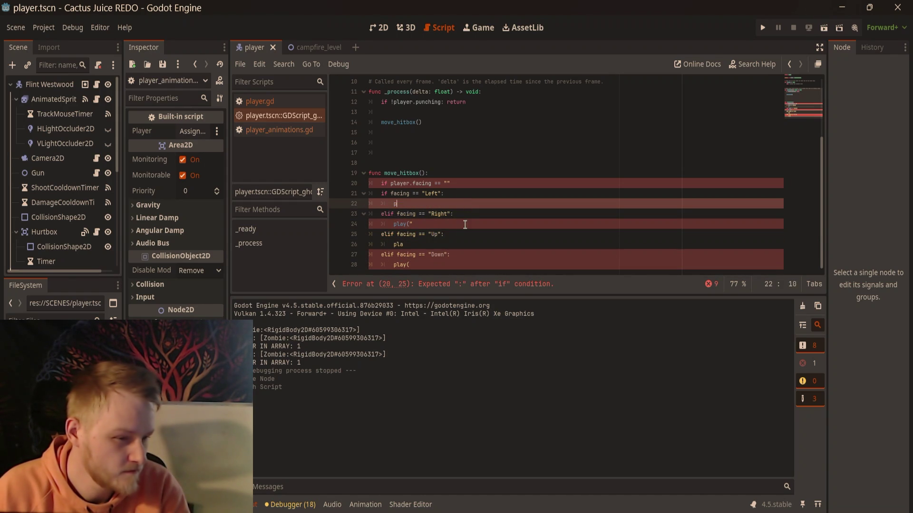
# Clear leftover play( text on lines 24, 26, 28 and the broken condition on line 20.
pyautogui.click(465, 224)
pyautogui.press('BackSpace')
pyautogui.press('BackSpace')
pyautogui.press('BackSpace')
pyautogui.click(460, 244)
pyautogui.press('BackSpace')
pyautogui.press('BackSpace')
pyautogui.press('BackSpace')
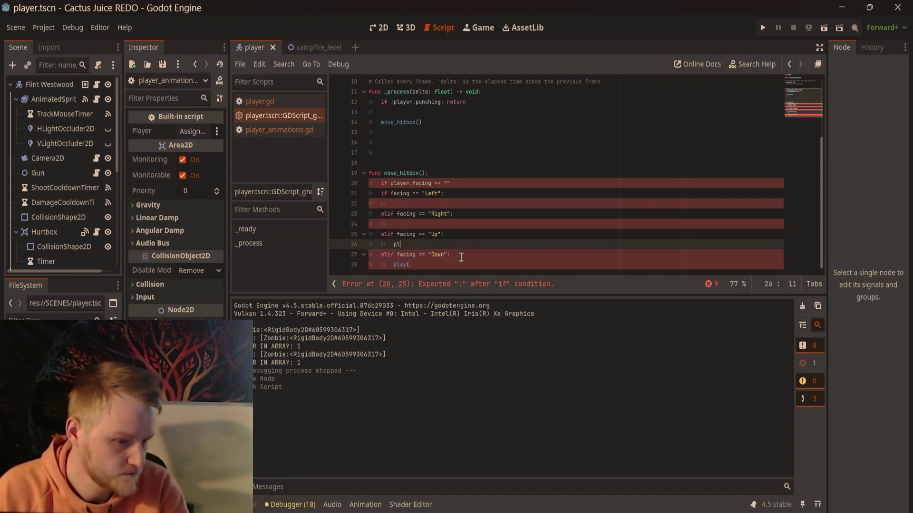
pyautogui.click(460, 266)
pyautogui.press('BackSpace')
pyautogui.press('BackSpace')
pyautogui.press('BackSpace')
pyautogui.click(478, 183)
pyautogui.press('BackSpace')
pyautogui.press('BackSpace')
pyautogui.press('BackSpace')
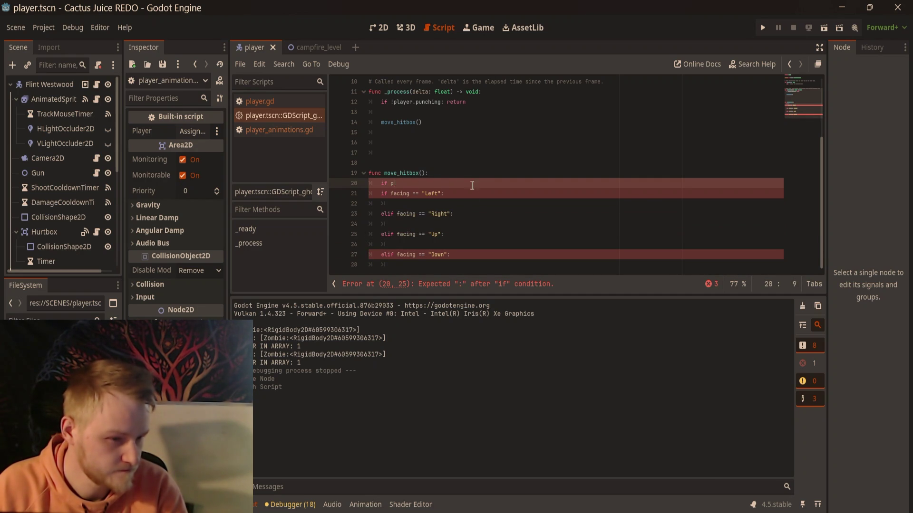
# Prefix facing with 'player.' on all four condition lines, then return to the 2D view.
pyautogui.click(389, 193)
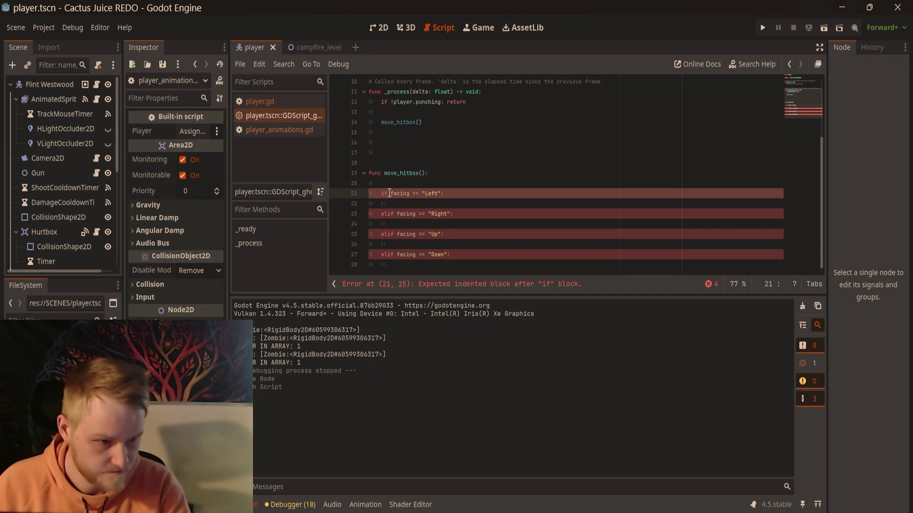
pyautogui.keyDown('alt'); pyautogui.click(398, 214); pyautogui.keyUp('alt')
pyautogui.keyDown('alt'); pyautogui.click(397, 233); pyautogui.keyUp('alt')
pyautogui.keyDown('alt'); pyautogui.click(396, 254); pyautogui.keyUp('alt')
pyautogui.write('player.')
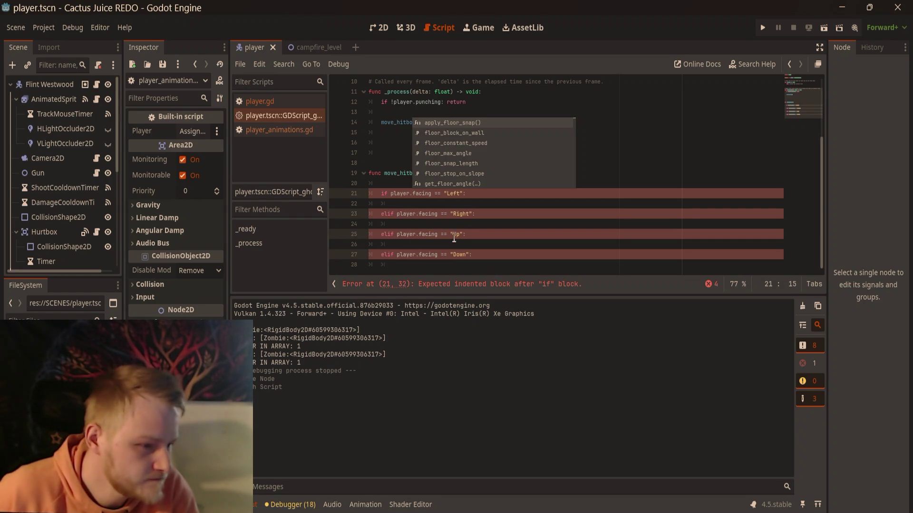
pyautogui.click(466, 235)
pyautogui.click(514, 203)
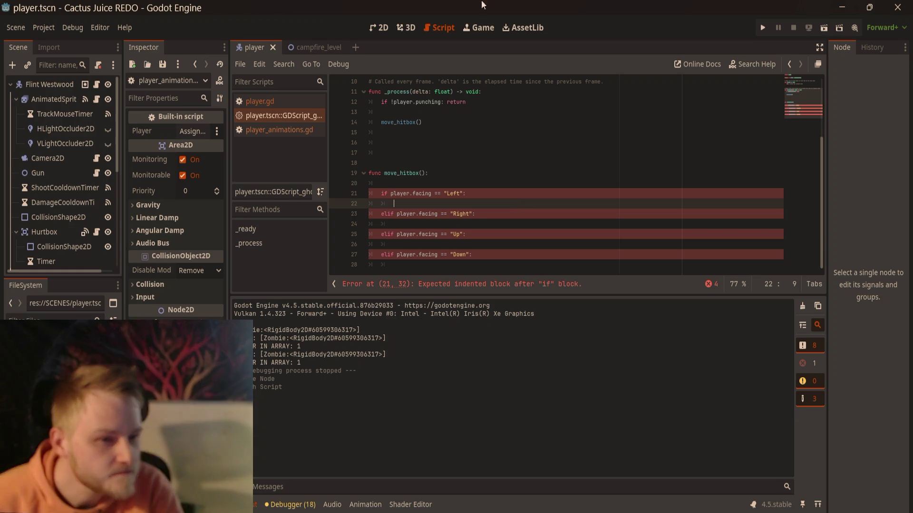
pyautogui.click(379, 28)
# Check the PunchArea capsule's position, then write position = Vector2(2,0) under the Right branch.
pyautogui.scroll(2, 400, 126)
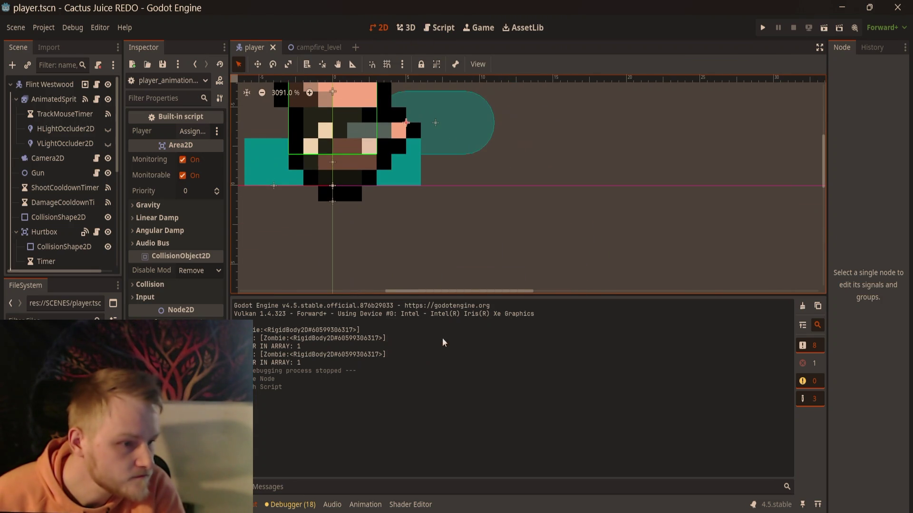
pyautogui.click(472, 133)
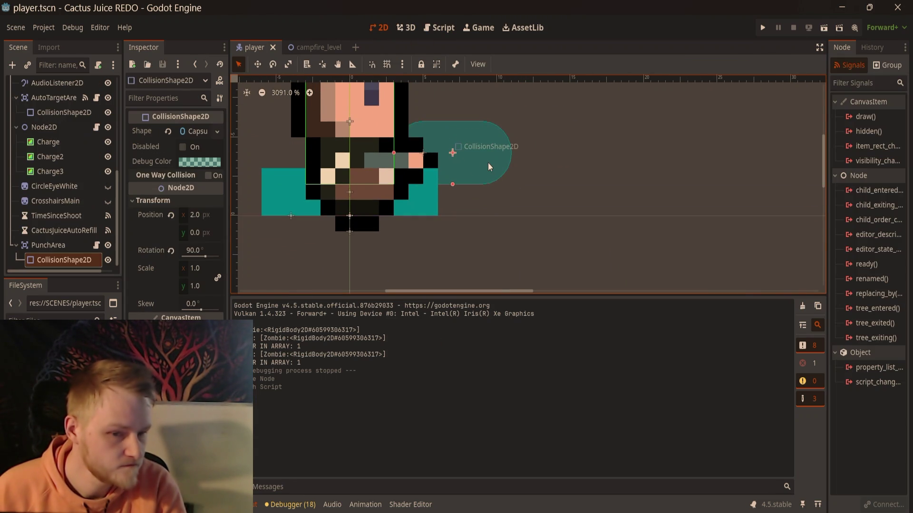
pyautogui.click(440, 28)
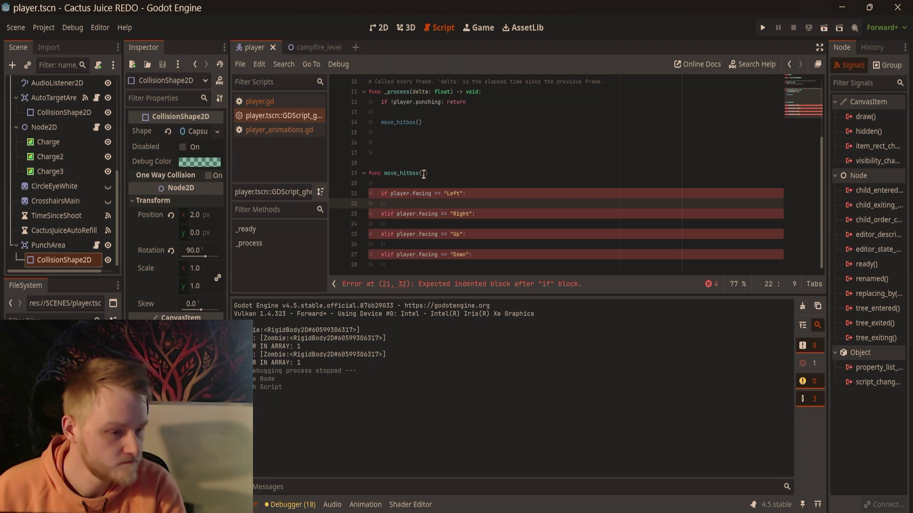
pyautogui.click(458, 223)
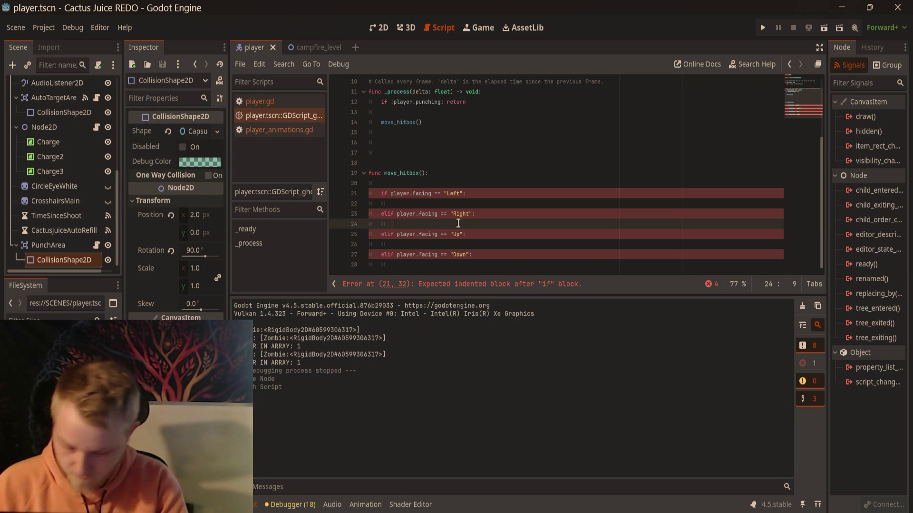
pyautogui.write('post')
pyautogui.press('BackSpace')
pyautogui.write('i')
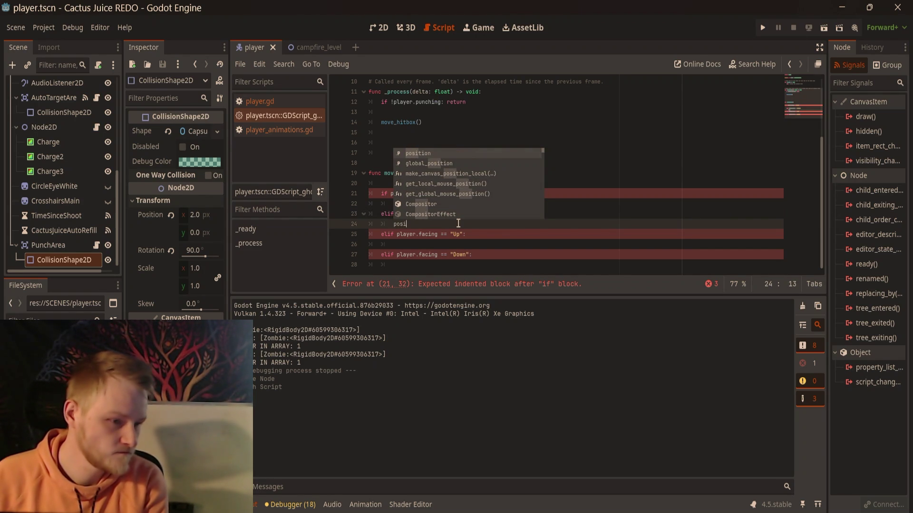
pyautogui.press('Return')
pyautogui.hotkey('ctrl', 'space')
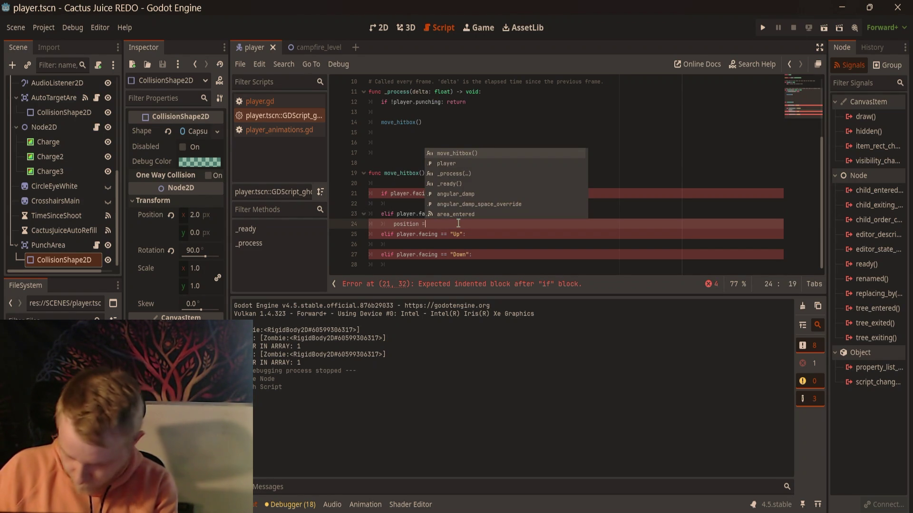
pyautogui.write('Ve')
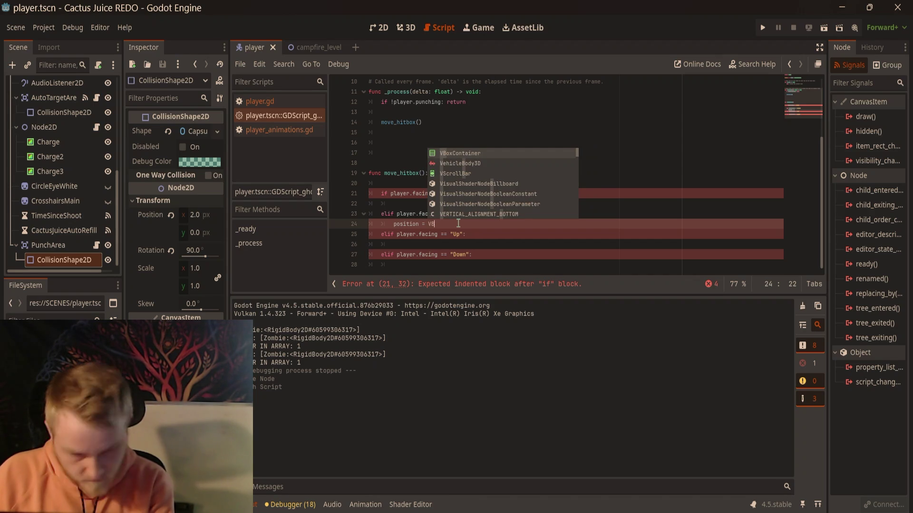
pyautogui.write('ctor2')
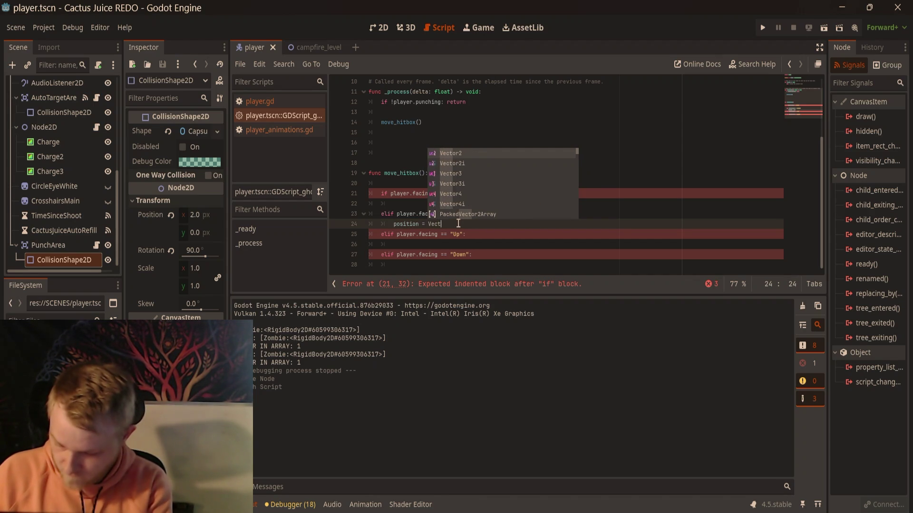
pyautogui.write('(2')
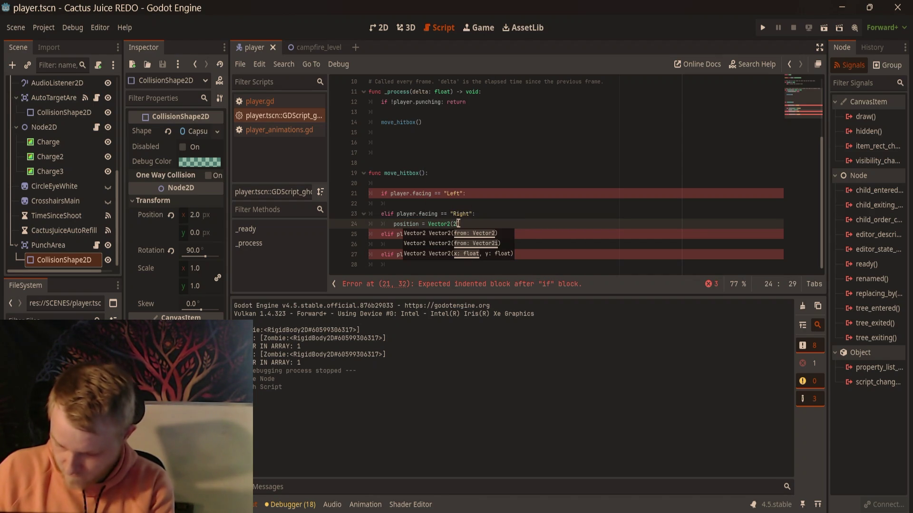
pyautogui.write(',0')
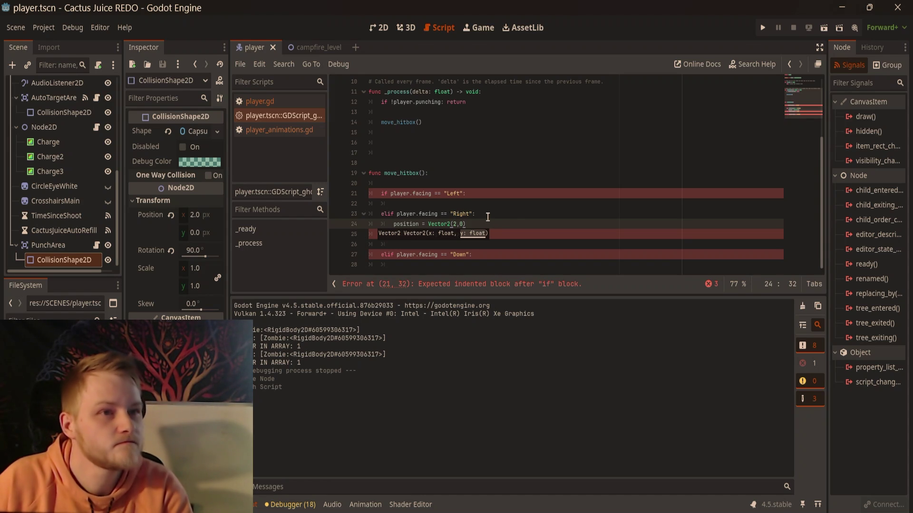
# Switch back to the player scene's 2D view.
pyautogui.click(517, 206)
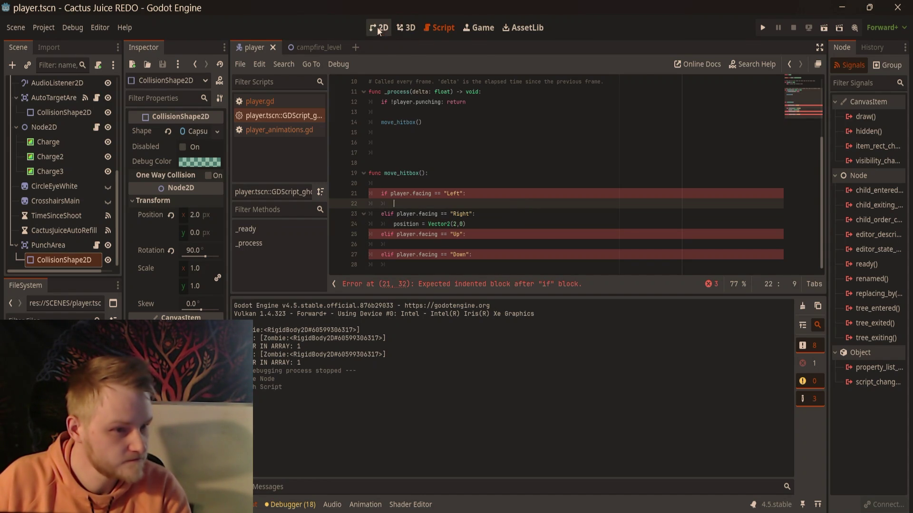
pyautogui.click(378, 28)
pyautogui.click(440, 27)
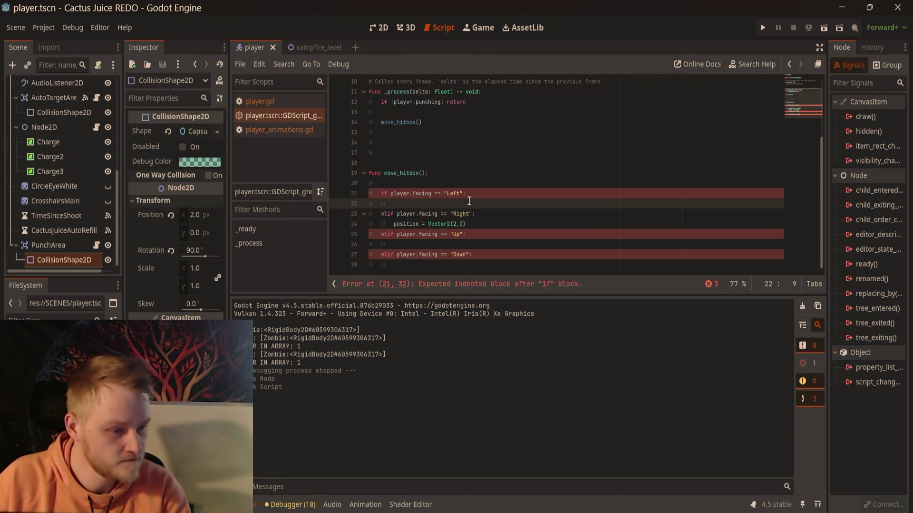
pyautogui.click(474, 224)
pyautogui.click(378, 28)
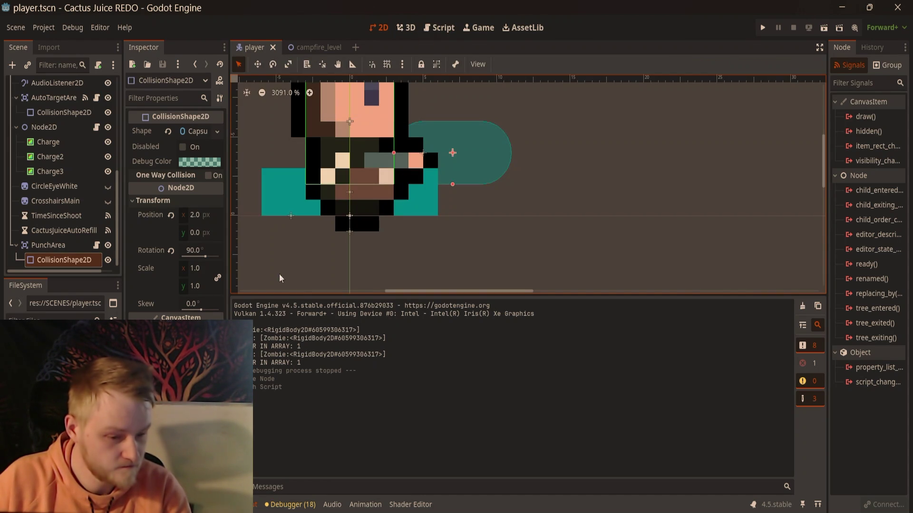
pyautogui.scroll(5, 59, 124)
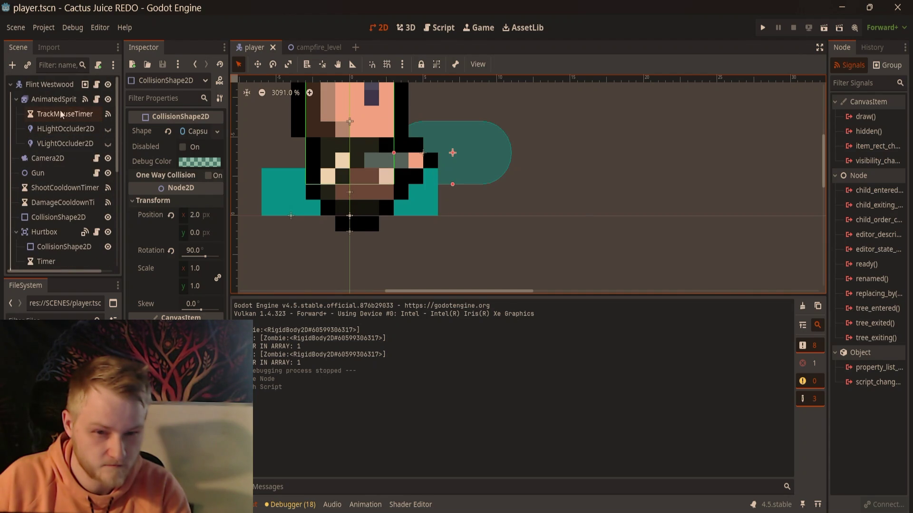